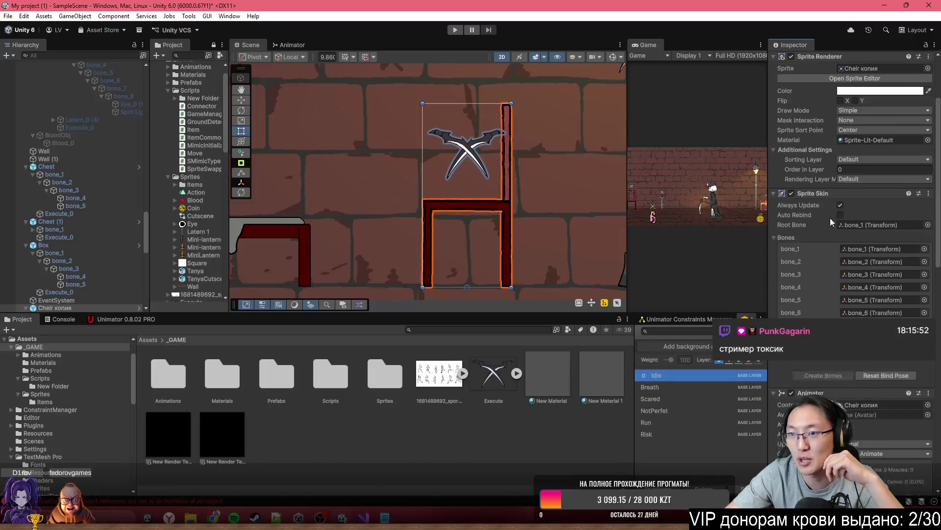
Step: Paste the copied mimic levels into the Bed's Levels field and apply all overrides to the Bed prefab
{"action": "left_click", "coordinate": [811, 97]}
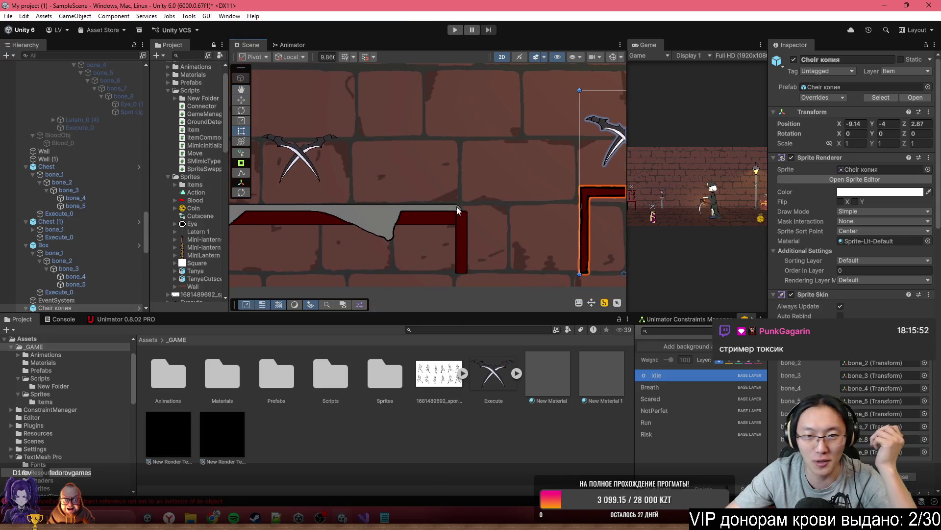
{"action": "left_click", "coordinate": [421, 214]}
{"action": "scroll", "coordinate": [858, 274], "scroll_direction": "down", "scroll_amount": 10}
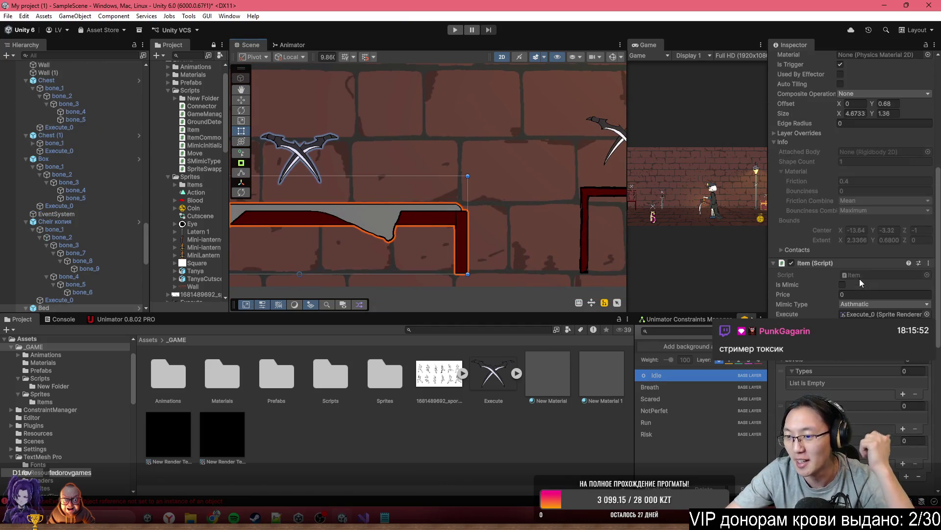
{"action": "right_click", "coordinate": [813, 256]}
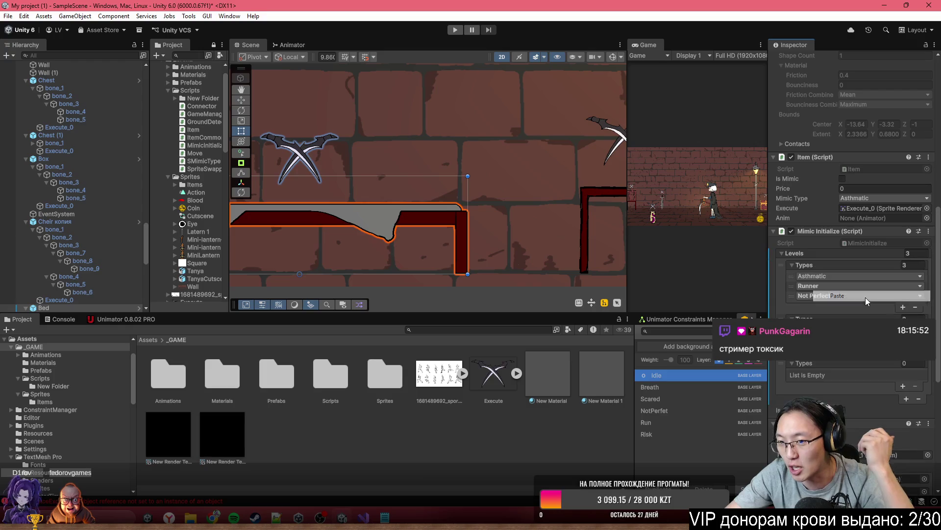
{"action": "scroll", "coordinate": [851, 210], "scroll_direction": "up", "scroll_amount": 6}
{"action": "scroll", "coordinate": [850, 210], "scroll_direction": "up", "scroll_amount": 3}
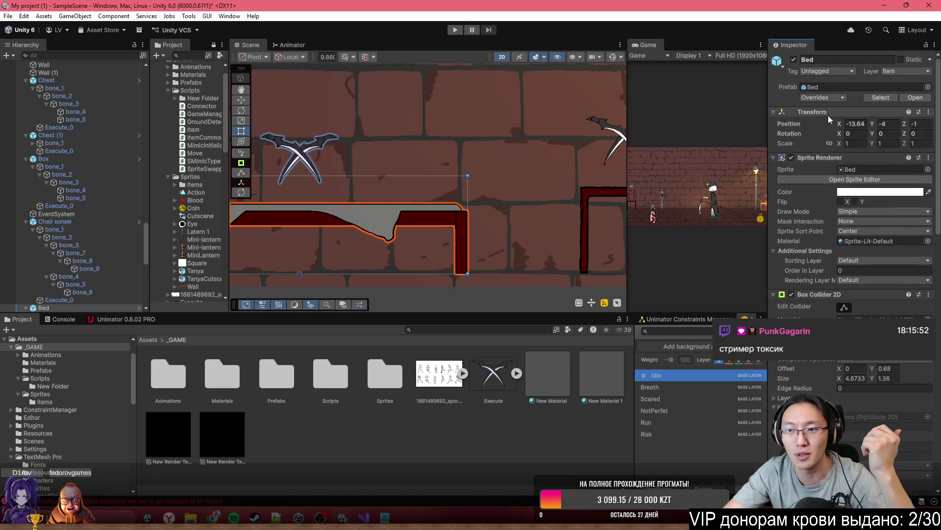
{"action": "left_click", "coordinate": [828, 97]}
{"action": "left_click", "coordinate": [888, 158]}
Step: Assign the Bed's own Animator to the Anim field and apply it to the Bed prefab
{"action": "scroll", "coordinate": [877, 196], "scroll_direction": "down", "scroll_amount": 4}
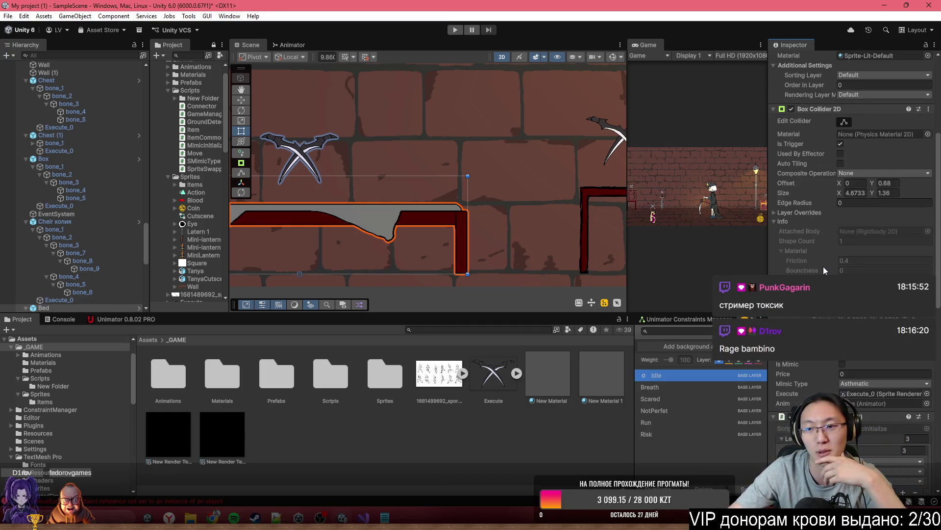
{"action": "scroll", "coordinate": [842, 304], "scroll_direction": "down", "scroll_amount": 5}
{"action": "scroll", "coordinate": [842, 305], "scroll_direction": "down", "scroll_amount": 6}
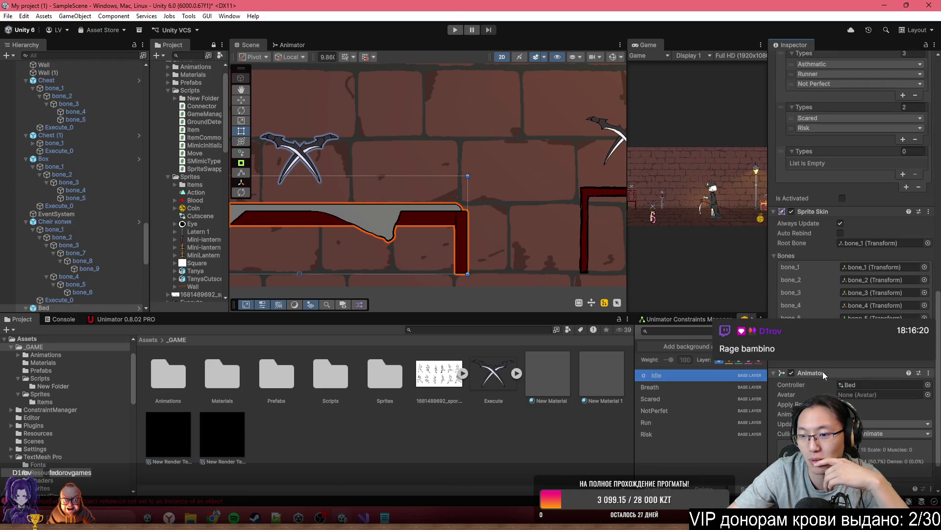
{"action": "scroll", "coordinate": [872, 93], "scroll_direction": "up", "scroll_amount": 3}
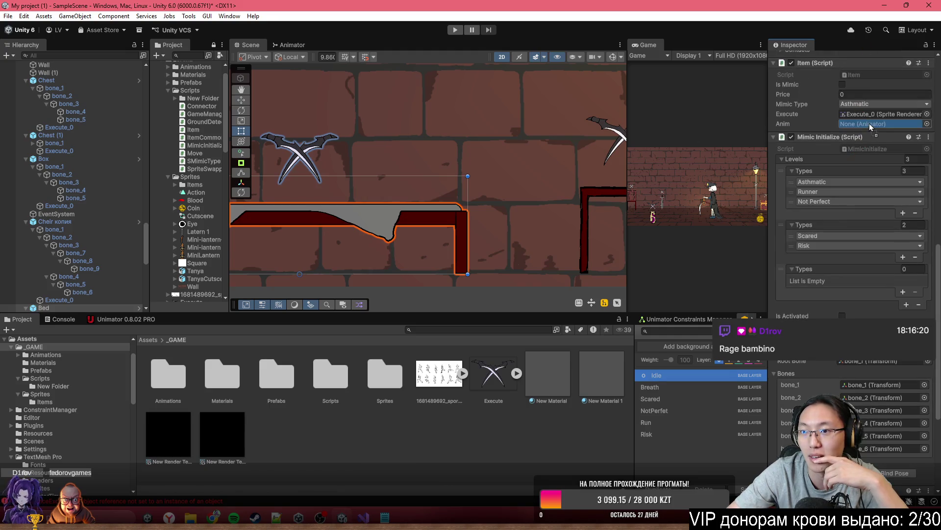
{"action": "left_click_drag", "start_coordinate": [870, 123], "coordinate": [870, 124]}
{"action": "scroll", "coordinate": [865, 143], "scroll_direction": "up", "scroll_amount": 10}
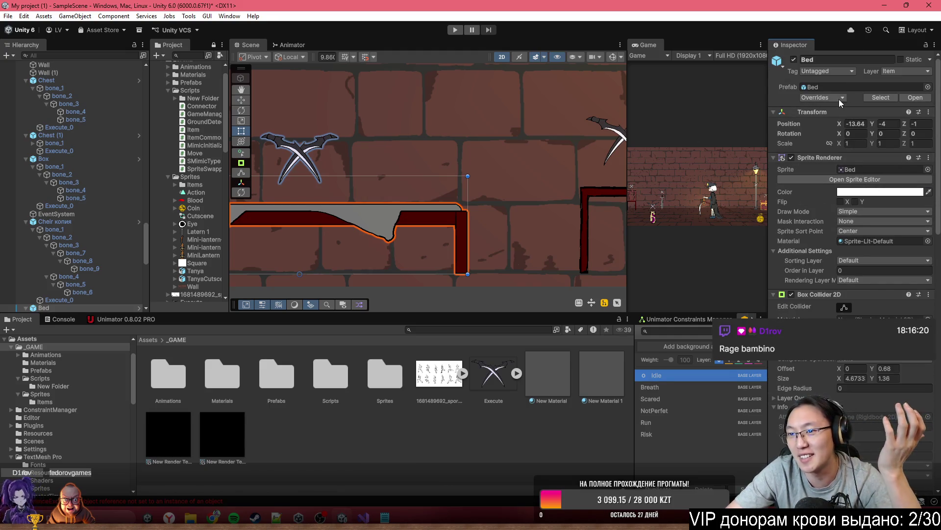
{"action": "left_click", "coordinate": [839, 99]}
{"action": "left_click", "coordinate": [910, 160]}
{"action": "scroll", "coordinate": [831, 265], "scroll_direction": "down", "scroll_amount": 8}
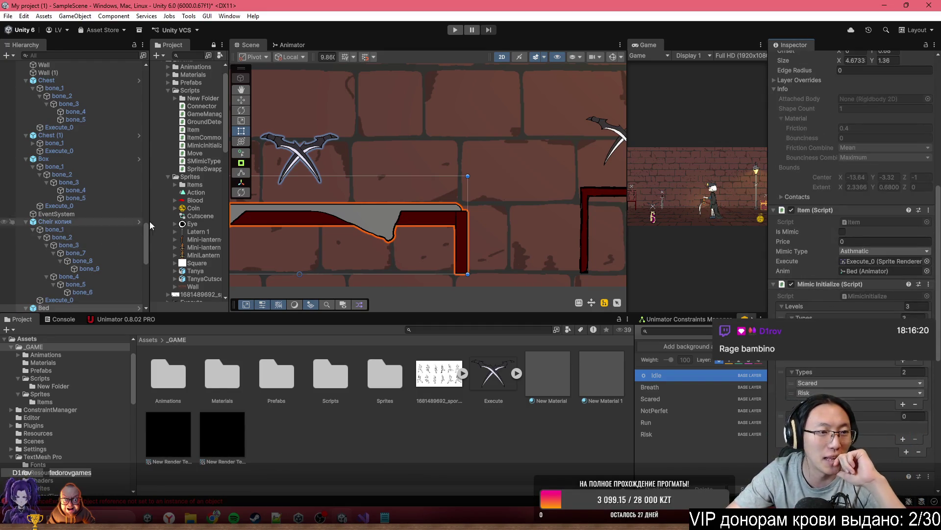
Step: Set the Box's Anim field to its own Animator and paste the mimic levels into Levels
{"action": "double_click", "coordinate": [44, 159]}
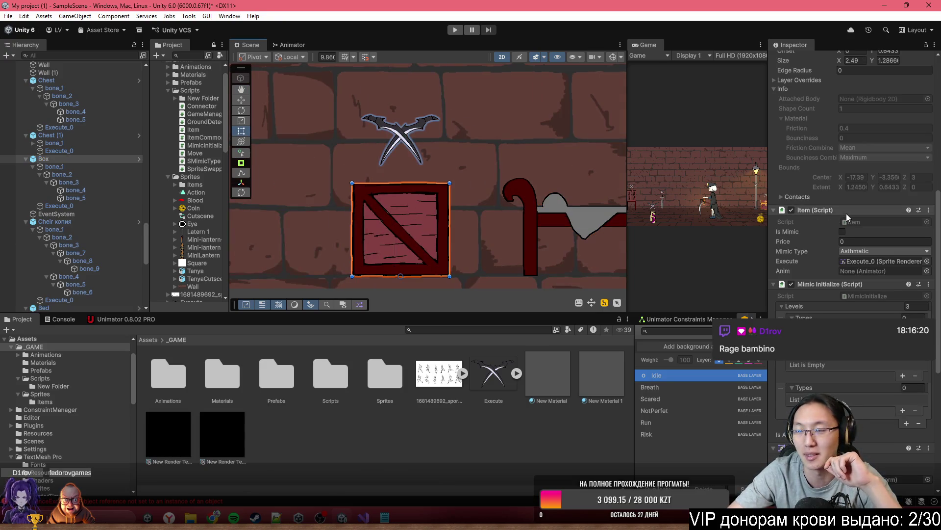
{"action": "scroll", "coordinate": [847, 217], "scroll_direction": "up", "scroll_amount": 8}
{"action": "scroll", "coordinate": [875, 261], "scroll_direction": "down", "scroll_amount": 10}
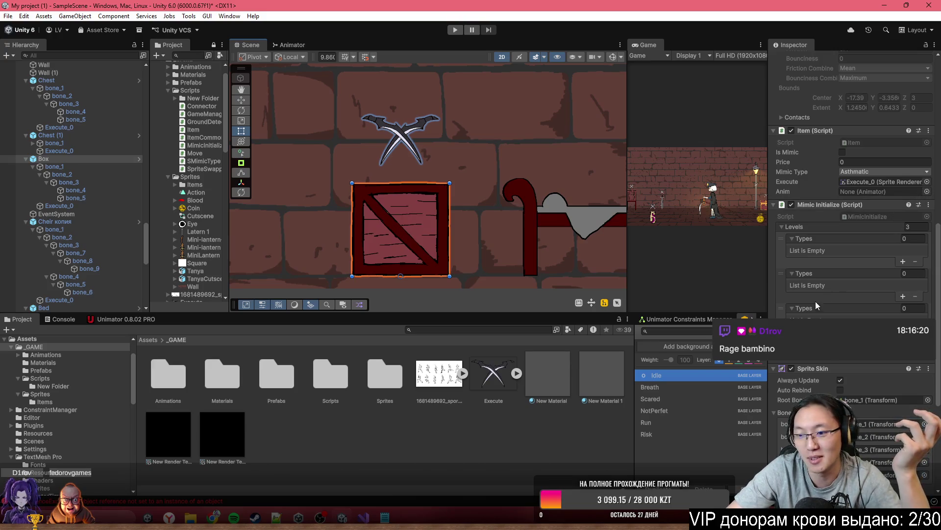
{"action": "left_click_drag", "start_coordinate": [73, 158], "coordinate": [869, 192]}
{"action": "right_click", "coordinate": [855, 227]}
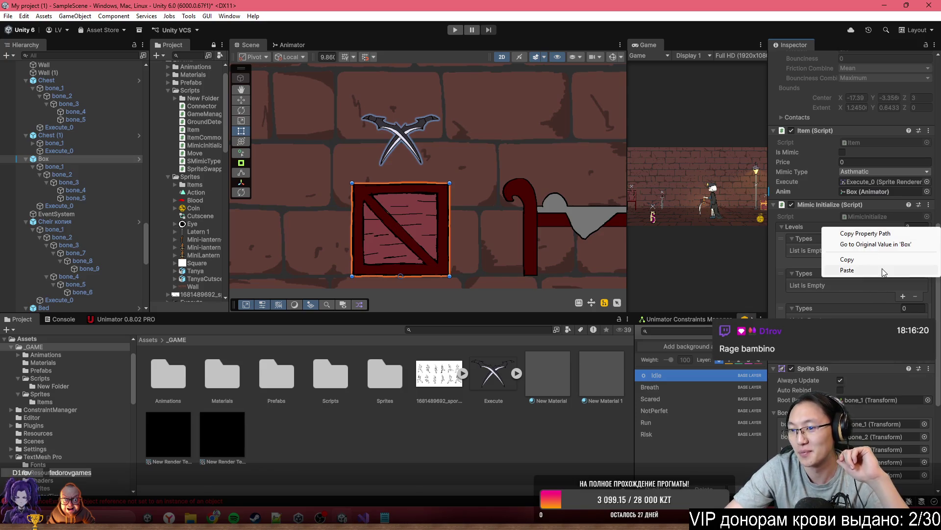
{"action": "left_click", "coordinate": [881, 269]}
Step: Apply all of the Box's overrides to the Box prefab
{"action": "scroll", "coordinate": [851, 128], "scroll_direction": "up", "scroll_amount": 10}
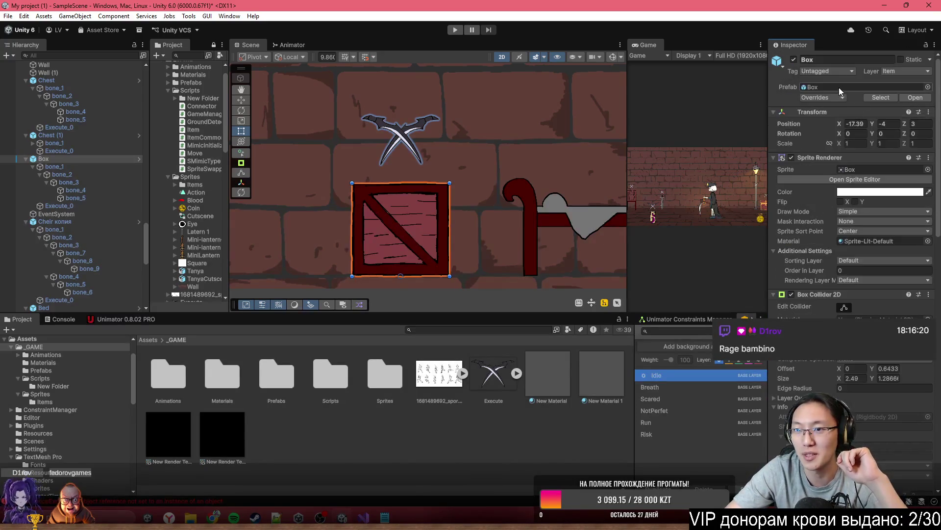
{"action": "left_click", "coordinate": [829, 97]}
{"action": "left_click", "coordinate": [914, 167]}
{"action": "scroll", "coordinate": [884, 196], "scroll_direction": "down", "scroll_amount": 5}
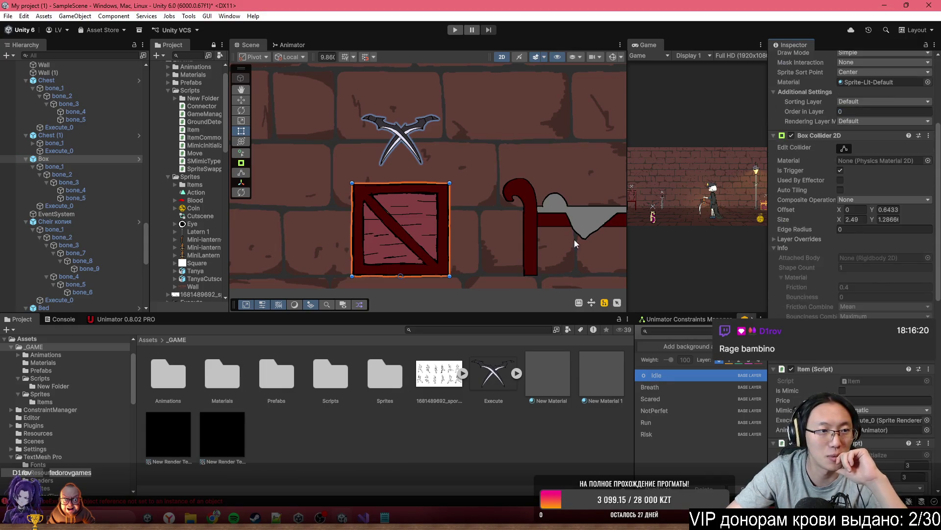
{"action": "scroll", "coordinate": [478, 195], "scroll_direction": "down", "scroll_amount": 10}
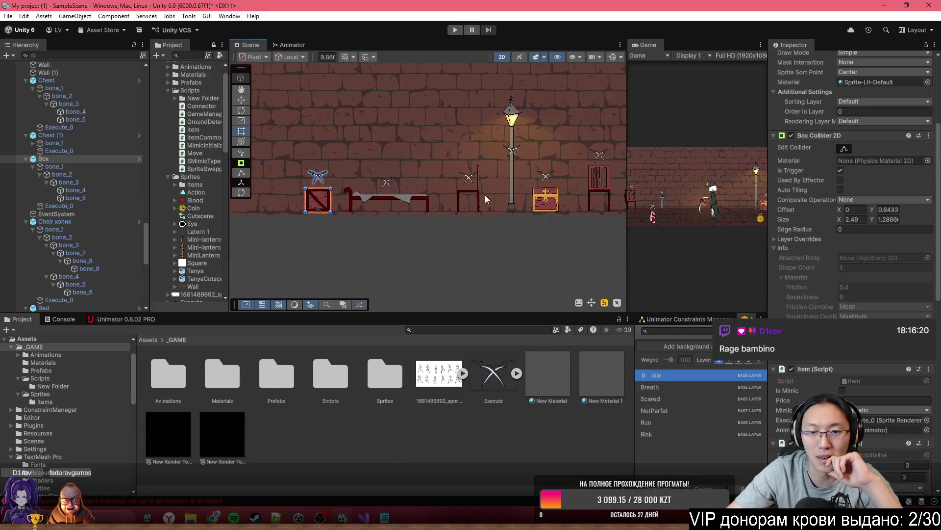
Step: Delete the spare props at the room's far end, then undo to restore the lamp
{"action": "scroll", "coordinate": [318, 221], "scroll_direction": "down", "scroll_amount": 2}
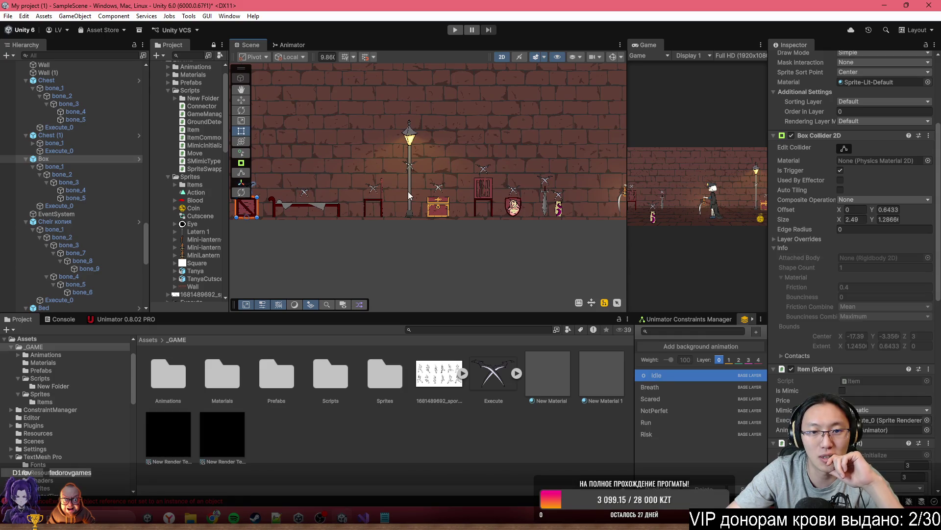
{"action": "left_click_drag", "start_coordinate": [411, 196], "coordinate": [330, 210]}
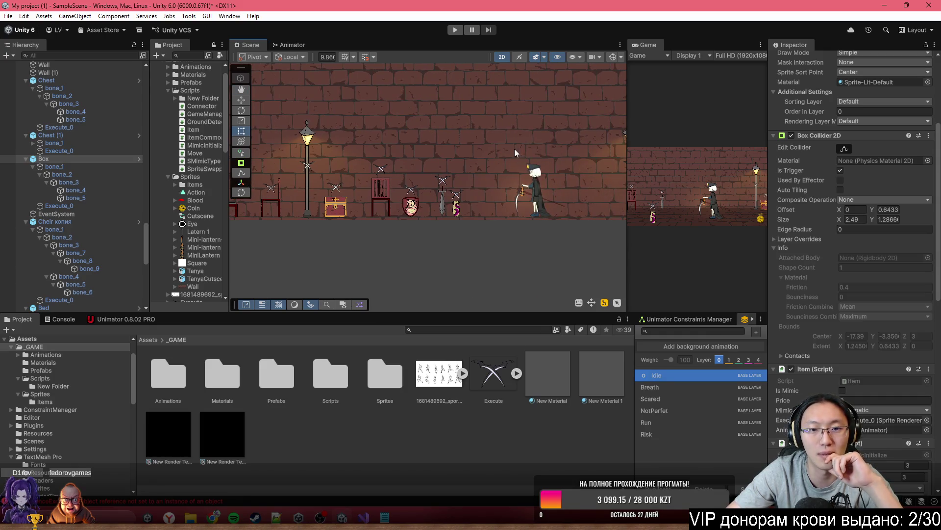
{"action": "left_click_drag", "start_coordinate": [372, 147], "coordinate": [304, 160]}
{"action": "scroll", "coordinate": [105, 136], "scroll_direction": "down", "scroll_amount": 10}
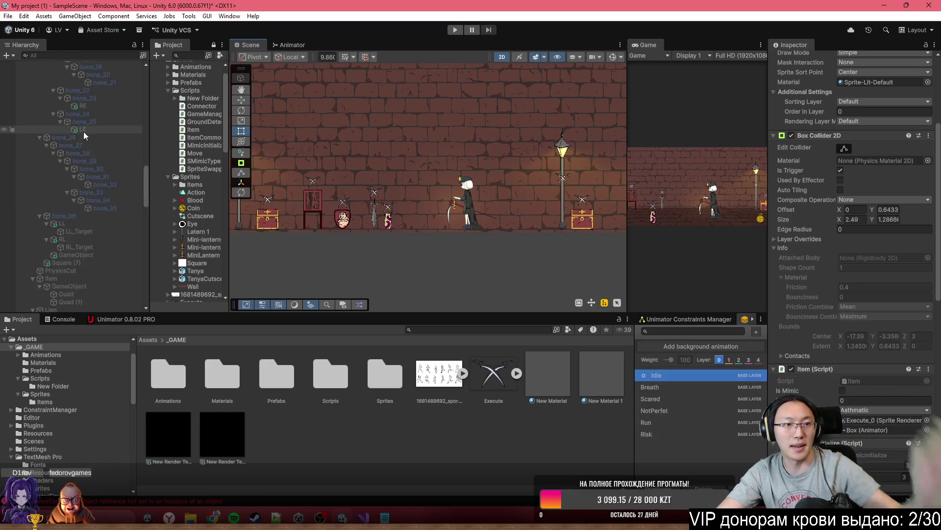
{"action": "key", "text": "f"}
{"action": "left_click", "coordinate": [431, 209]}
{"action": "left_click", "coordinate": [428, 208]}
{"action": "key", "text": "Delete"}
{"action": "left_click", "coordinate": [499, 209]}
{"action": "key", "text": "Delete"}
{"action": "left_click_drag", "start_coordinate": [300, 213], "coordinate": [585, 216]}
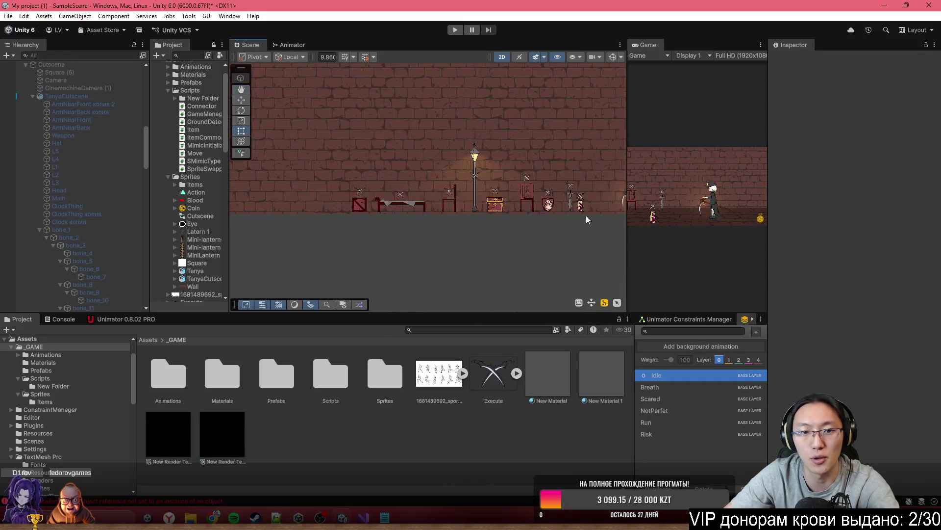
{"action": "key", "text": "ctrl+z"}
Step: Check the Box and the Bed for any pending prefab overrides
{"action": "left_click", "coordinate": [822, 98]}
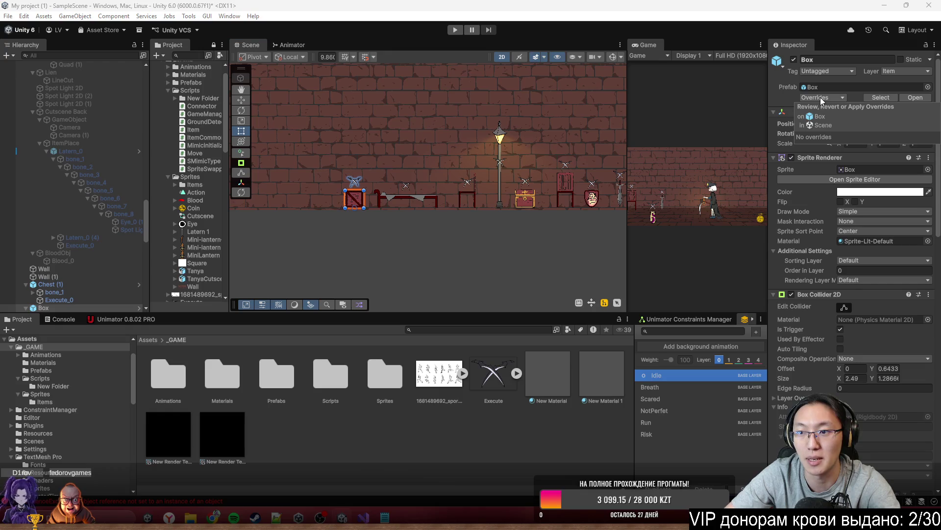
{"action": "left_click", "coordinate": [379, 195]}
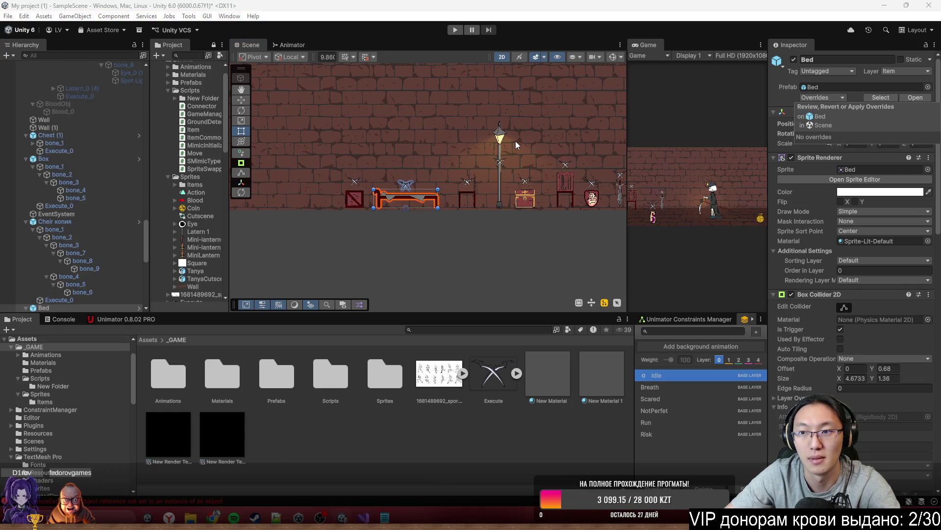
{"action": "scroll", "coordinate": [93, 155], "scroll_direction": "down", "scroll_amount": 5}
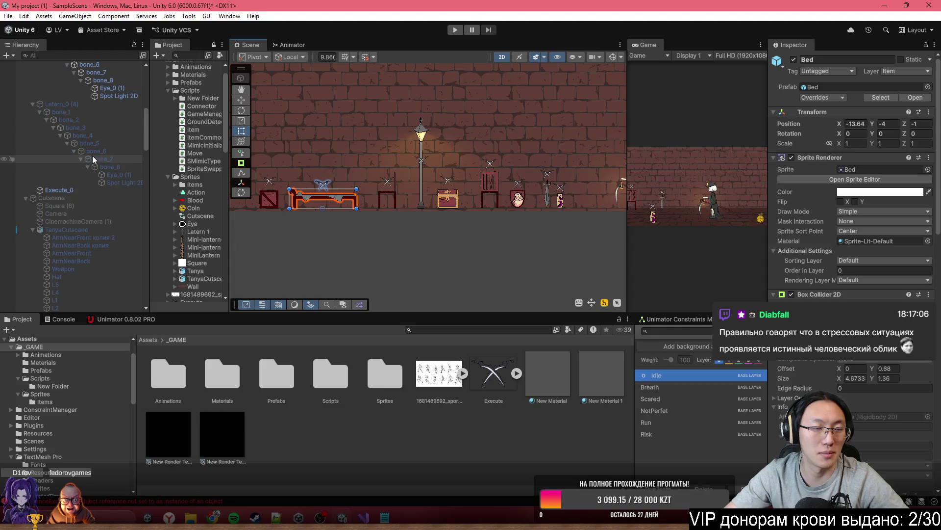
{"action": "scroll", "coordinate": [94, 147], "scroll_direction": "up", "scroll_amount": 10}
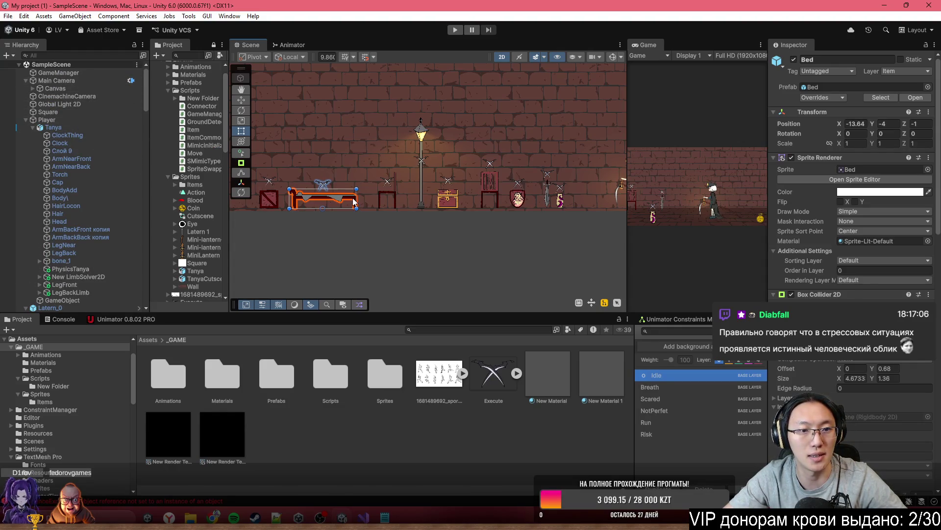
Step: Stretch the floor Square to 137.04 by 17.246 so it spans beneath the whole room
{"action": "left_click_drag", "start_coordinate": [386, 209], "coordinate": [431, 189]}
{"action": "scroll", "coordinate": [431, 186], "scroll_direction": "down", "scroll_amount": 1}
{"action": "left_click", "coordinate": [440, 195]}
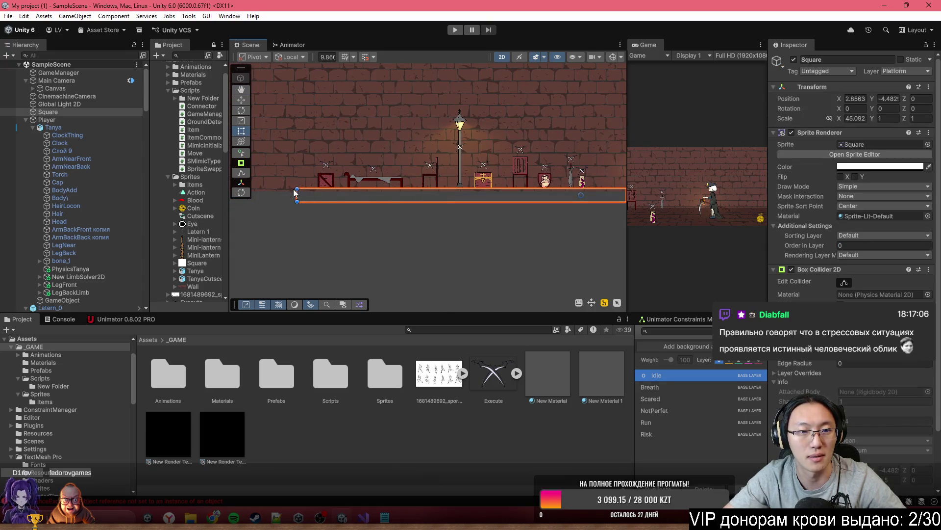
{"action": "scroll", "coordinate": [297, 196], "scroll_direction": "down", "scroll_amount": 4}
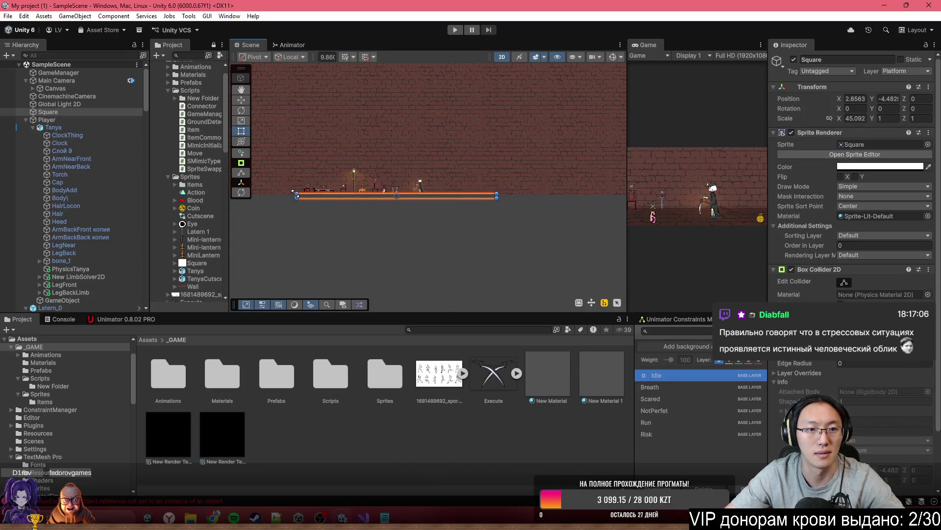
{"action": "left_click_drag", "start_coordinate": [295, 198], "coordinate": [164, 272]}
{"action": "left_click_drag", "start_coordinate": [498, 220], "coordinate": [713, 220]}
{"action": "scroll", "coordinate": [390, 209], "scroll_direction": "up", "scroll_amount": 5}
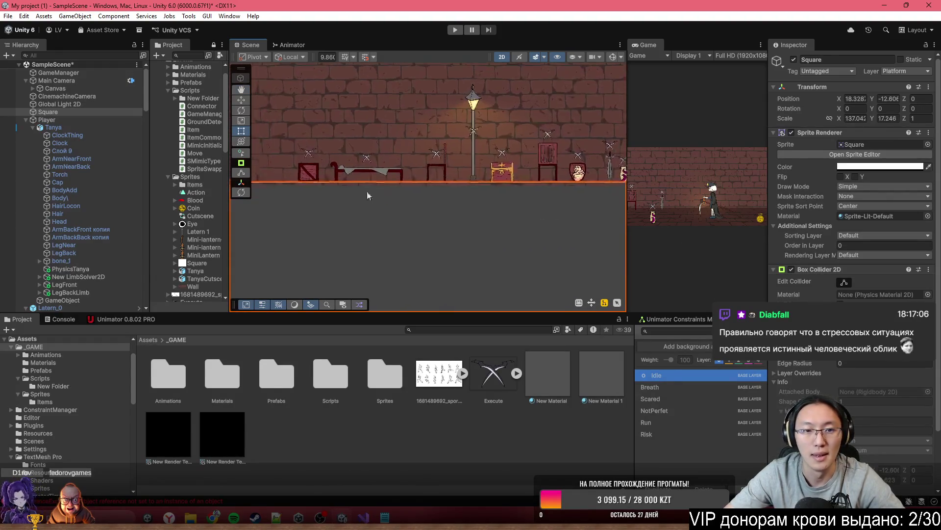
{"action": "scroll", "coordinate": [345, 186], "scroll_direction": "up", "scroll_amount": 3}
{"action": "left_click", "coordinate": [301, 152]}
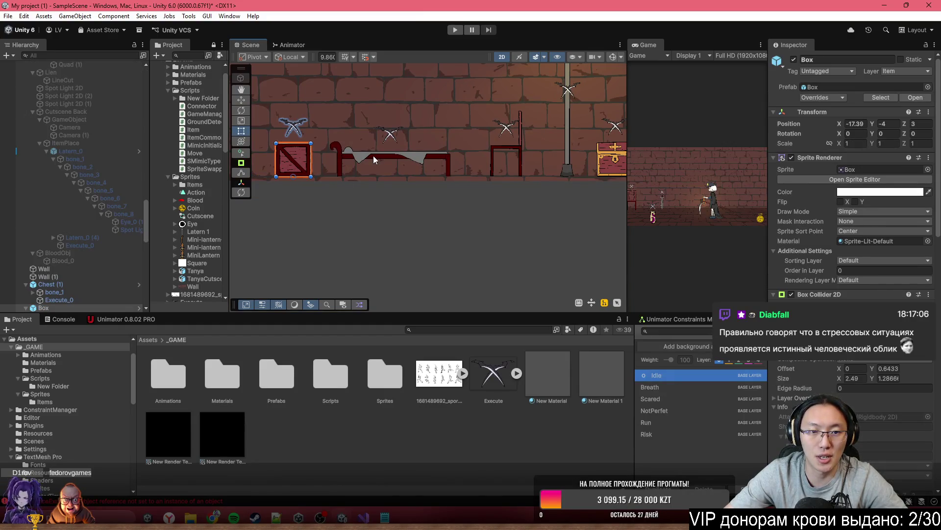
{"action": "scroll", "coordinate": [123, 120], "scroll_direction": "up", "scroll_amount": 10}
Step: Enter 5 in the GameManager's Count Levels Summon list, then run the game to test
{"action": "left_click", "coordinate": [80, 74]}
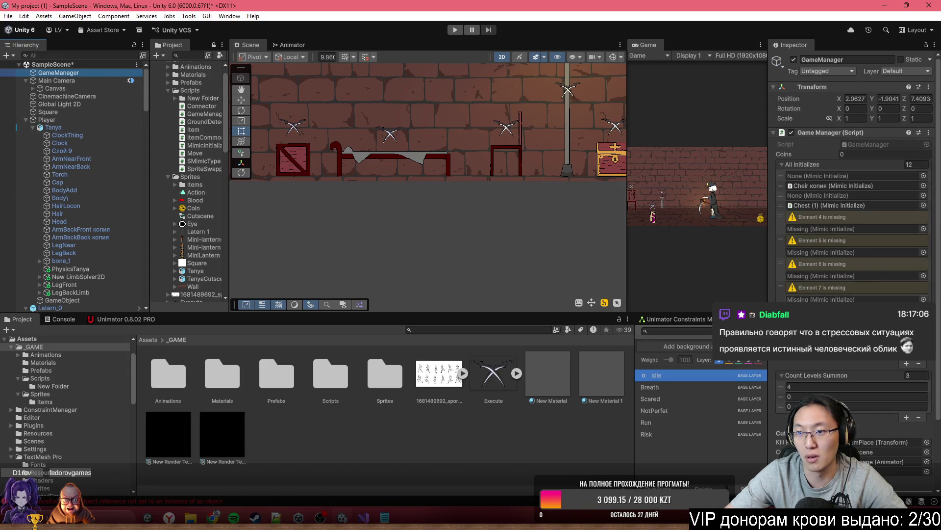
{"action": "scroll", "coordinate": [885, 272], "scroll_direction": "down", "scroll_amount": 3}
{"action": "scroll", "coordinate": [846, 414], "scroll_direction": "down", "scroll_amount": 2}
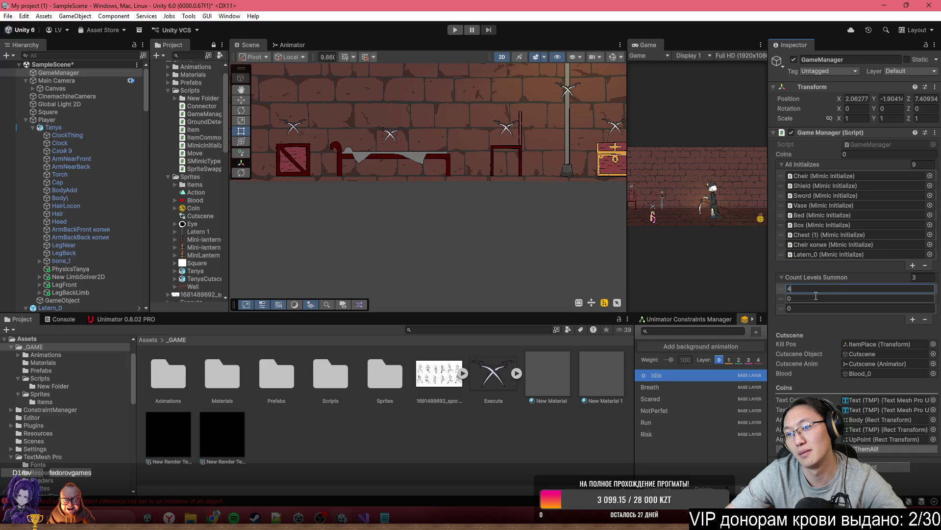
{"action": "type", "text": "5"}
{"action": "key", "text": "Tab"}
{"action": "type", "text": "4"}
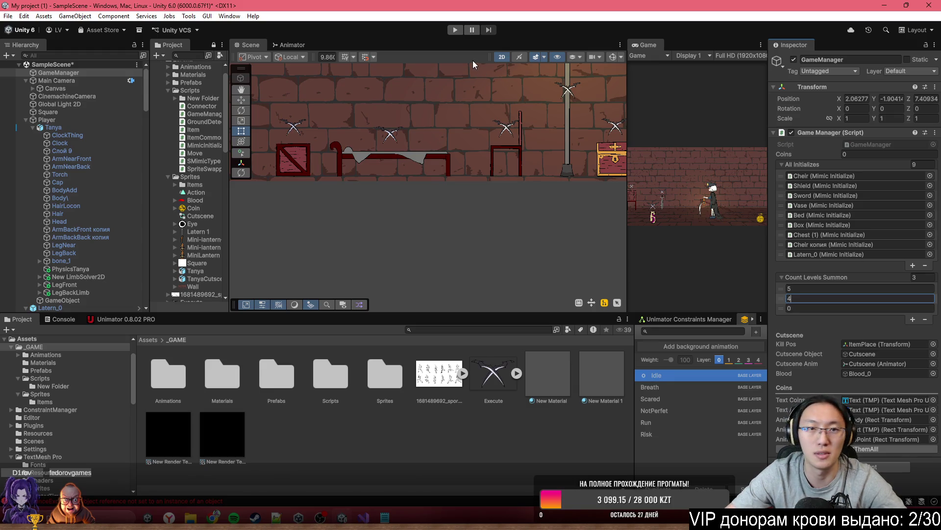
{"action": "left_click", "coordinate": [456, 30]}
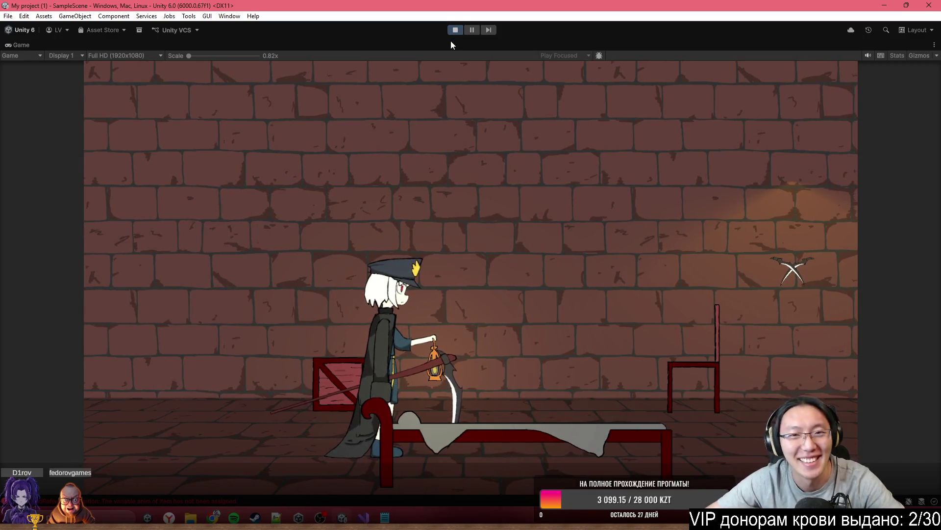
Step: Stop the play test and return to the normal editor layout
{"action": "left_click", "coordinate": [458, 30]}
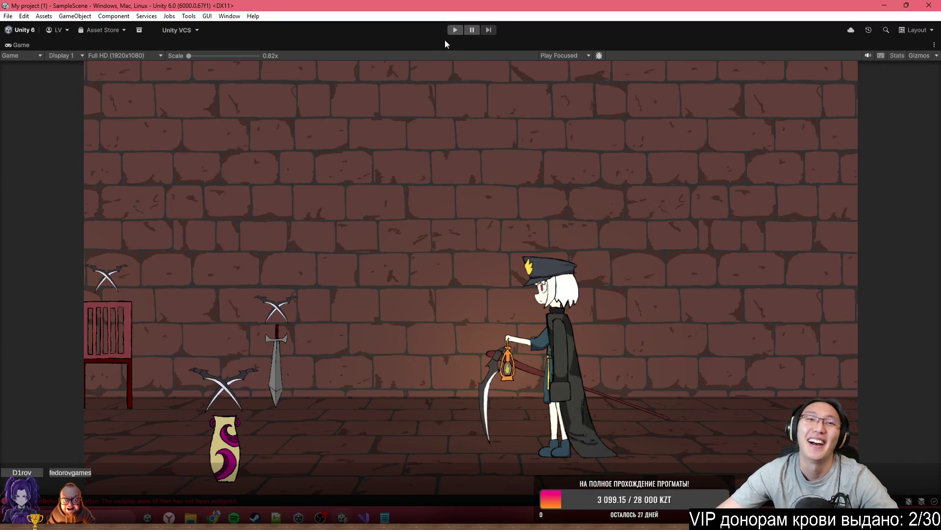
{"action": "scroll", "coordinate": [454, 195], "scroll_direction": "up", "scroll_amount": 5}
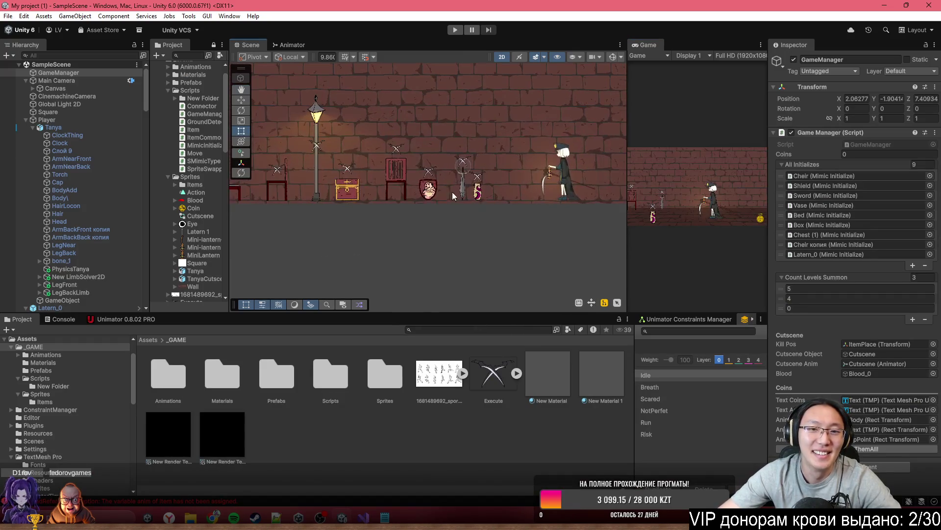
Step: Turn on Loop for the sword's Run animation clip
{"action": "left_click", "coordinate": [463, 188]}
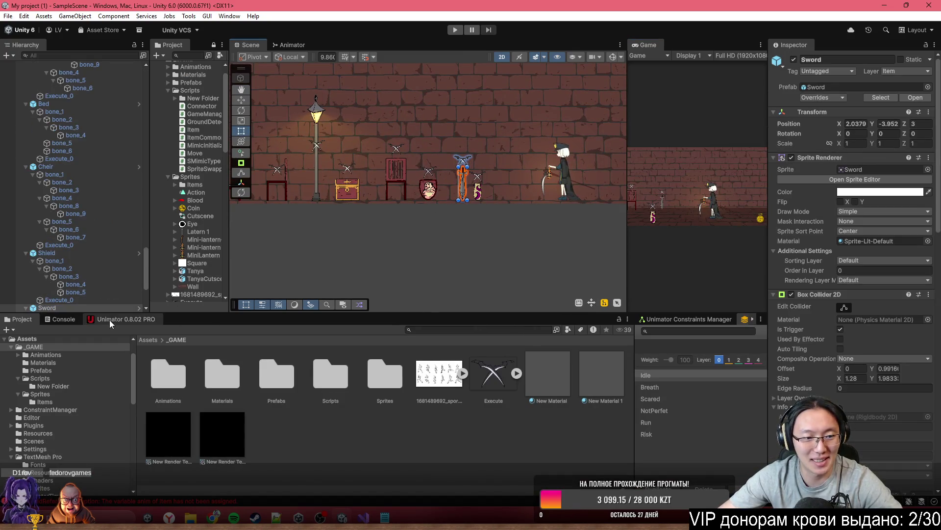
{"action": "left_click", "coordinate": [672, 415]}
{"action": "left_click", "coordinate": [672, 424]}
{"action": "left_click", "coordinate": [140, 345]}
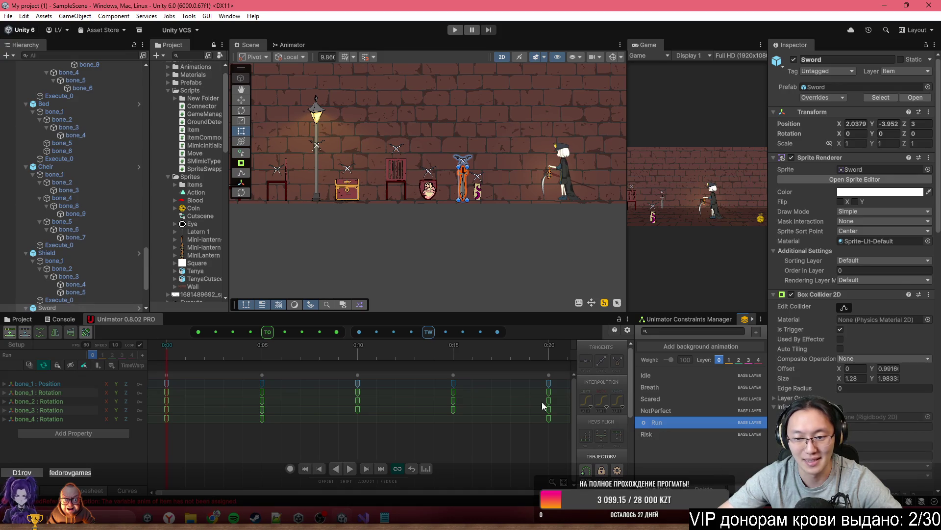
Step: Duplicate the floor Square and reshape Square (1) into a 24.462 by 37.094 block at left
{"action": "left_click", "coordinate": [425, 243]}
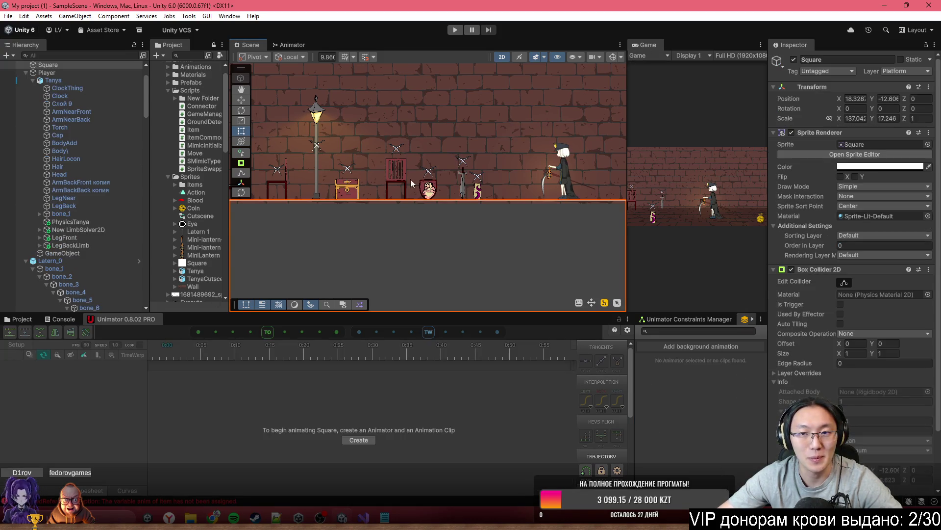
{"action": "scroll", "coordinate": [564, 260], "scroll_direction": "down", "scroll_amount": 5}
{"action": "scroll", "coordinate": [349, 249], "scroll_direction": "down", "scroll_amount": 3}
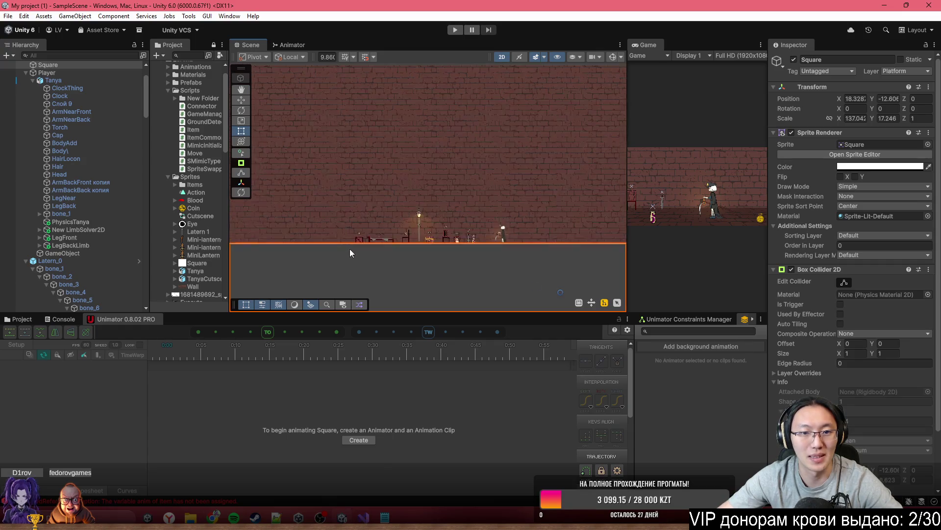
{"action": "key", "text": "ctrl+d"}
{"action": "scroll", "coordinate": [559, 264], "scroll_direction": "down", "scroll_amount": 2}
{"action": "mouse_move", "coordinate": [567, 239]}
{"action": "left_mouse_down"}
{"action": "mouse_move", "coordinate": [216, 149]}
{"action": "mouse_move", "coordinate": [182, 178]}
{"action": "left_mouse_up"}
{"action": "left_click_drag", "start_coordinate": [248, 180], "coordinate": [347, 200]}
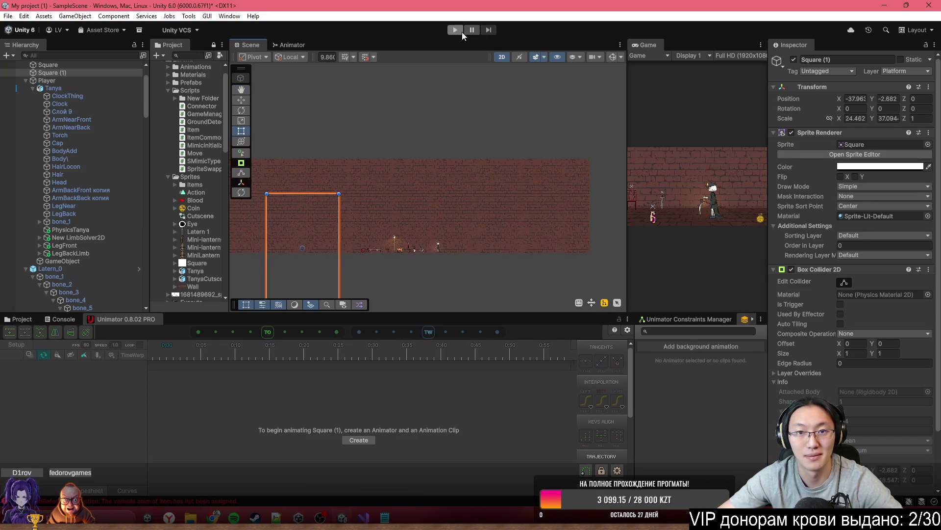
{"action": "left_click", "coordinate": [458, 31]}
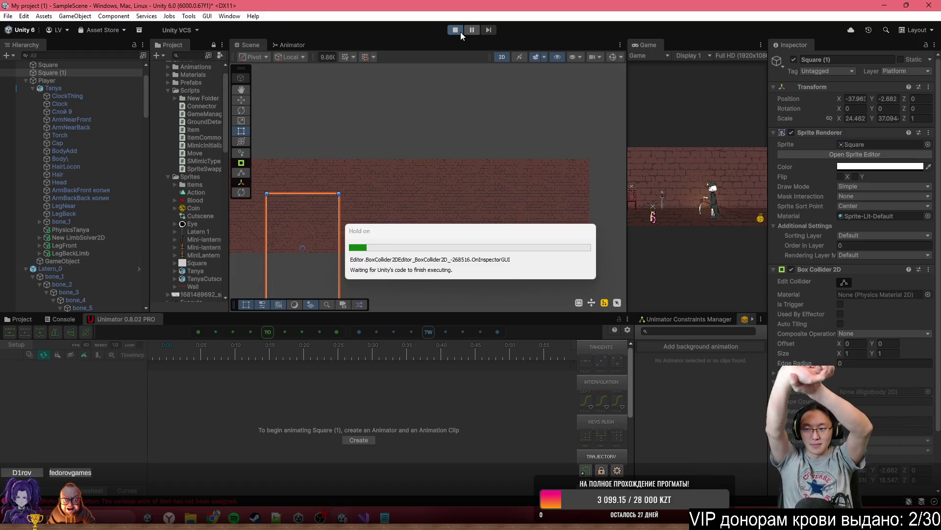
{"action": "double_click", "coordinate": [648, 45]}
{"action": "key", "text": "a"}
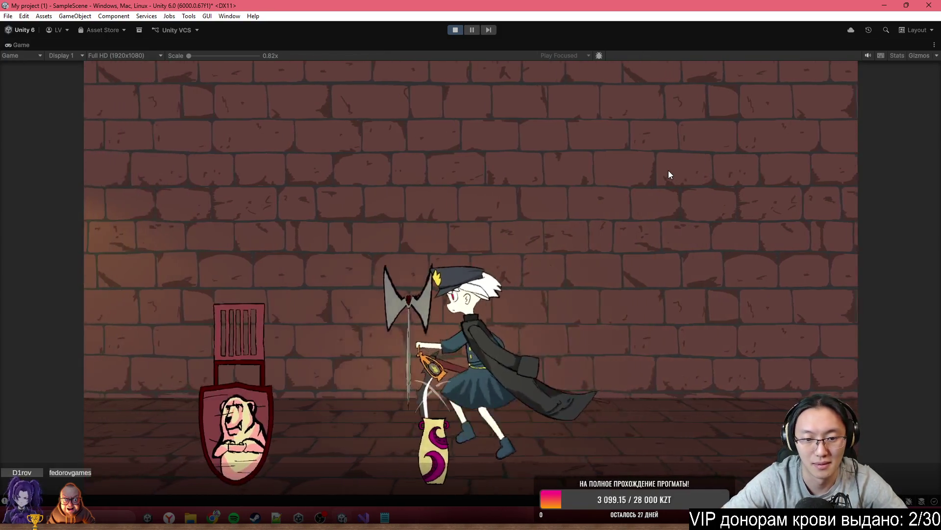
{"action": "key", "text": "d"}
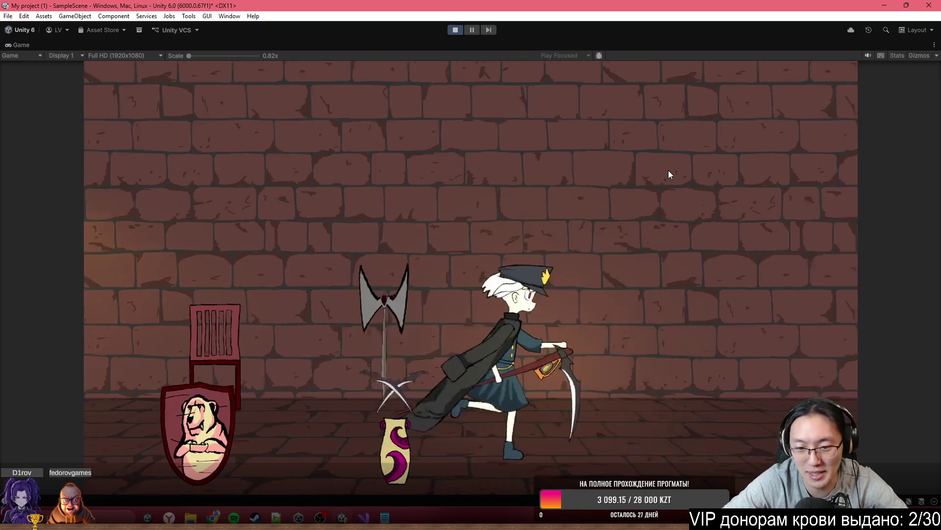
{"action": "key", "text": "a"}
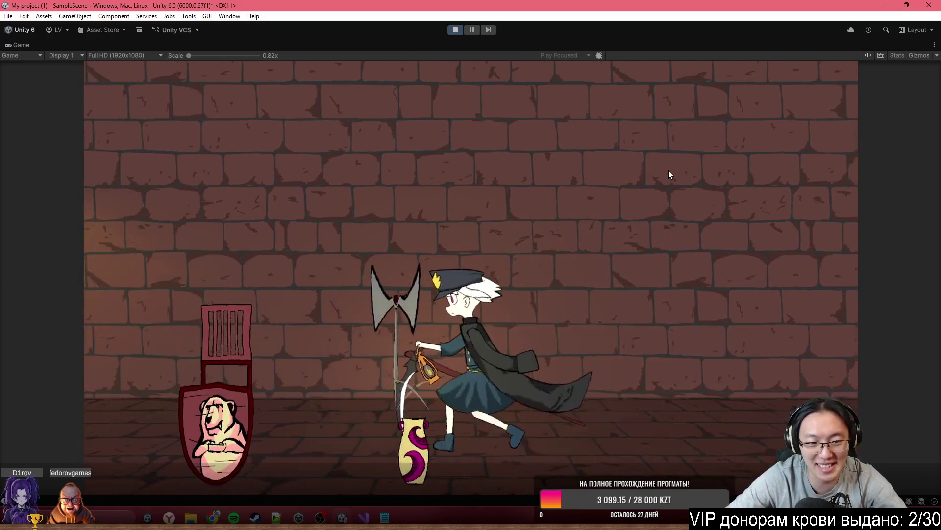
{"action": "key", "text": "a"}
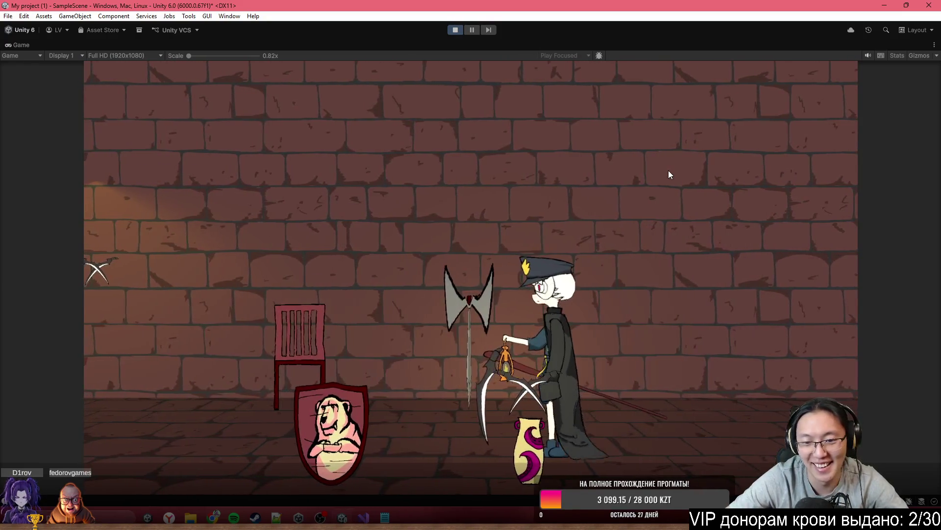
{"action": "key", "text": "e"}
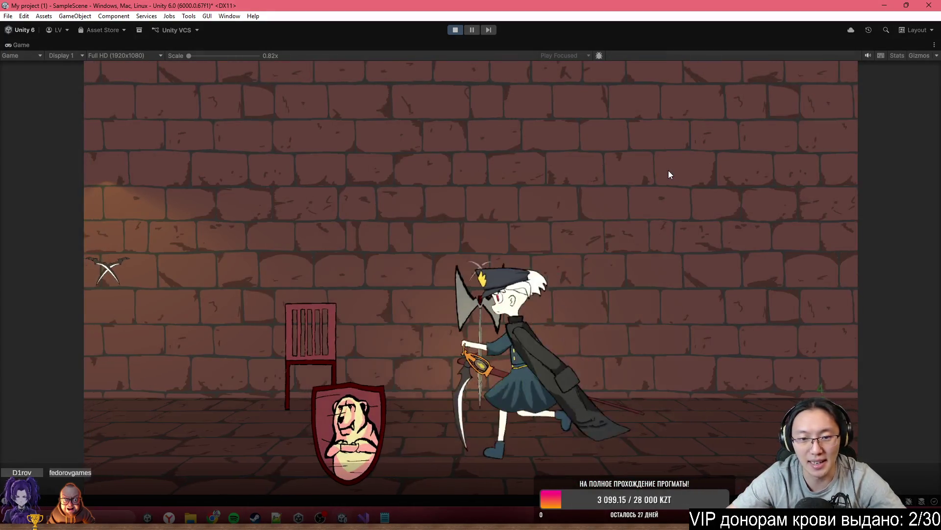
{"action": "key", "text": "a"}
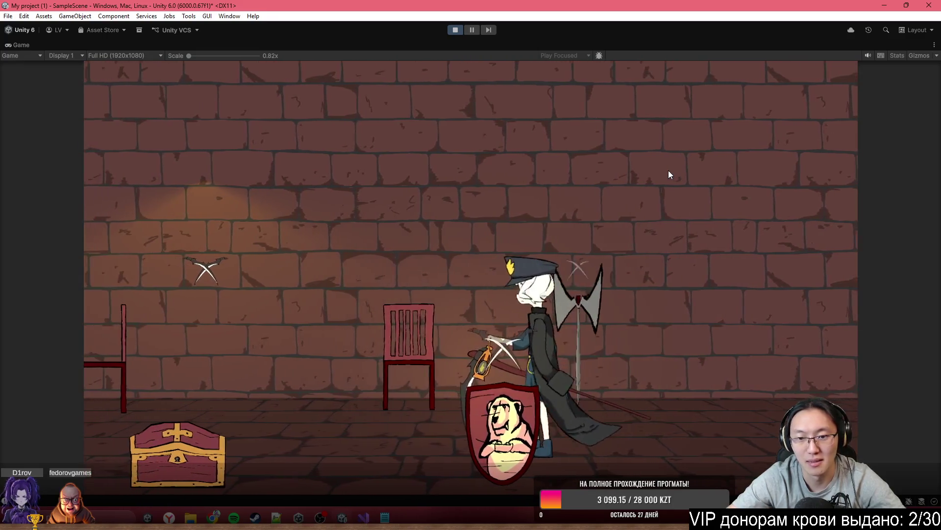
{"action": "key", "text": "d"}
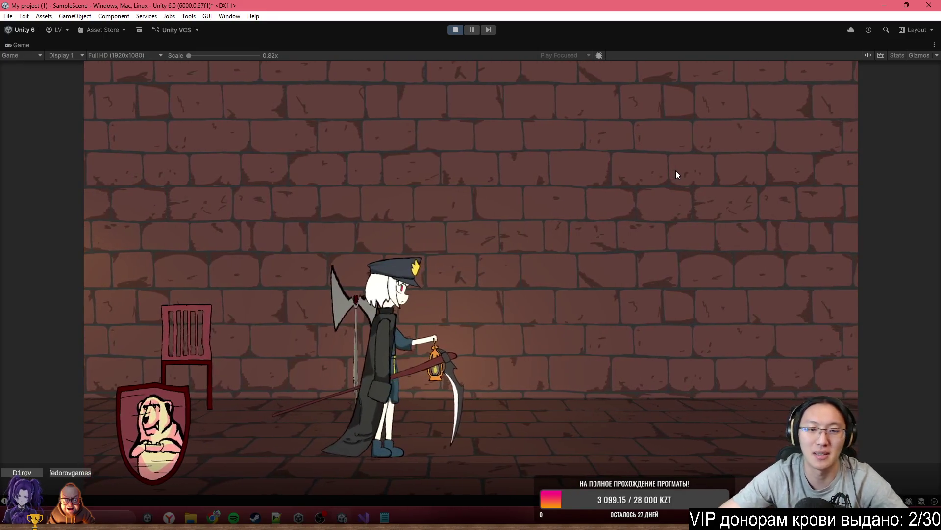
{"action": "key", "text": "a"}
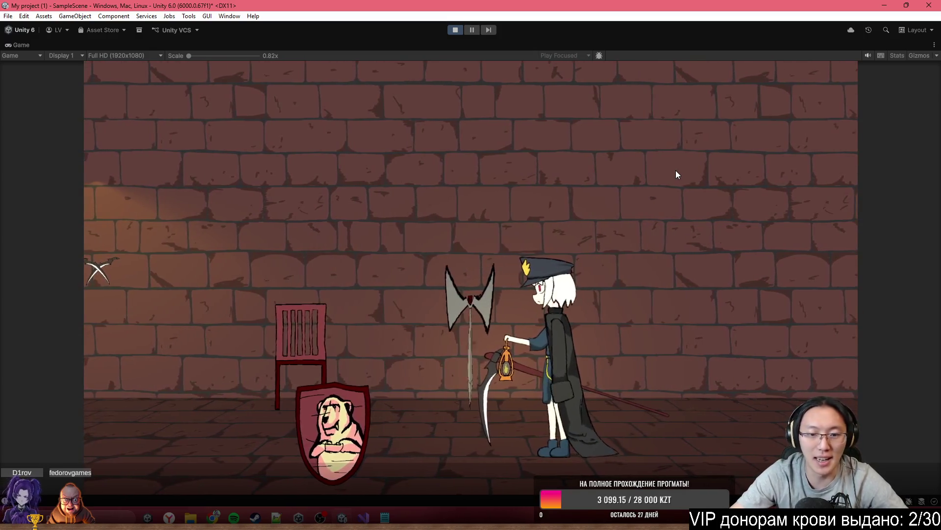
{"action": "key", "text": "e"}
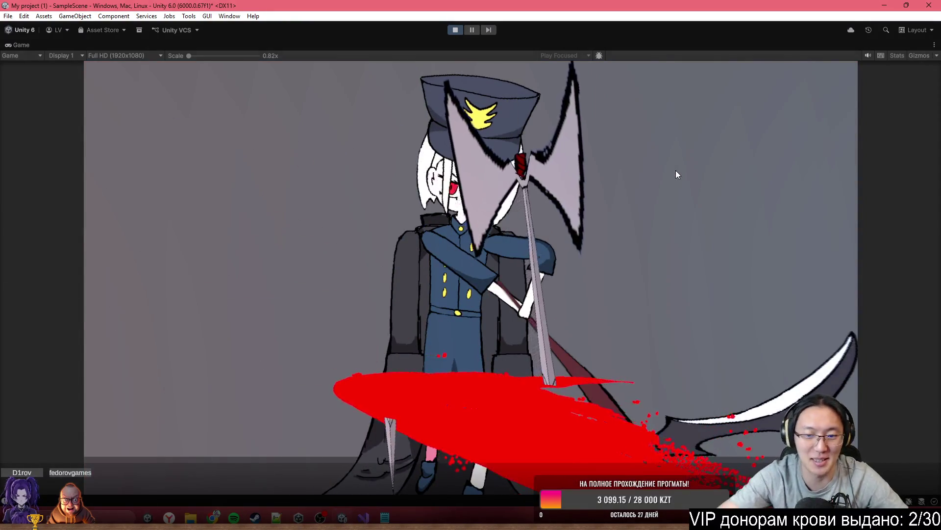
{"action": "key", "text": "a"}
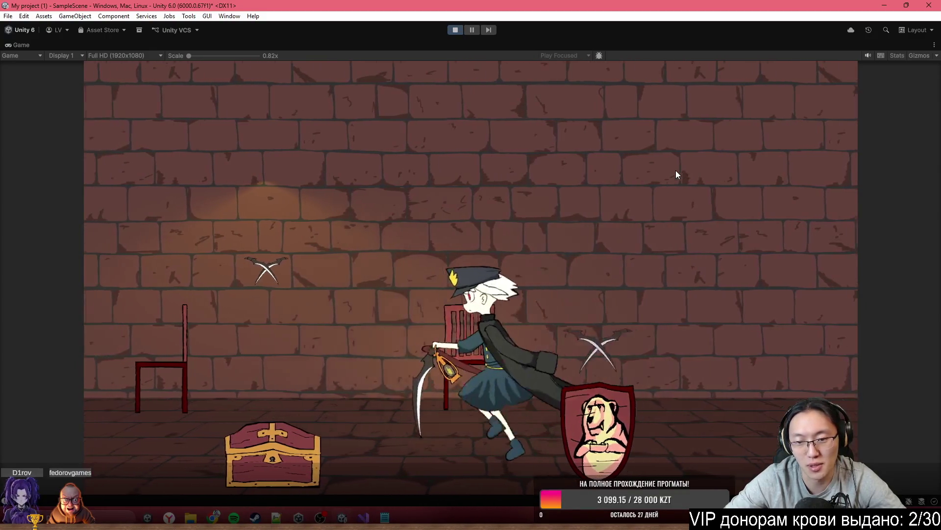
{"action": "key", "text": "d"}
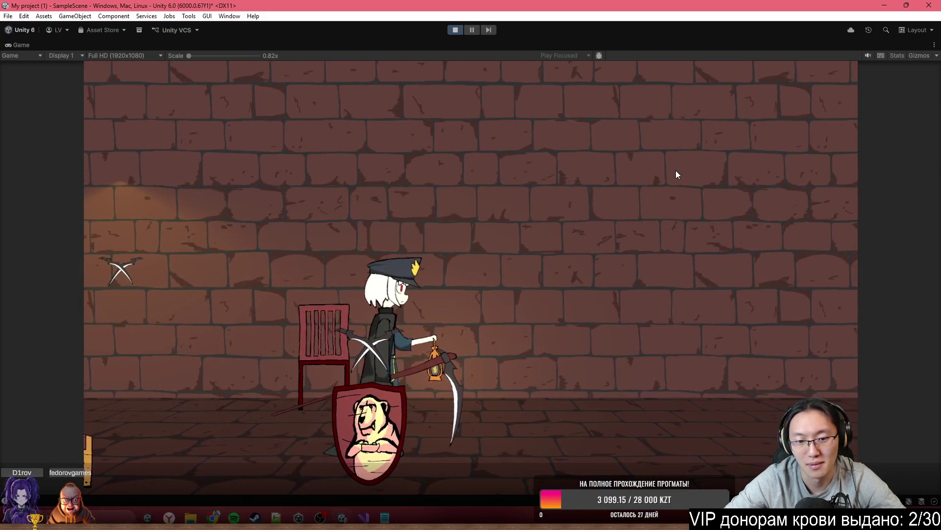
{"action": "key", "text": "a"}
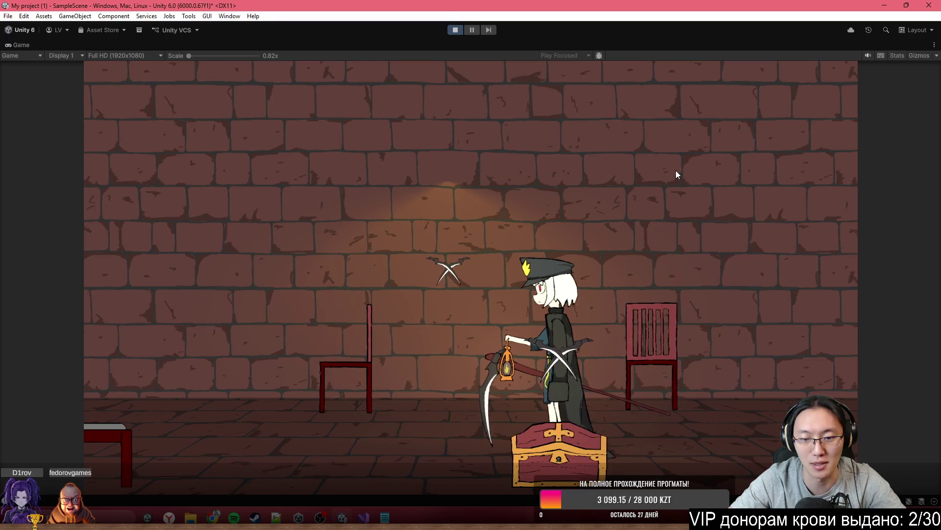
{"action": "key", "text": "a"}
{"action": "key", "text": "d"}
{"action": "key", "text": "a"}
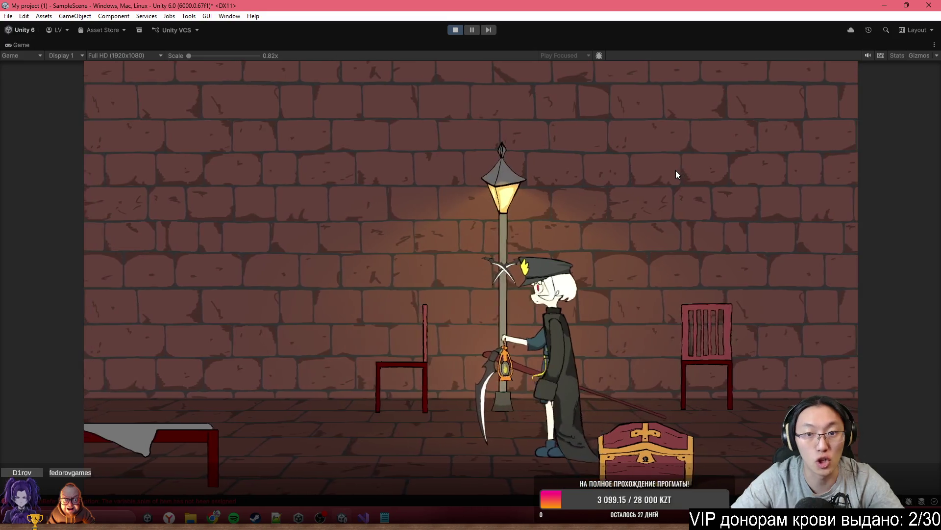
{"action": "left_click", "coordinate": [455, 30]}
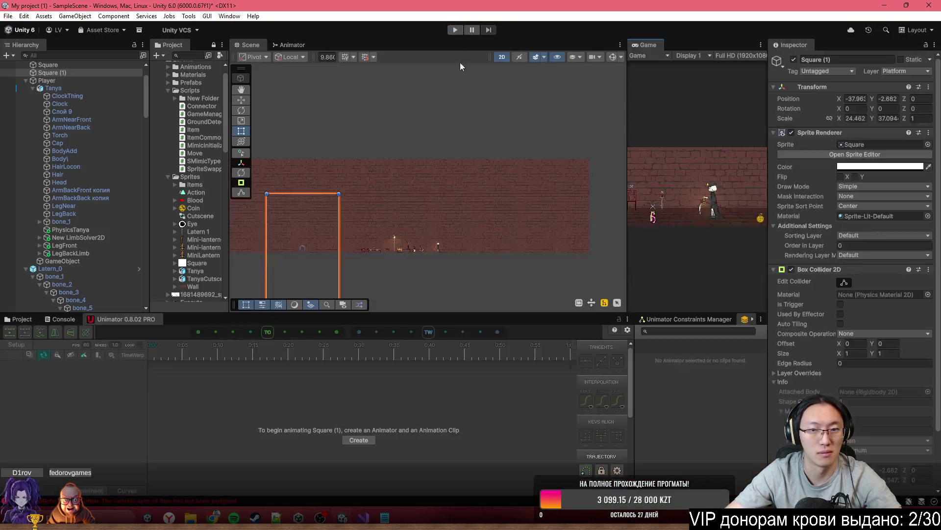
Step: Assign Execute_0 to the Execute field of Latern_0's Item script
{"action": "scroll", "coordinate": [391, 263], "scroll_direction": "up", "scroll_amount": 5}
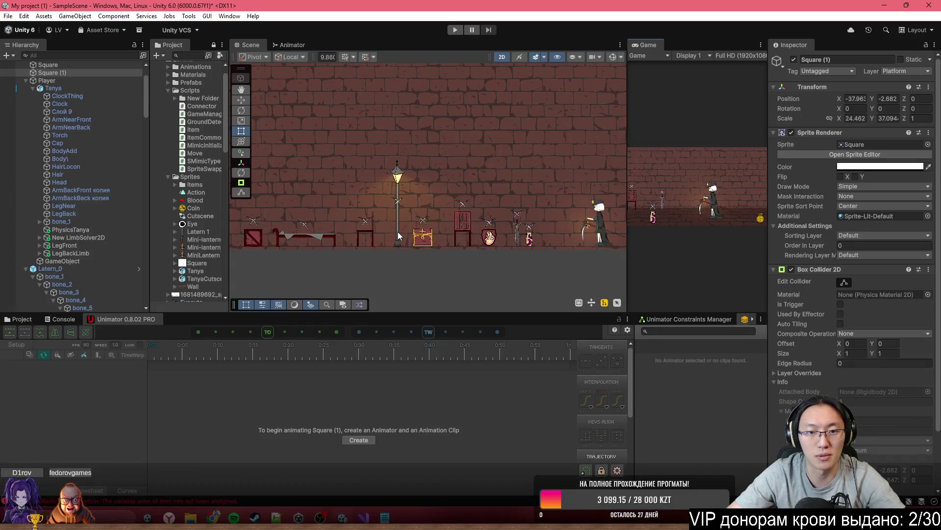
{"action": "left_click", "coordinate": [399, 233]}
{"action": "scroll", "coordinate": [398, 235], "scroll_direction": "up", "scroll_amount": 2}
{"action": "scroll", "coordinate": [799, 271], "scroll_direction": "down", "scroll_amount": 15}
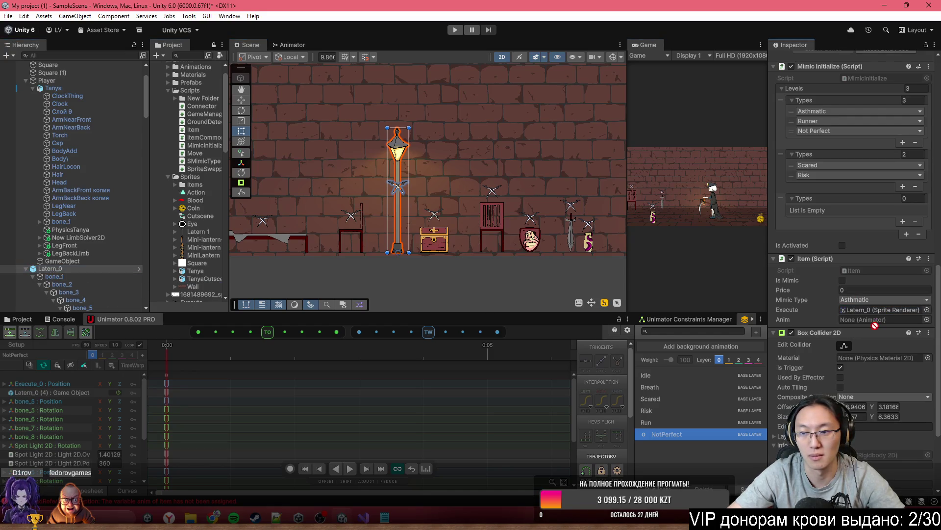
{"action": "scroll", "coordinate": [872, 350], "scroll_direction": "down", "scroll_amount": 4}
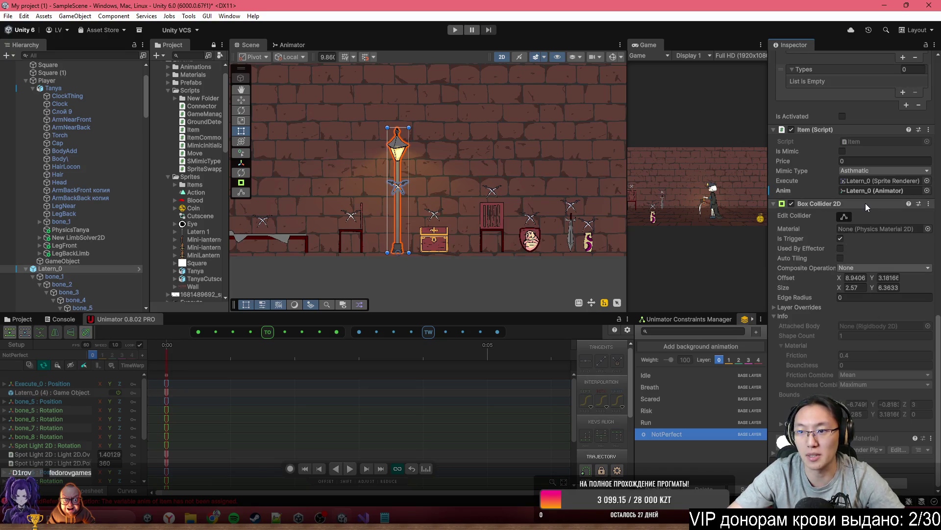
{"action": "scroll", "coordinate": [70, 234], "scroll_direction": "down", "scroll_amount": 7}
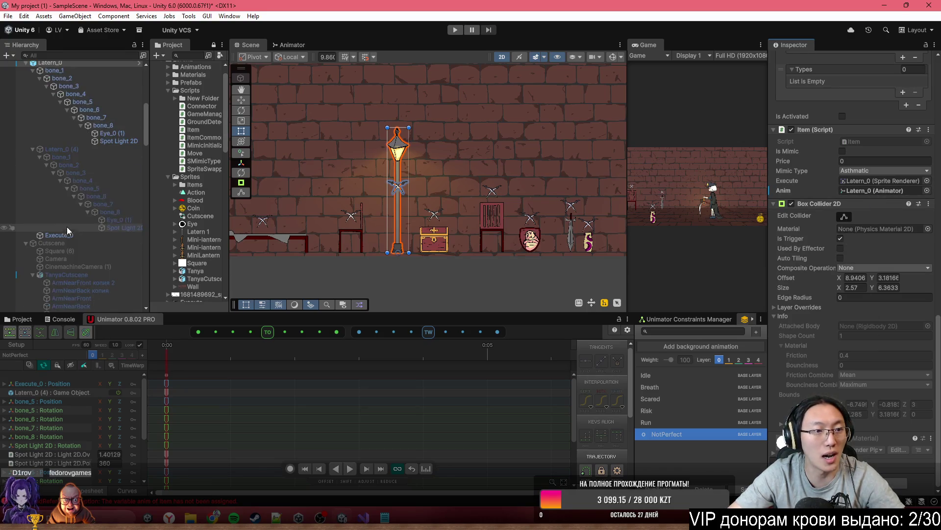
{"action": "mouse_move", "coordinate": [69, 235]}
{"action": "left_mouse_down"}
{"action": "mouse_move", "coordinate": [875, 202]}
{"action": "mouse_move", "coordinate": [884, 186]}
{"action": "left_mouse_up"}
Step: Apply the lamp post's overrides to its prefab and start the game
{"action": "scroll", "coordinate": [899, 149], "scroll_direction": "up", "scroll_amount": 15}
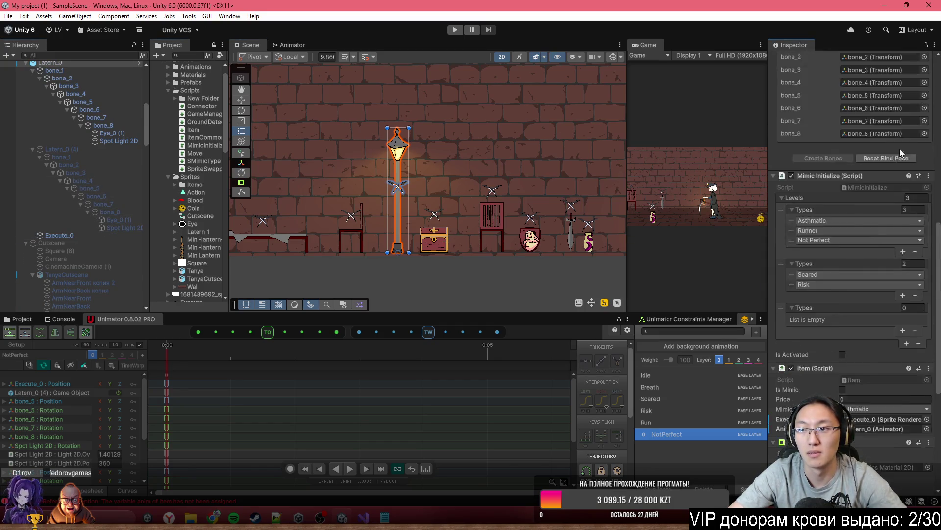
{"action": "left_click", "coordinate": [823, 97]}
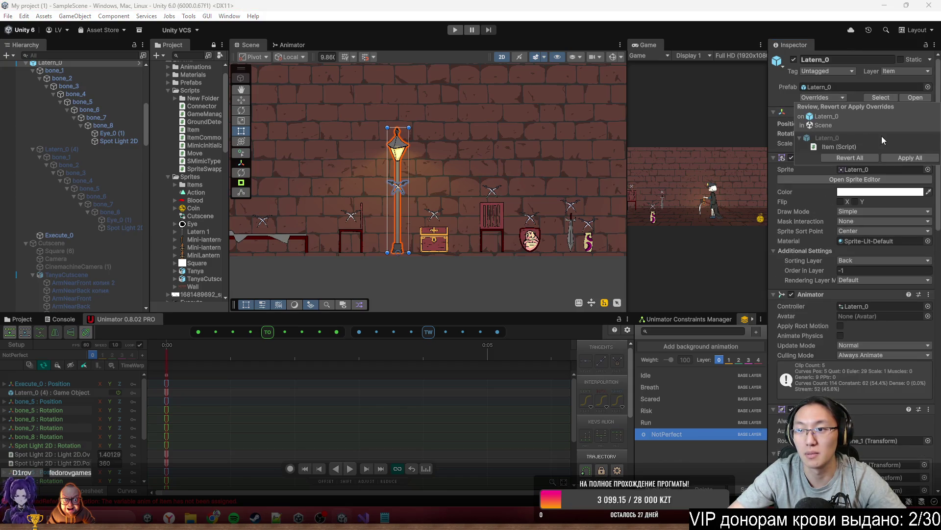
{"action": "left_click", "coordinate": [900, 157]}
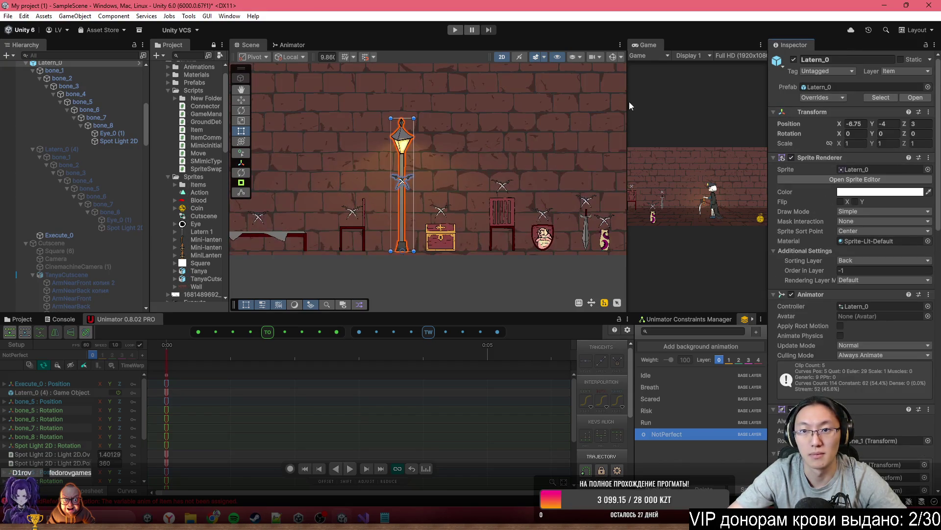
{"action": "left_click", "coordinate": [455, 30]}
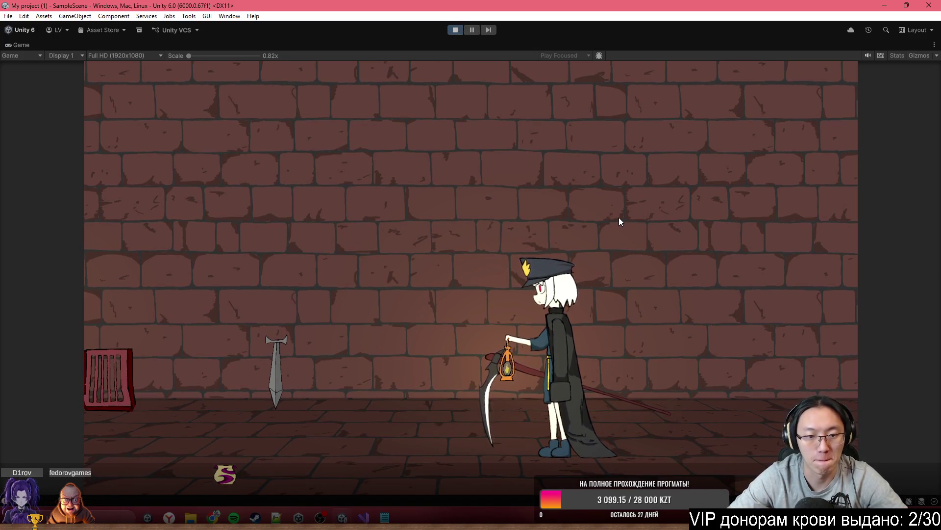
Step: Run the character left past the chest and bed, then stop the playtest
{"action": "key", "text": "a"}
{"action": "key", "text": "a"}
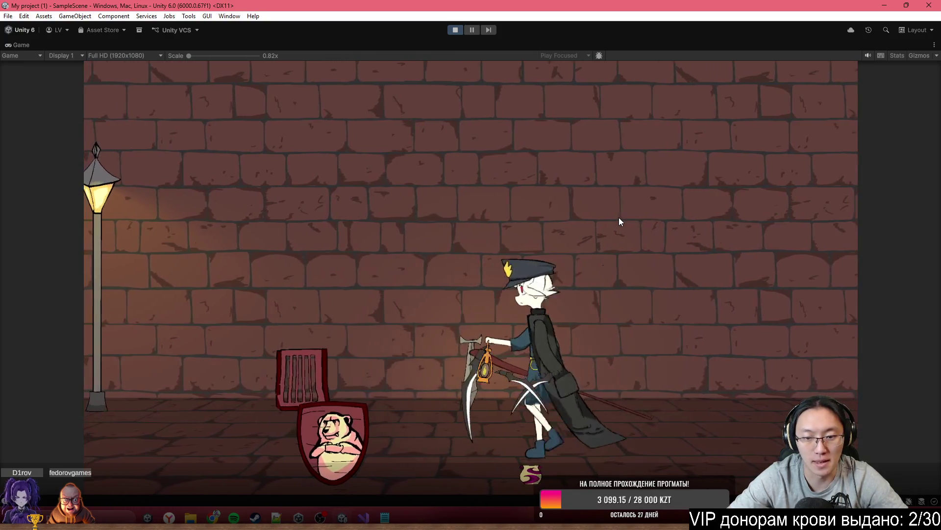
{"action": "key", "text": "a"}
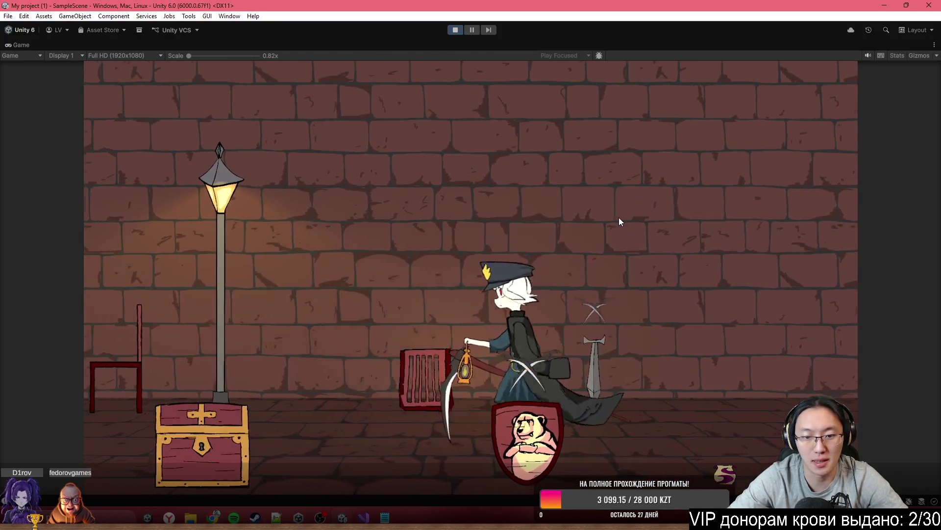
{"action": "key", "text": "a"}
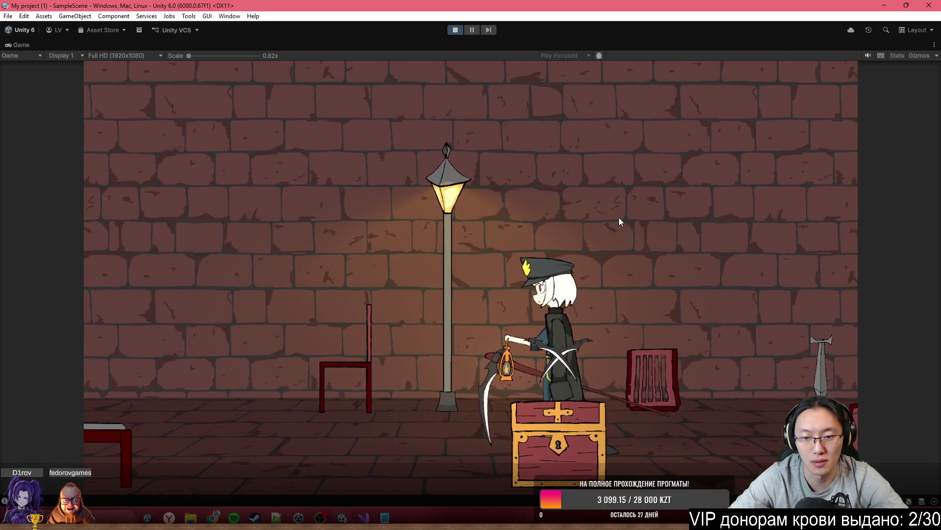
{"action": "key", "text": "a"}
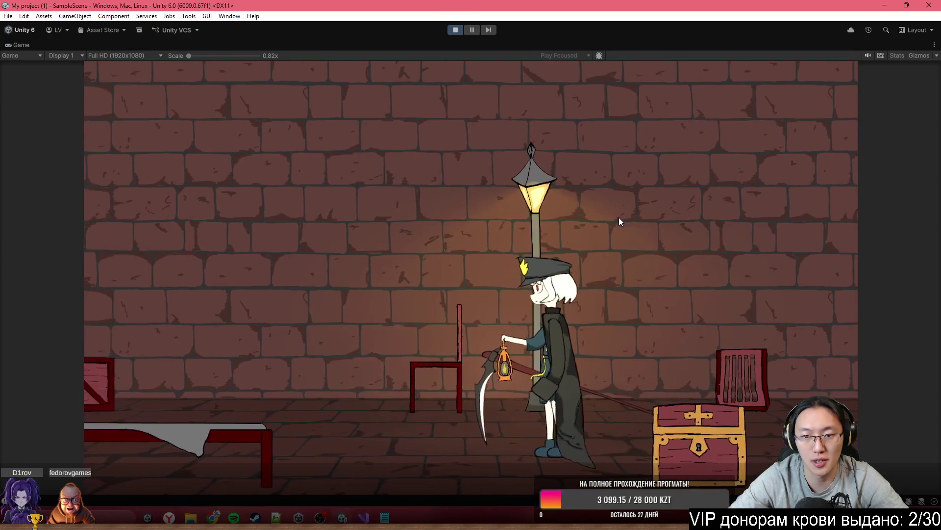
{"action": "key", "text": "a"}
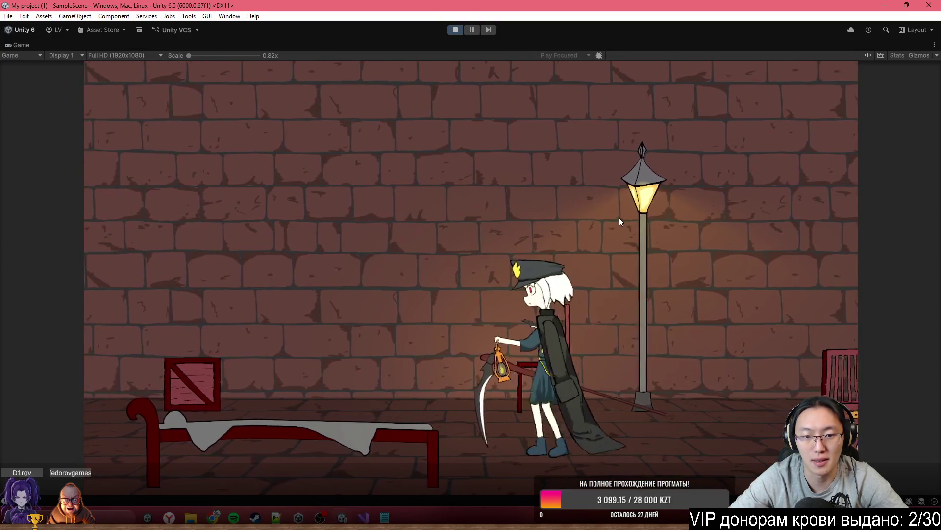
{"action": "key", "text": "a"}
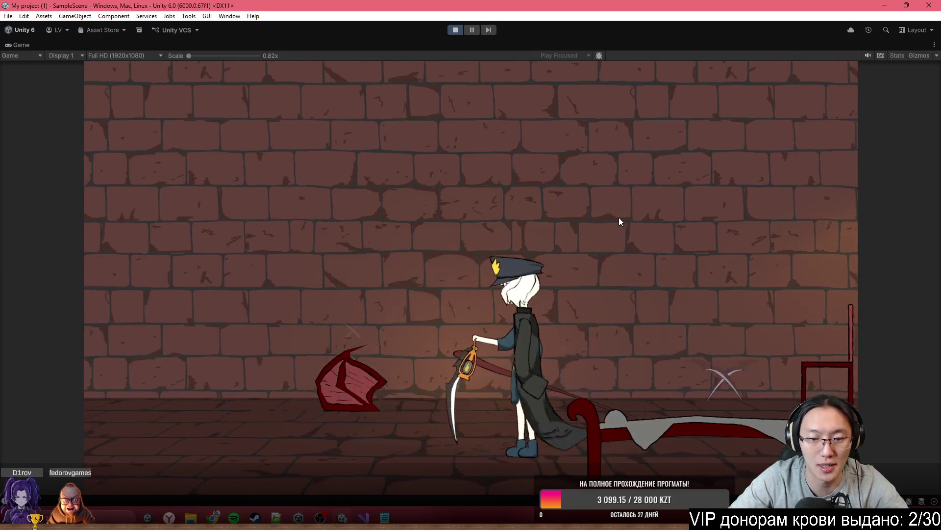
{"action": "key", "text": "a"}
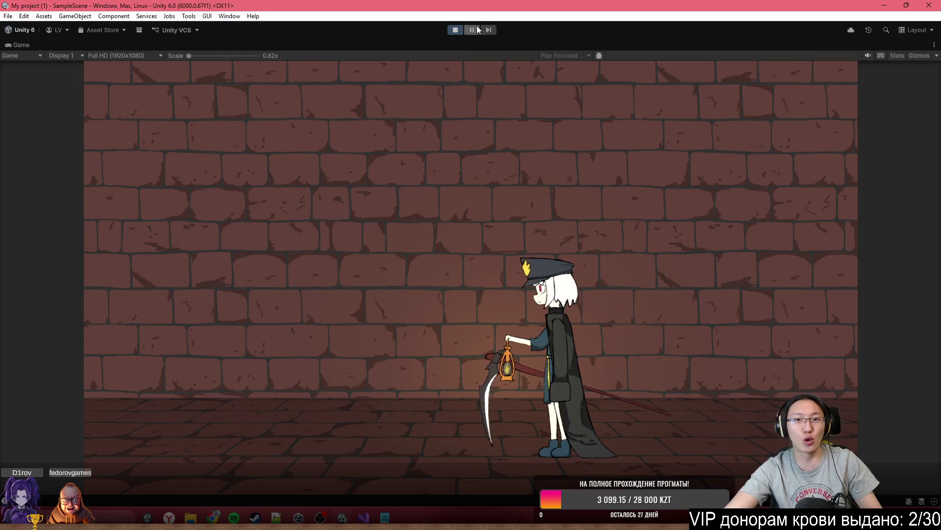
{"action": "left_click", "coordinate": [456, 29]}
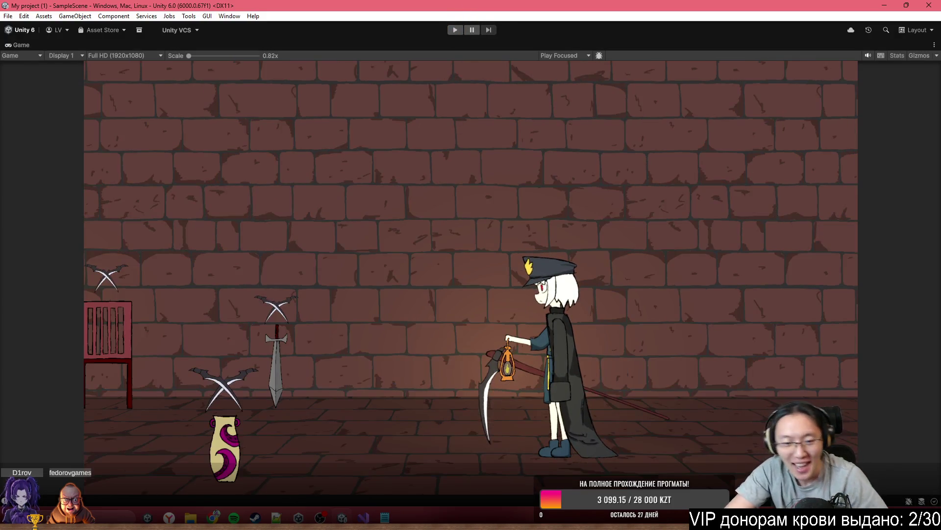
Step: Look over the mimic-type switch in Item.cs, then start a new Unity play session
{"action": "left_click", "coordinate": [354, 515]}
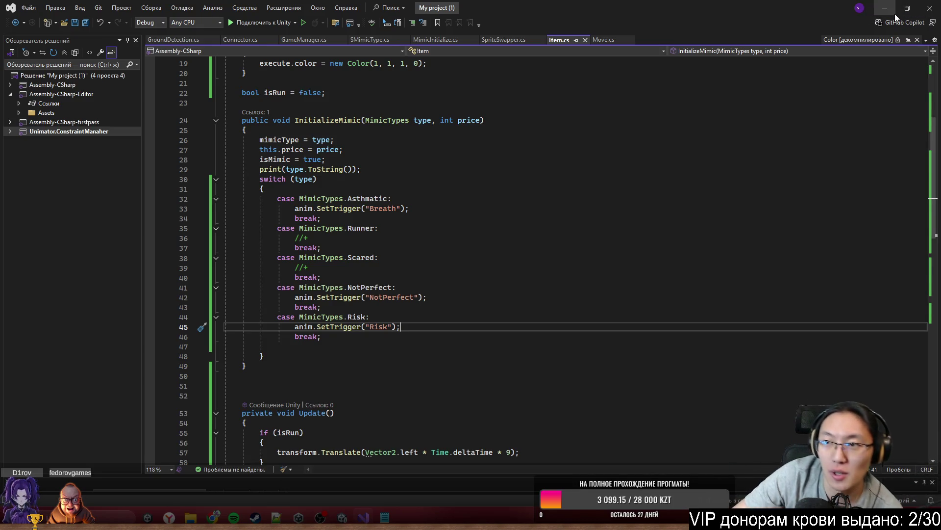
{"action": "left_click", "coordinate": [894, 14]}
{"action": "left_click", "coordinate": [452, 33]}
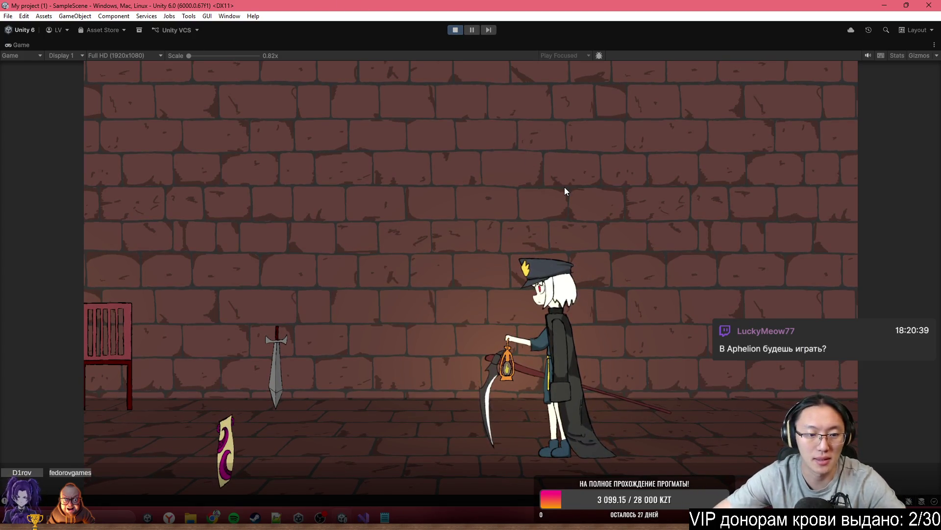
Step: Walk the character left past the lamps and mimics, triggering the scythe execution cutscene
{"action": "key", "text": "a"}
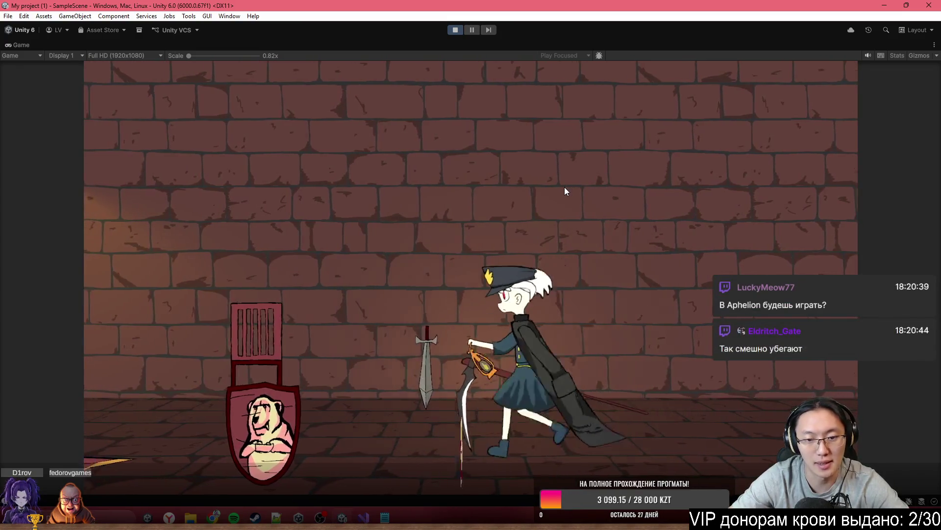
{"action": "key", "text": "a"}
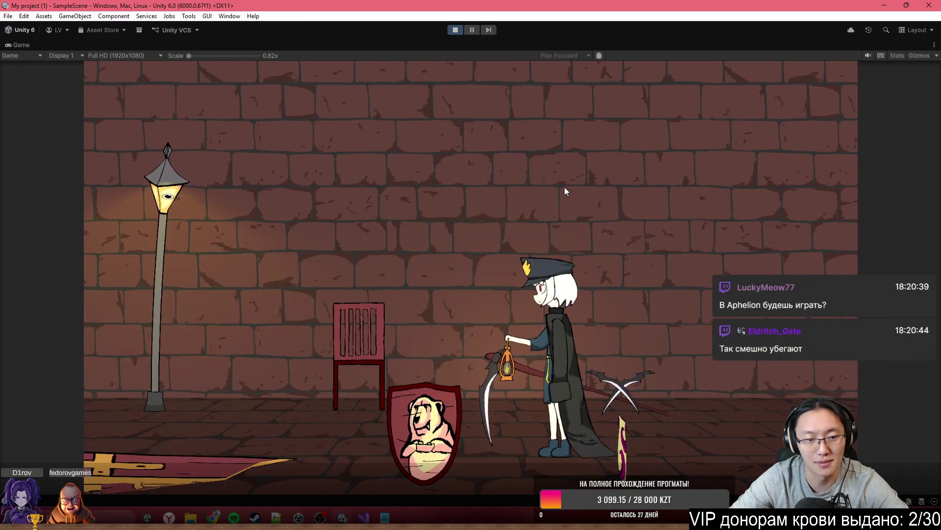
{"action": "key", "text": "a"}
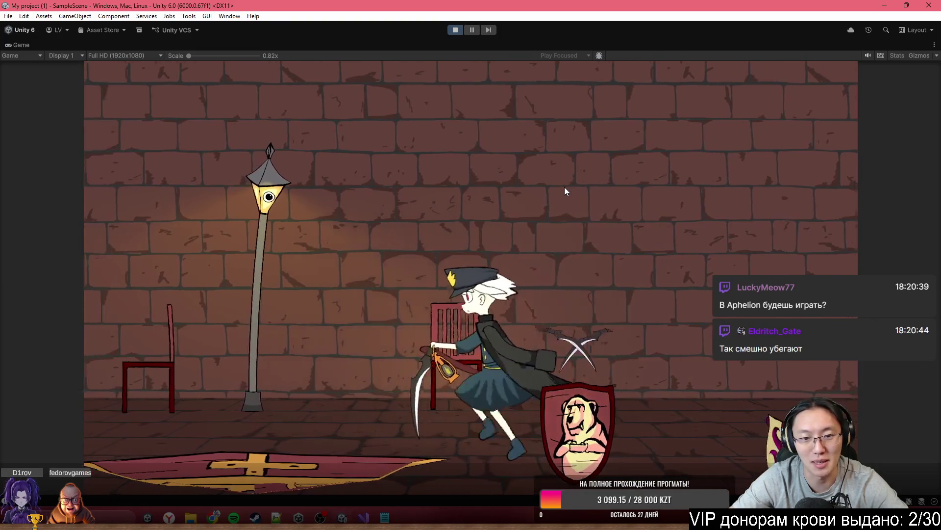
{"action": "key", "text": "a"}
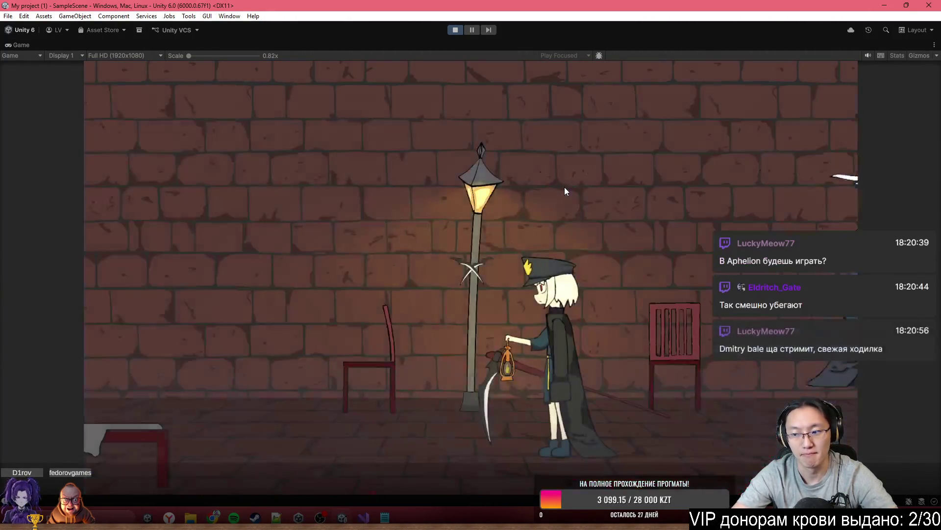
{"action": "key", "text": "d"}
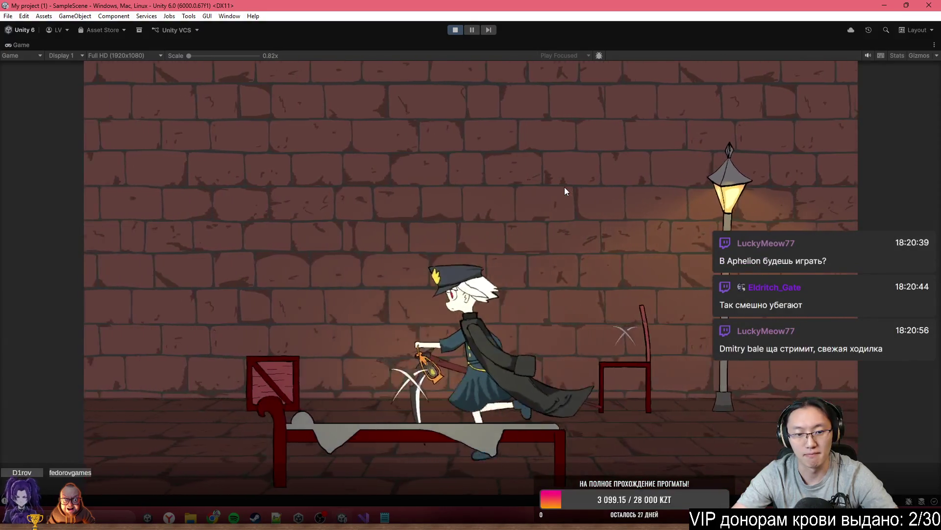
{"action": "key", "text": "a"}
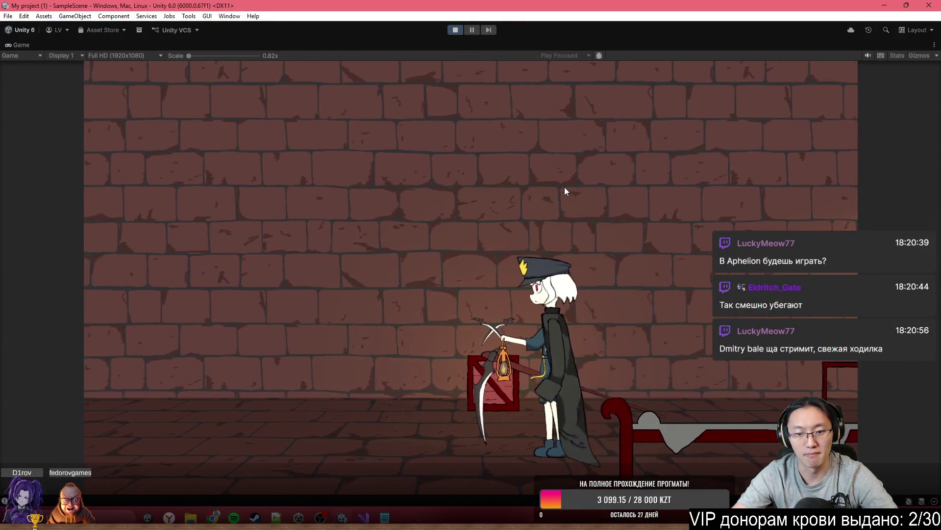
Step: Run the character back and forth along the corridor, then stop play mode
{"action": "key", "text": "d"}
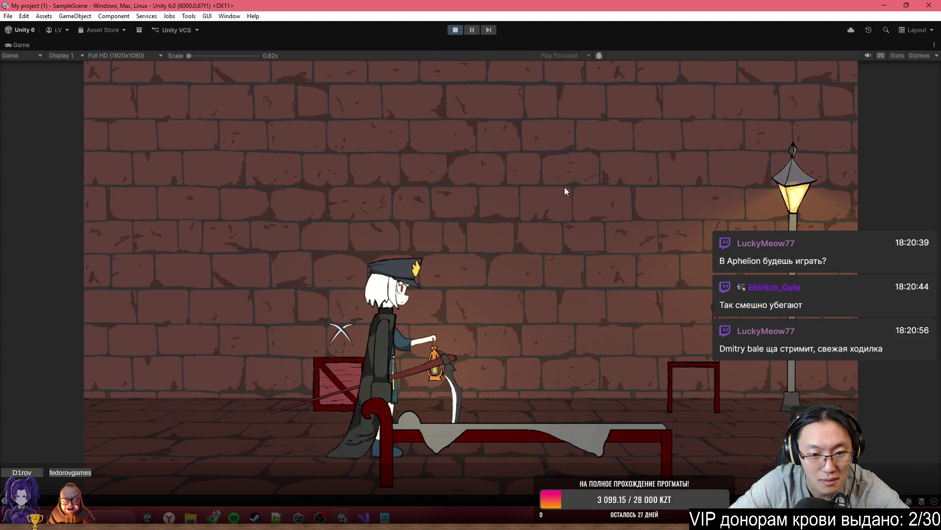
{"action": "key", "text": "a"}
{"action": "key", "text": "d"}
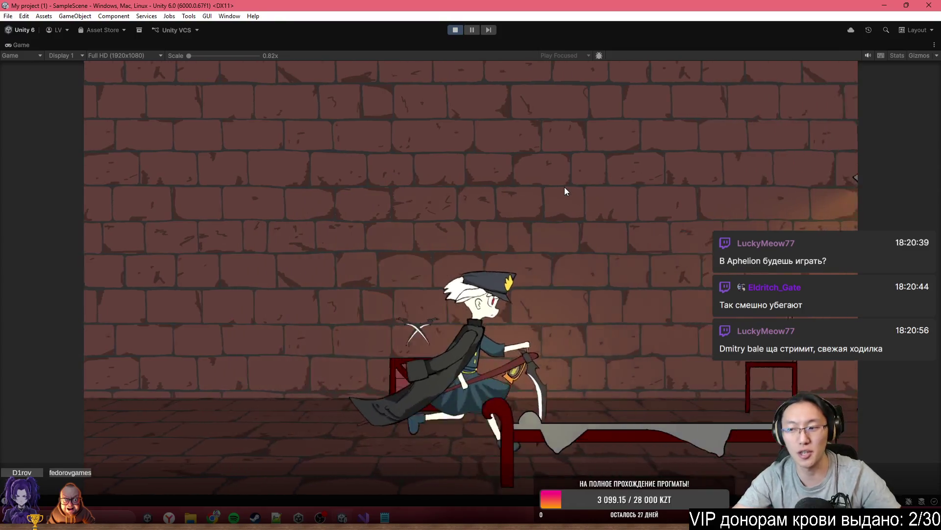
{"action": "key", "text": "d"}
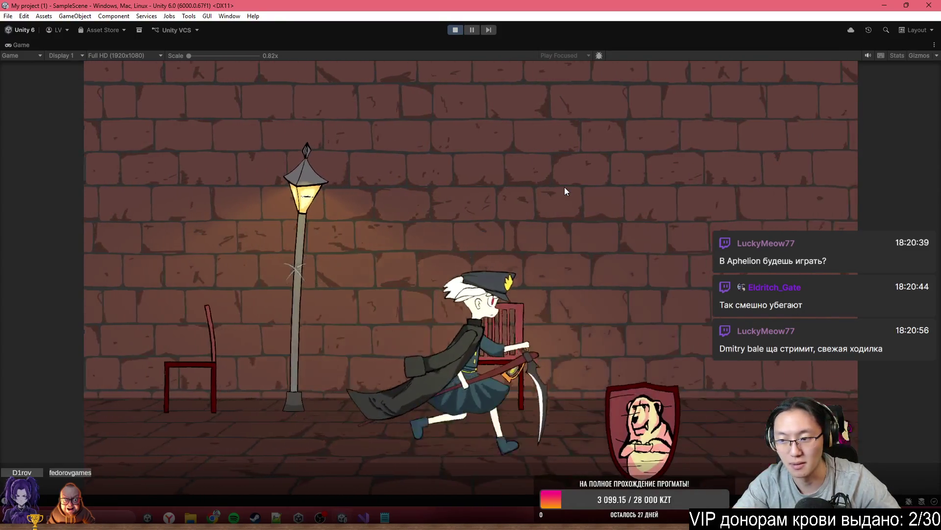
{"action": "key", "text": "a"}
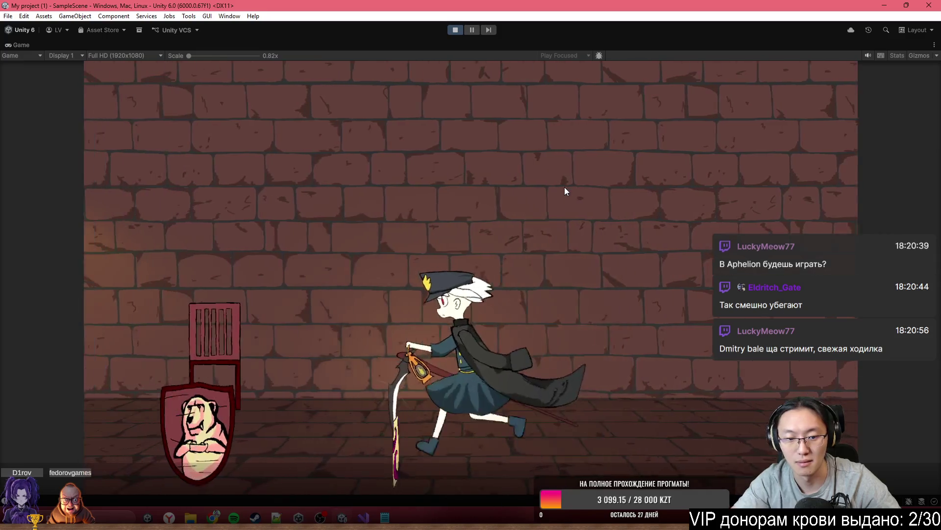
{"action": "key", "text": "a"}
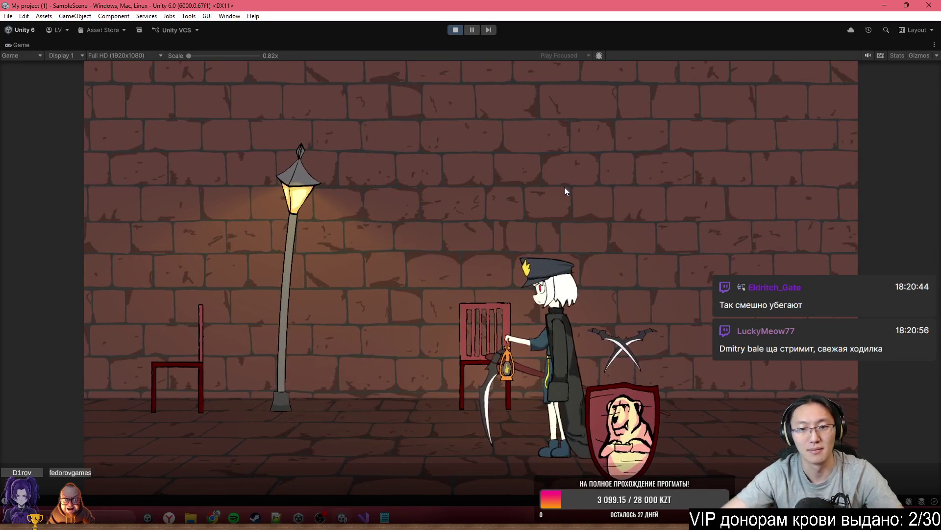
{"action": "left_click", "coordinate": [451, 29]}
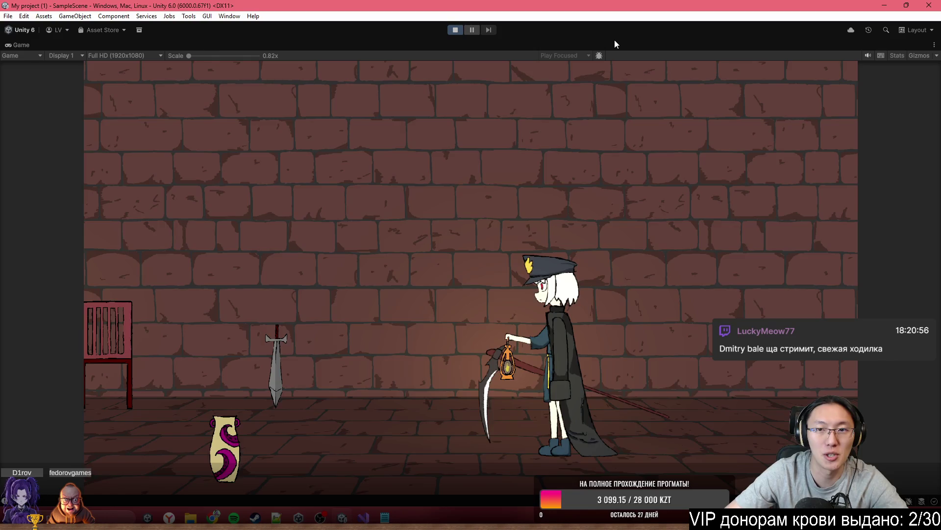
Step: With the Game view maximized, walk the character left toward the bed, then stop the game
{"action": "key", "text": "shift+space"}
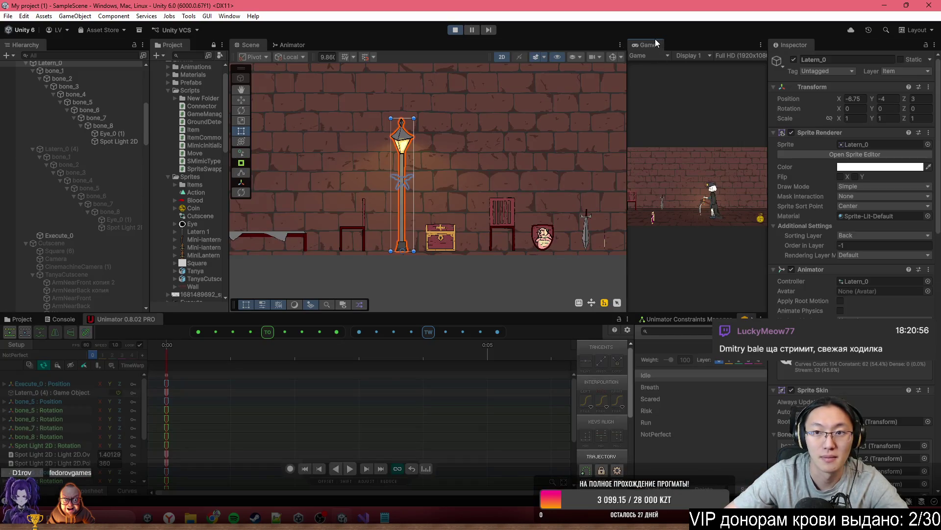
{"action": "double_click", "coordinate": [655, 41]}
{"action": "key", "text": "a"}
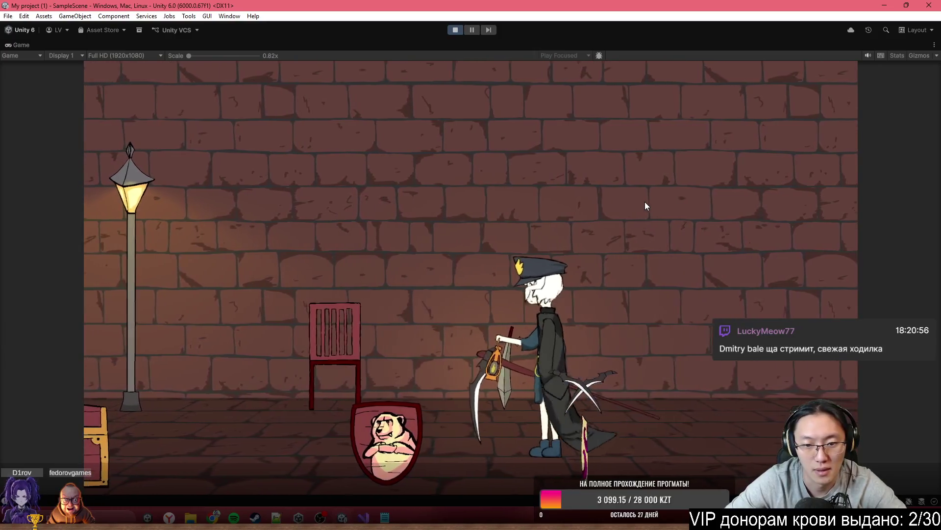
{"action": "key", "text": "a"}
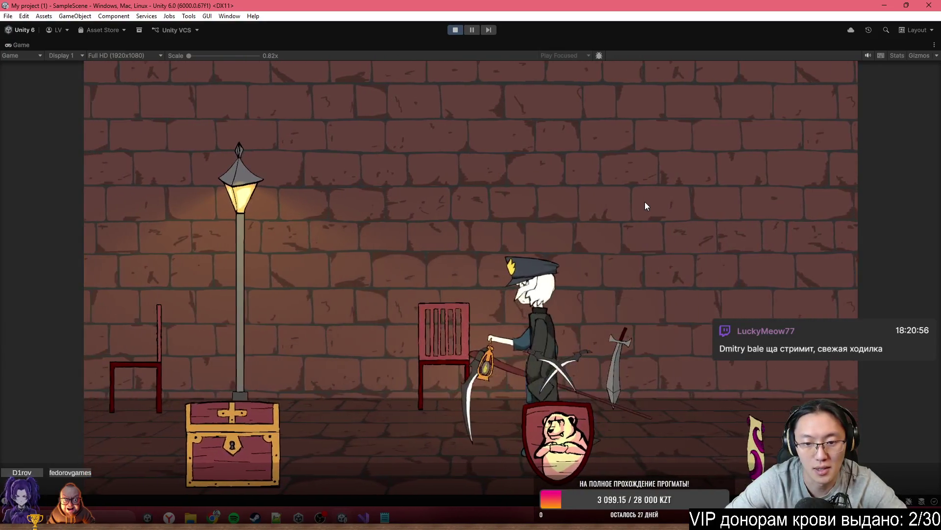
{"action": "key", "text": "a"}
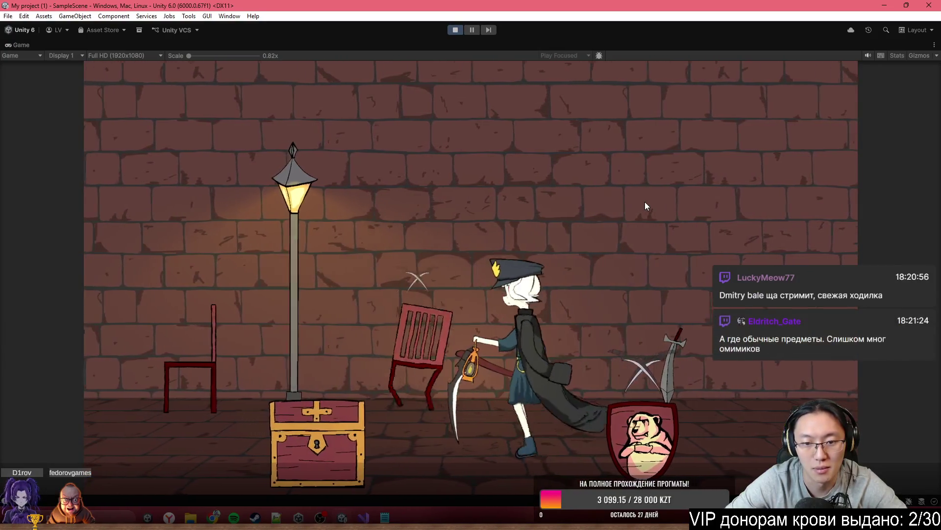
{"action": "key", "text": "a"}
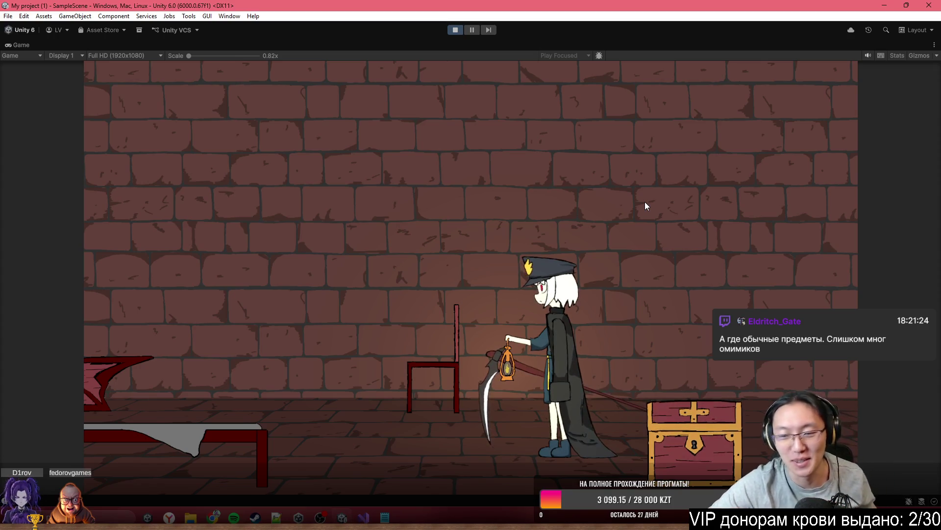
{"action": "key", "text": "a"}
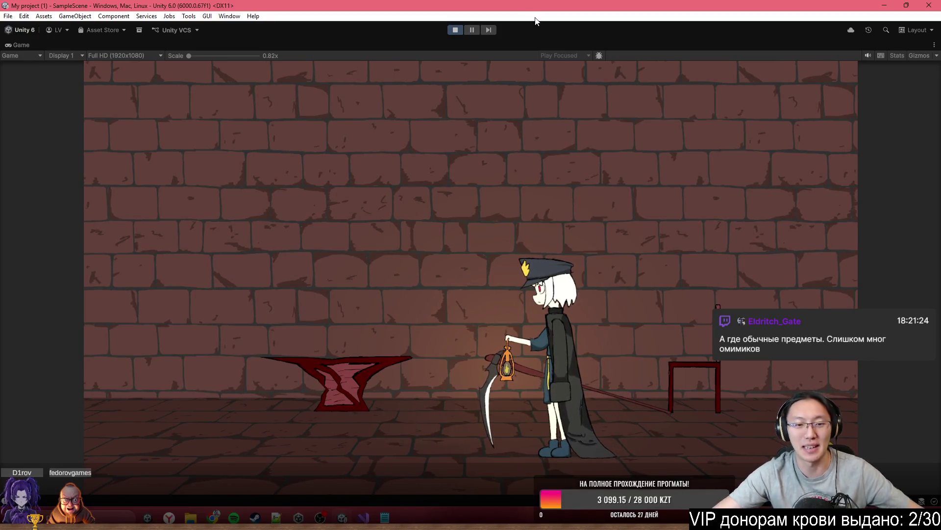
{"action": "left_click", "coordinate": [454, 31]}
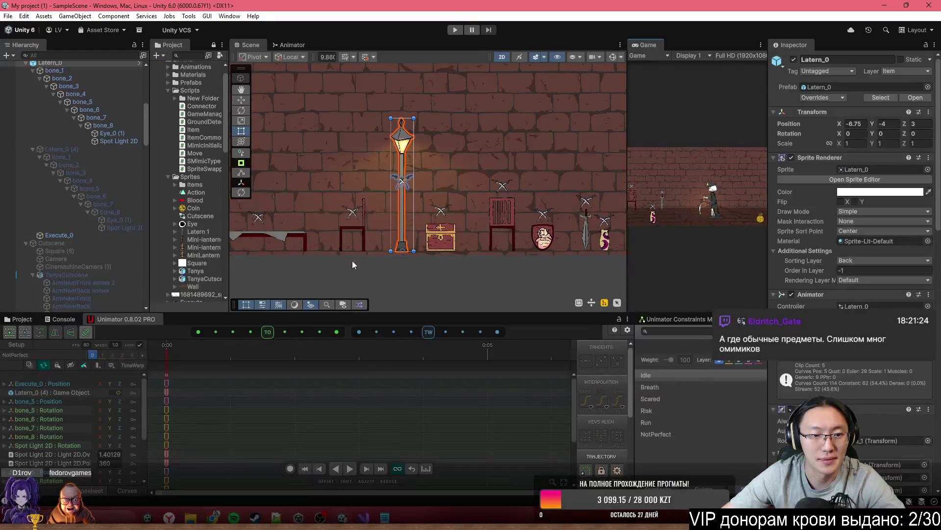
Step: Inspect the bed's Run animation keyframes, then select and frame the sword
{"action": "key", "text": "f"}
{"action": "left_click", "coordinate": [334, 229]}
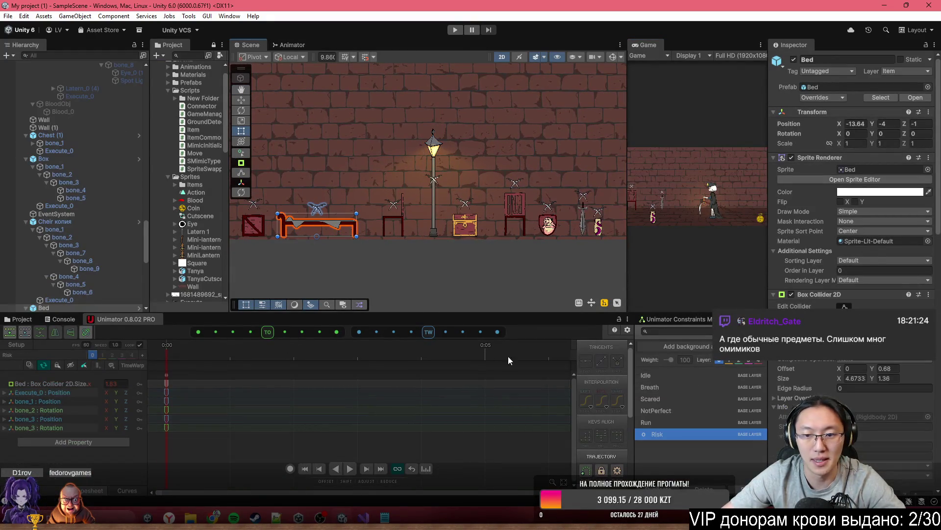
{"action": "left_click", "coordinate": [686, 423]}
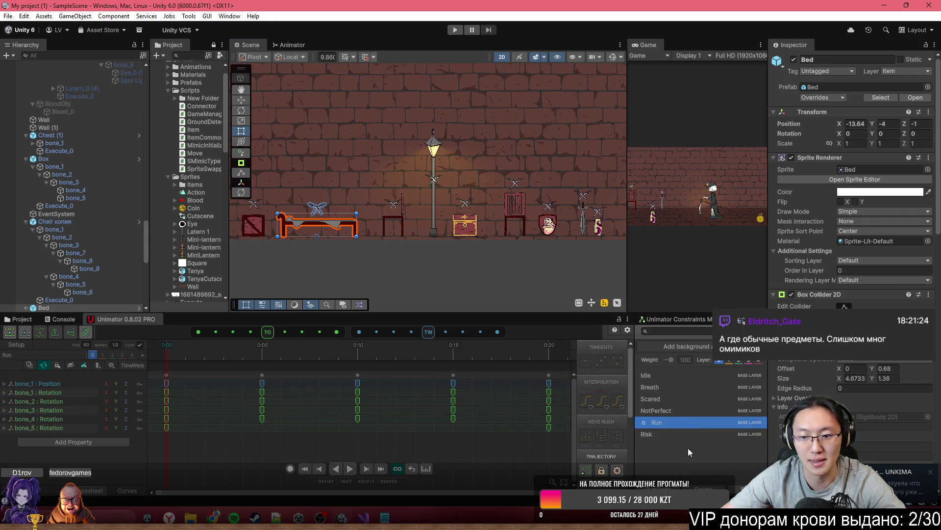
{"action": "left_click", "coordinate": [582, 216]}
{"action": "key", "text": "f"}
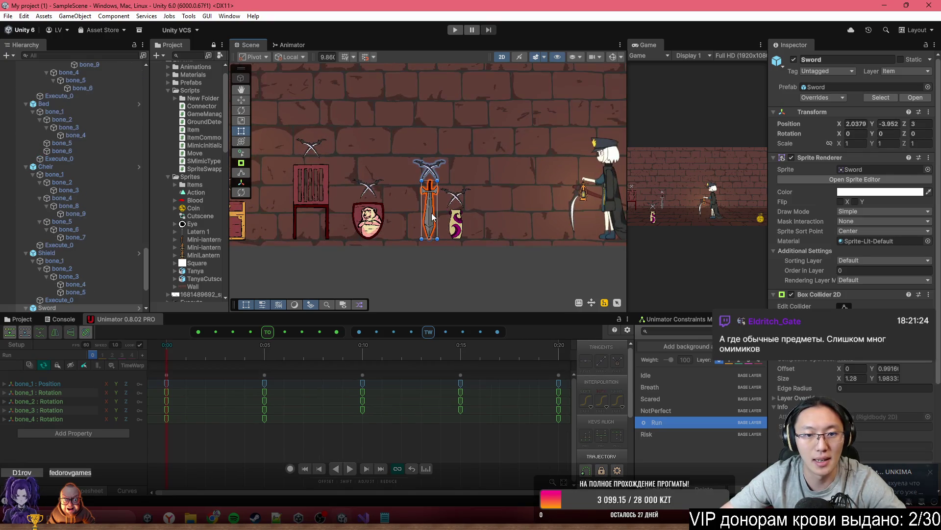
Step: Review the sword's Breath, Scared, NotPerfect and Risk animation tracks, checking the Execute_0 keyframe at 0:01
{"action": "left_click", "coordinate": [672, 391]}
{"action": "left_click", "coordinate": [672, 402]}
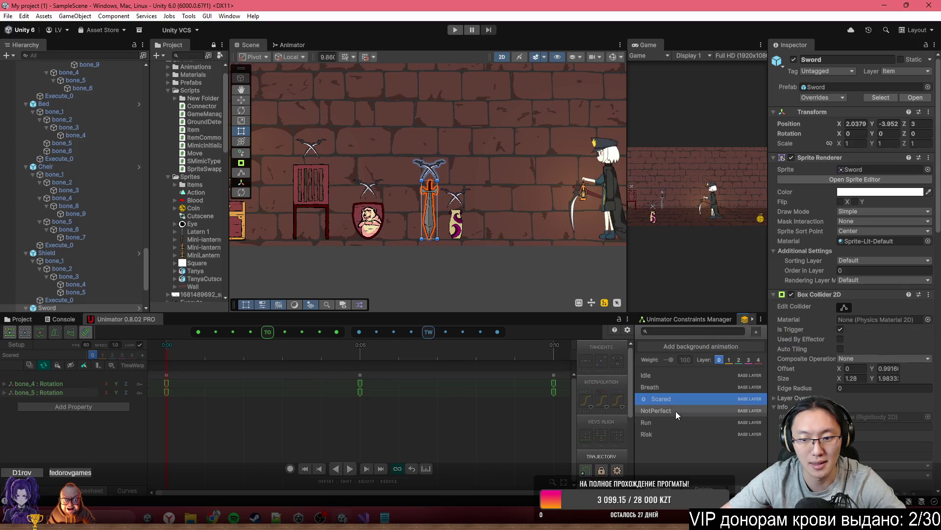
{"action": "left_click", "coordinate": [676, 411]}
{"action": "scroll", "coordinate": [470, 255], "scroll_direction": "up", "scroll_amount": 3}
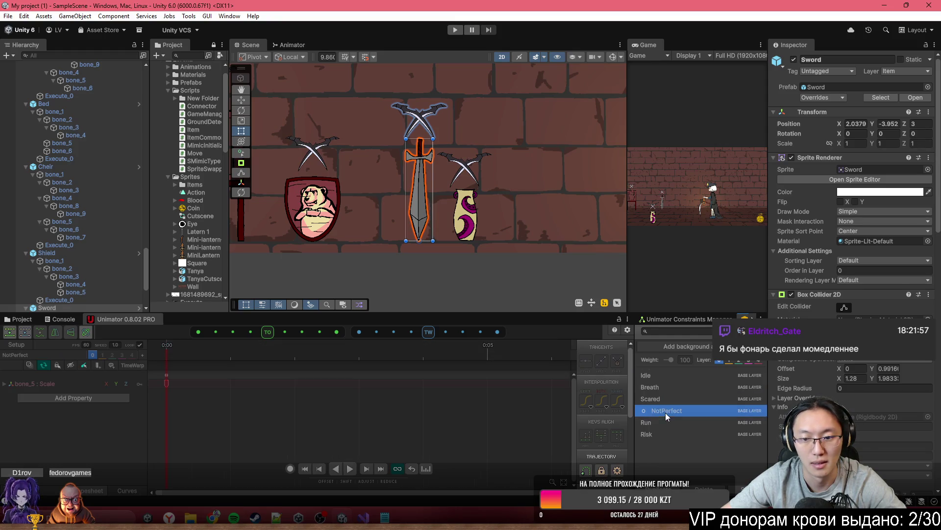
{"action": "left_click_drag", "start_coordinate": [666, 413], "coordinate": [659, 436]}
{"action": "left_click", "coordinate": [229, 383]}
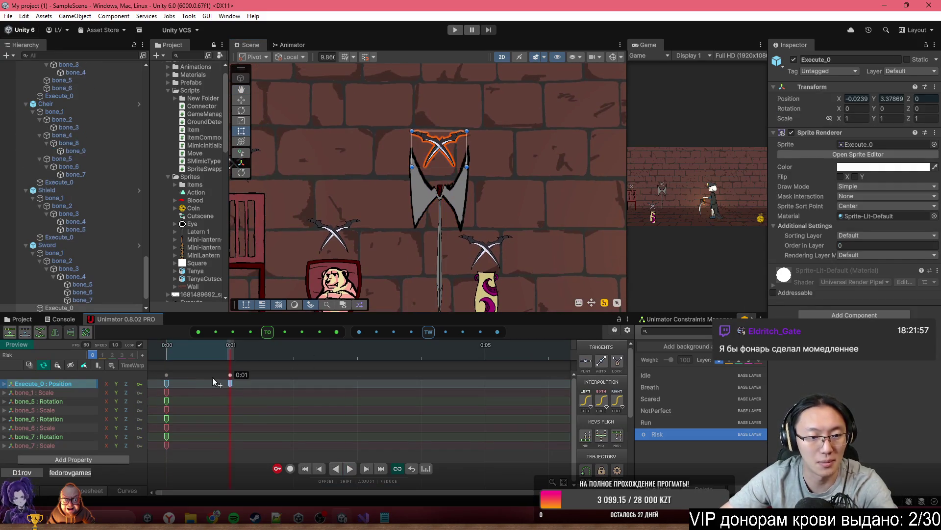
{"action": "left_click", "coordinate": [316, 434]}
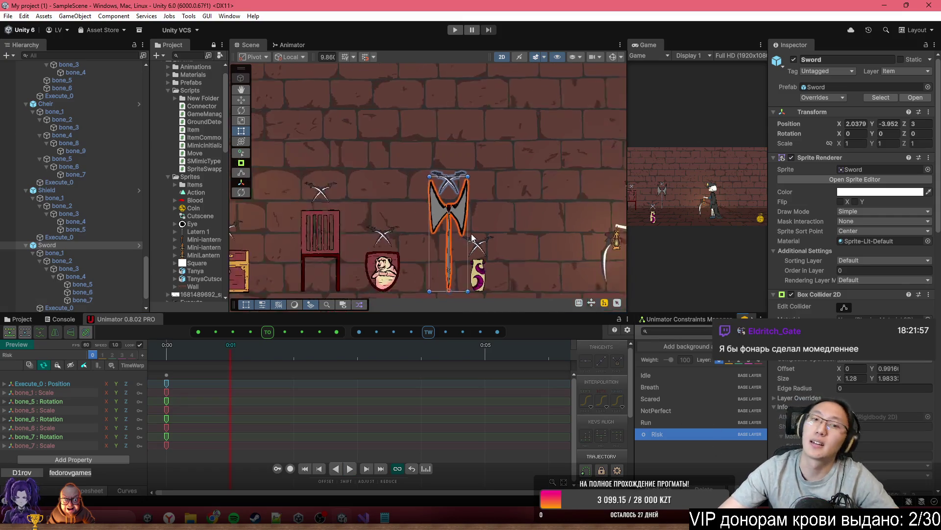
Step: Select the Wall background to leave the animation preview, then start play mode
{"action": "scroll", "coordinate": [373, 196], "scroll_direction": "down", "scroll_amount": 2}
{"action": "left_click", "coordinate": [572, 153]}
{"action": "scroll", "coordinate": [528, 207], "scroll_direction": "down", "scroll_amount": 4}
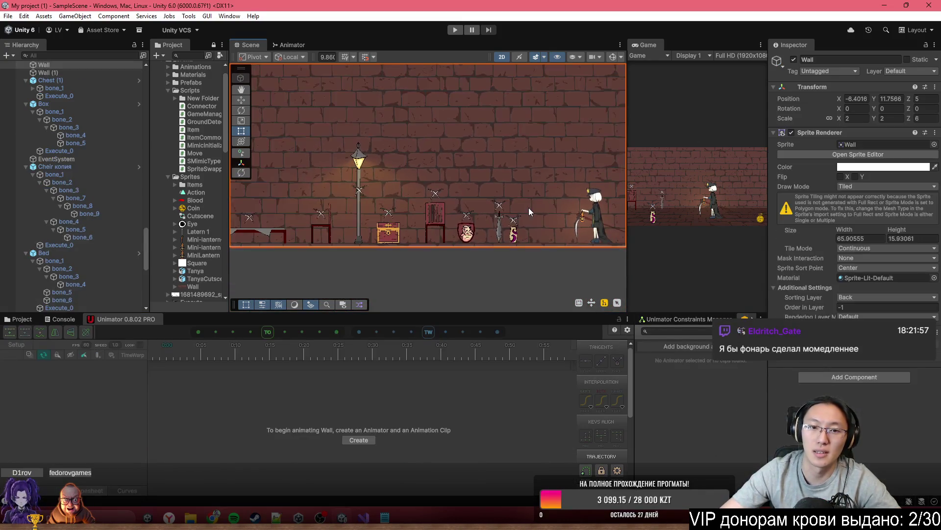
{"action": "left_click", "coordinate": [455, 30]}
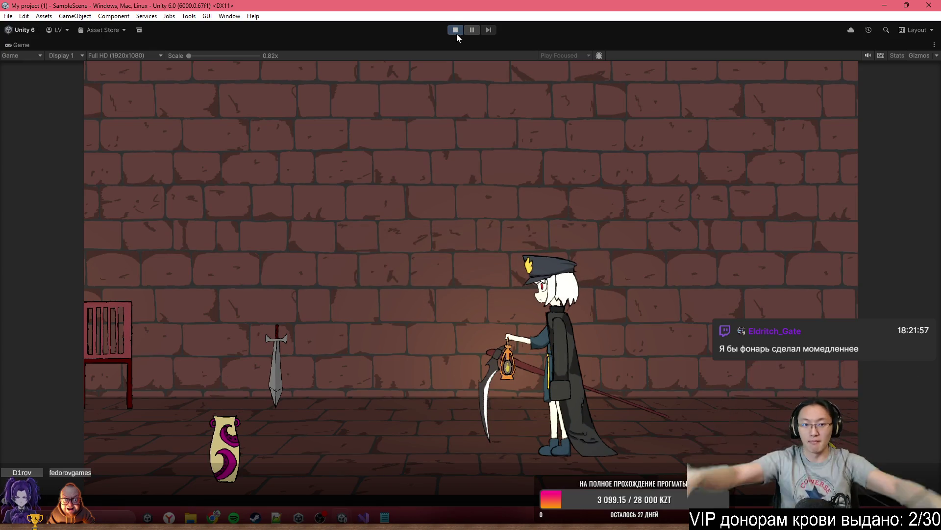
Step: Walk the character left and right through the room, ending further to the left
{"action": "key", "text": "a"}
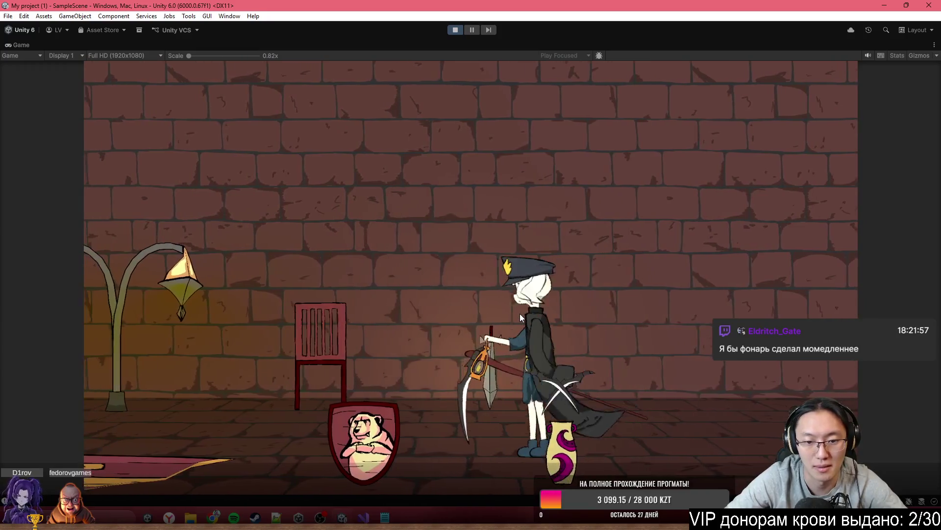
{"action": "key", "text": "a"}
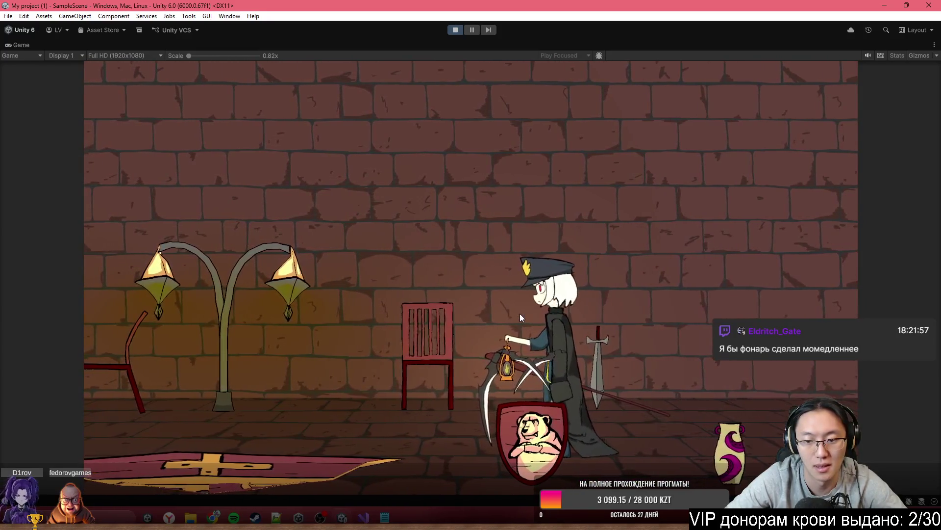
{"action": "key", "text": "d"}
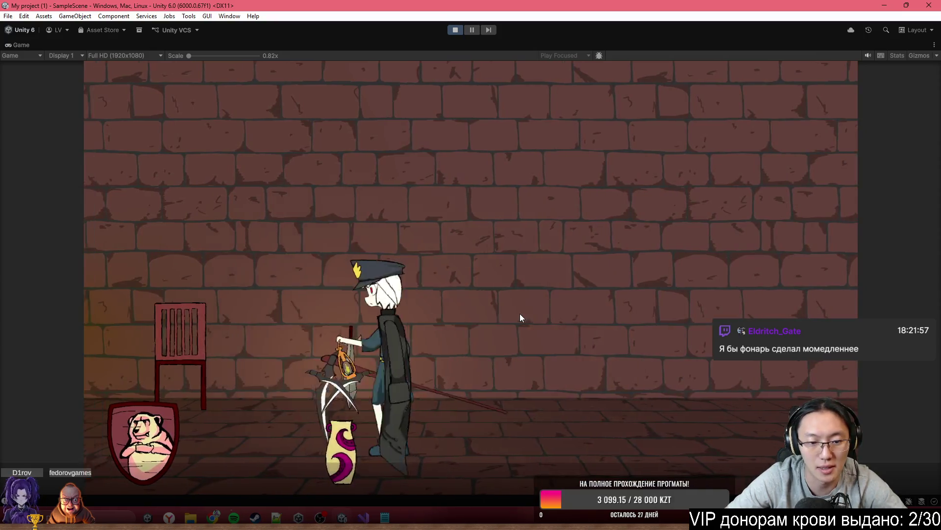
{"action": "key", "text": "a"}
{"action": "key", "text": "d"}
{"action": "key", "text": "a"}
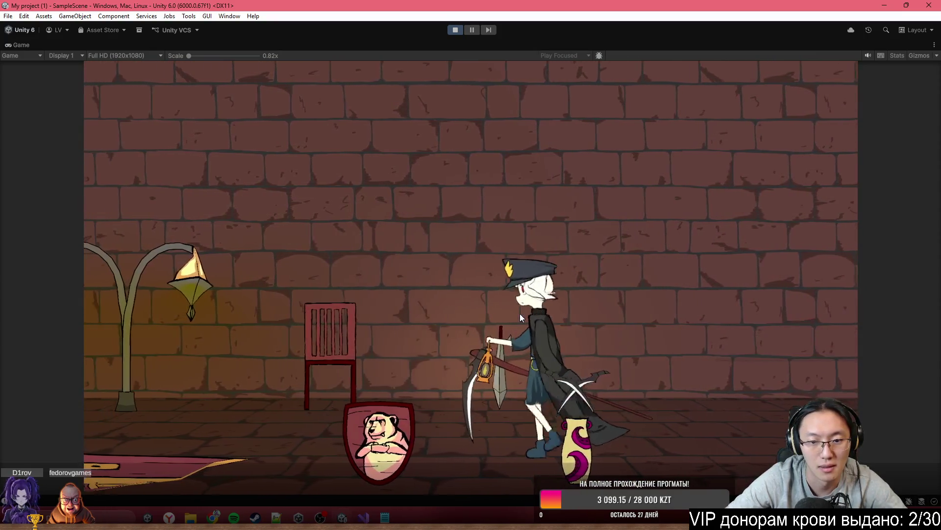
{"action": "key", "text": "a"}
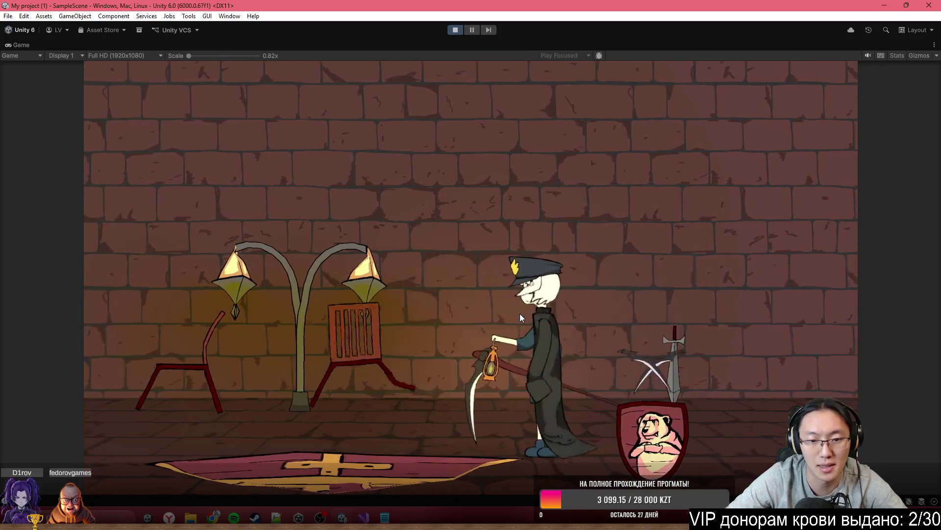
{"action": "key", "text": "a"}
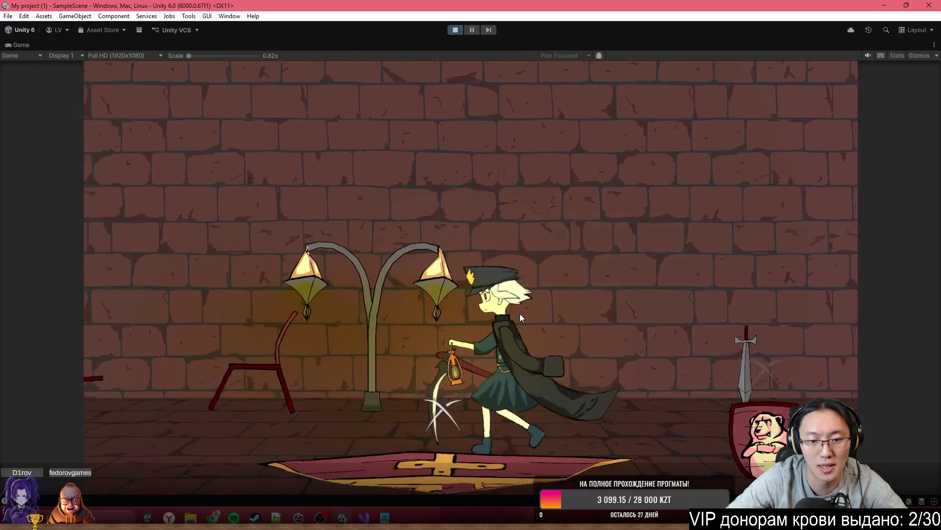
{"action": "key", "text": "a"}
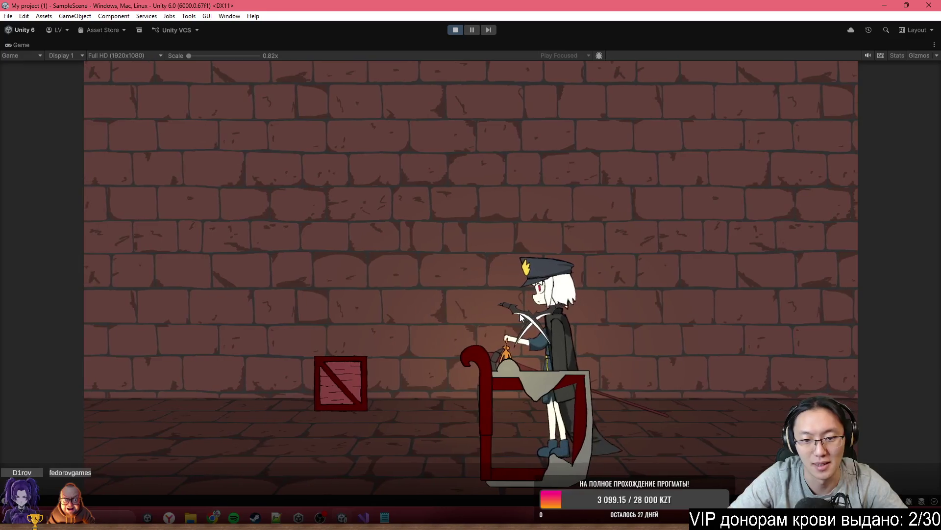
Step: Walk the character off the cart, restart the game, and restore the normal editor layout
{"action": "key", "text": "a"}
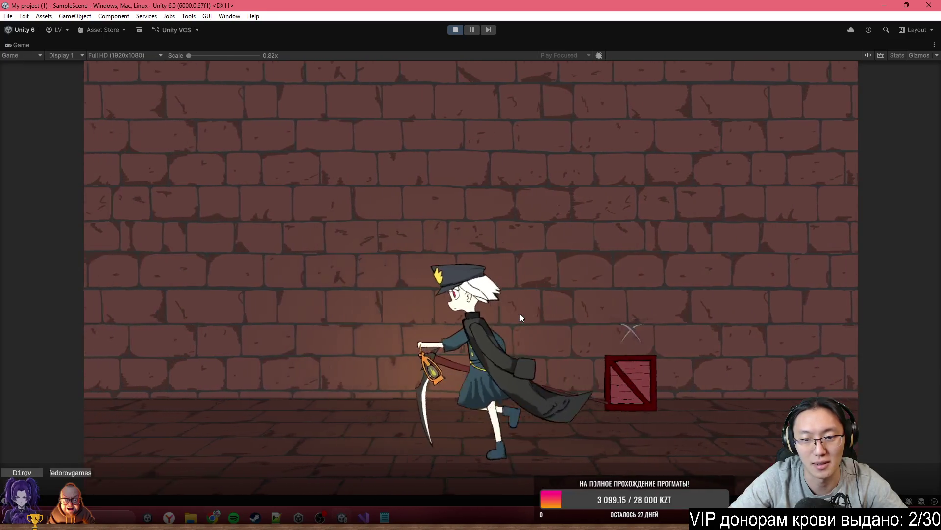
{"action": "key", "text": "d"}
{"action": "key", "text": "d"}
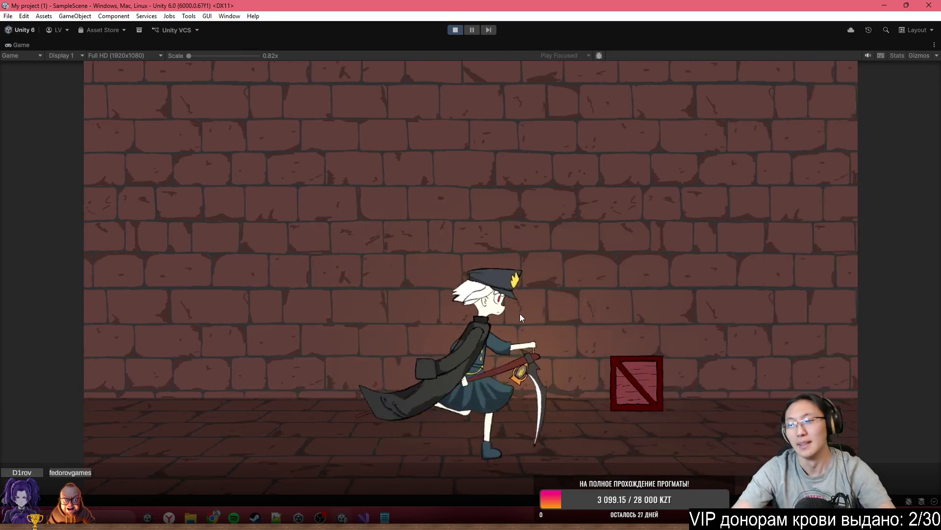
{"action": "left_click", "coordinate": [457, 31]}
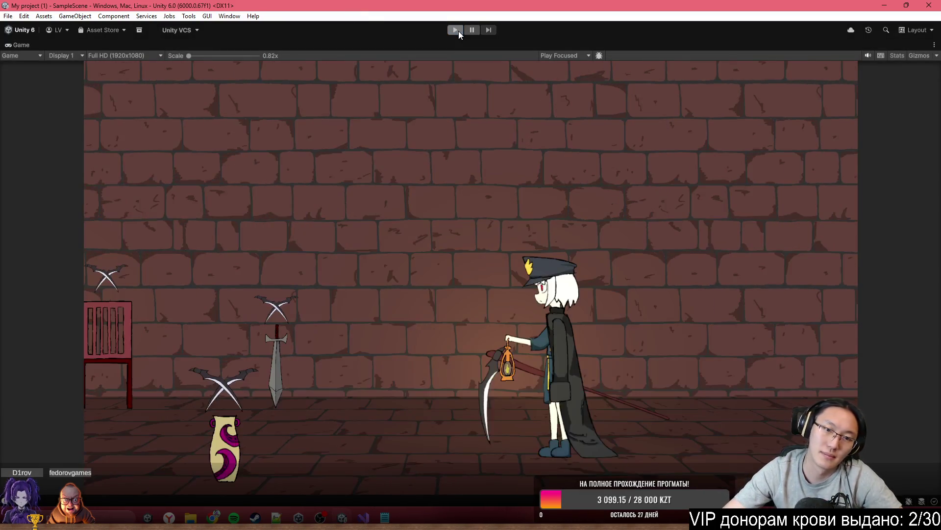
{"action": "left_click", "coordinate": [456, 30]}
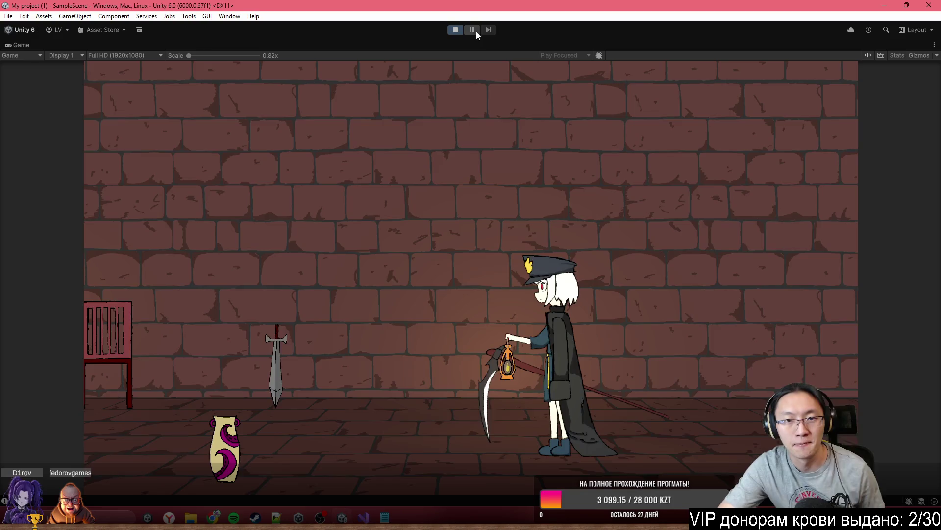
{"action": "key", "text": "shift+space"}
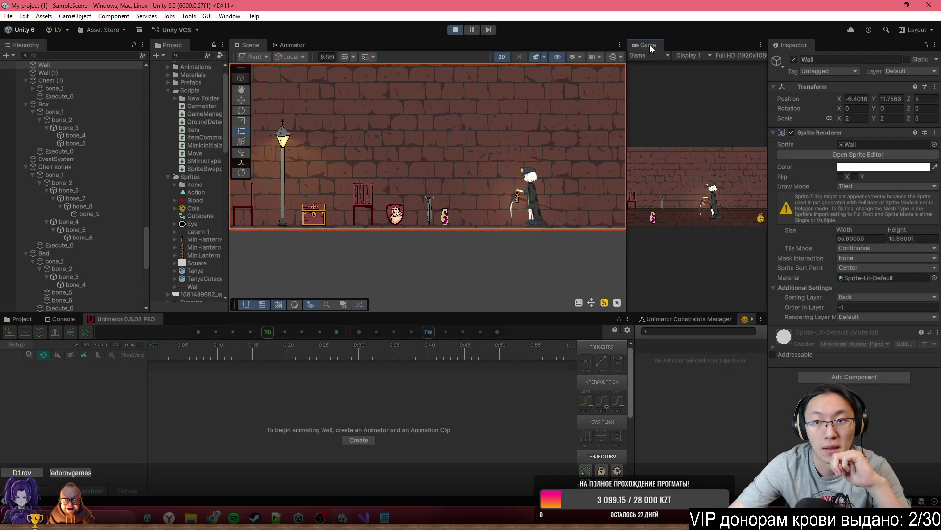
Step: Maximize the running Game view, watch the play-test, then stop play mode
{"action": "double_click", "coordinate": [649, 45]}
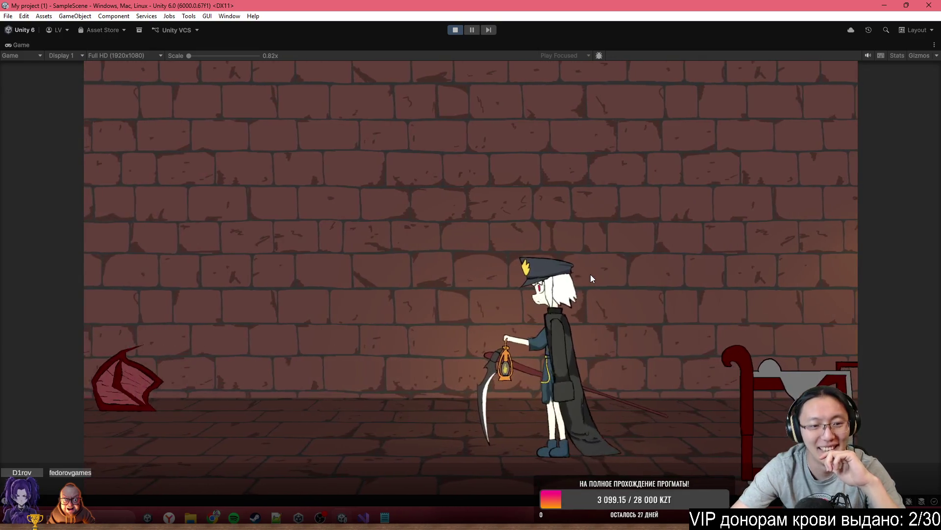
{"action": "left_click", "coordinate": [451, 30]}
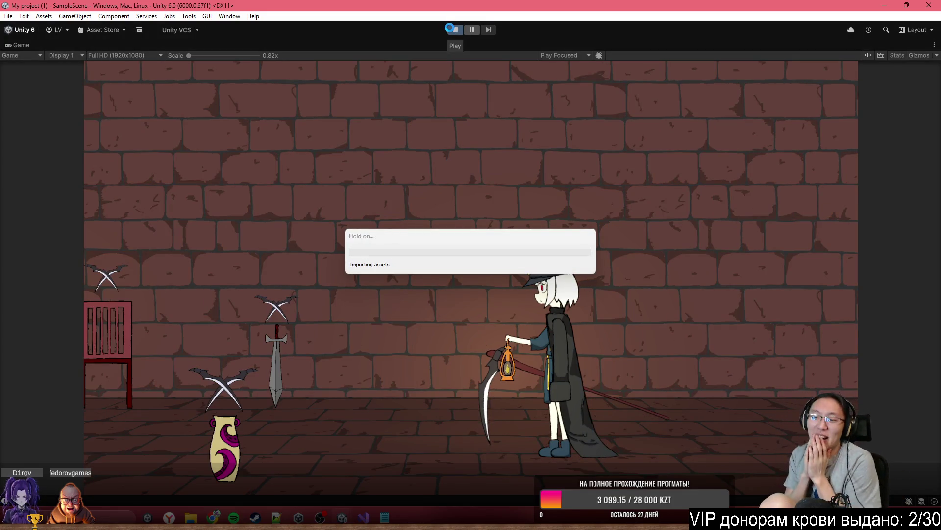
Step: Run the character left past lamps, chest and bed, swinging the scythe at the mimics, then stop
{"action": "left_click", "coordinate": [449, 27]}
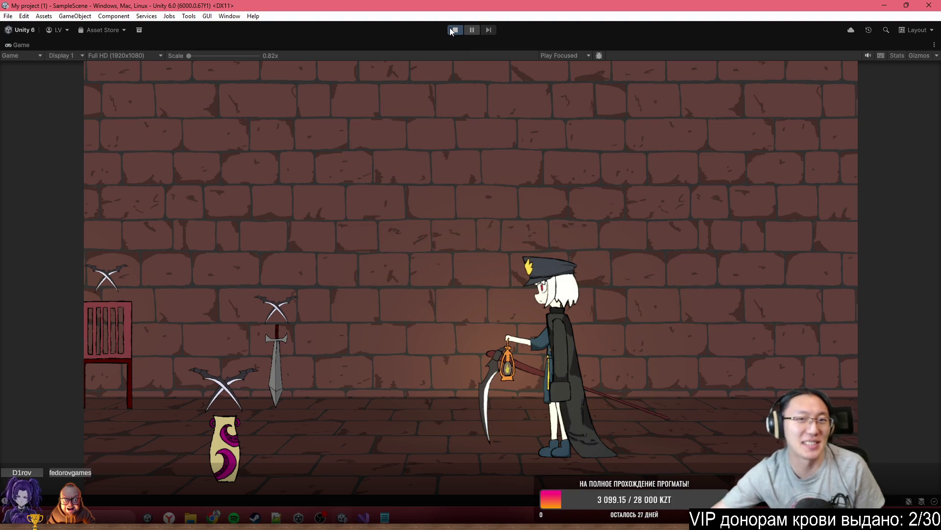
{"action": "key", "text": "a"}
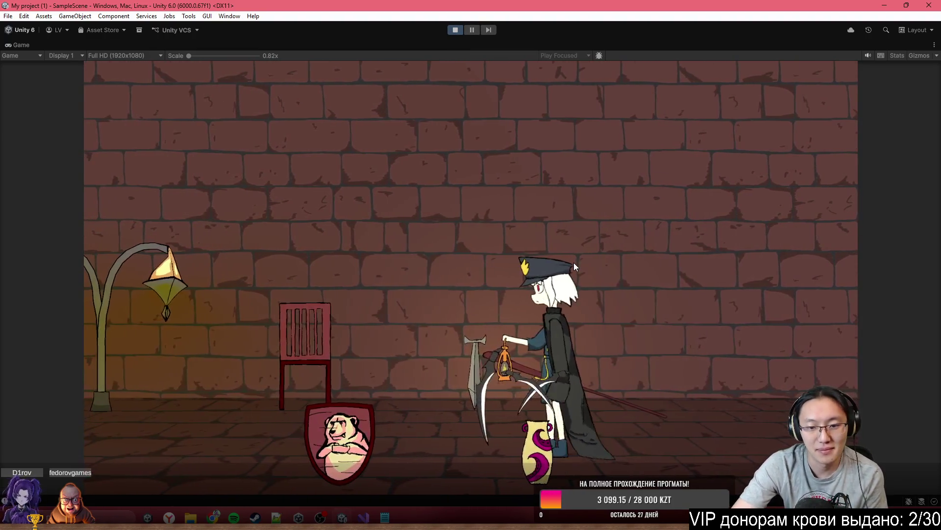
{"action": "left_click", "coordinate": [574, 263]}
{"action": "key", "text": "a"}
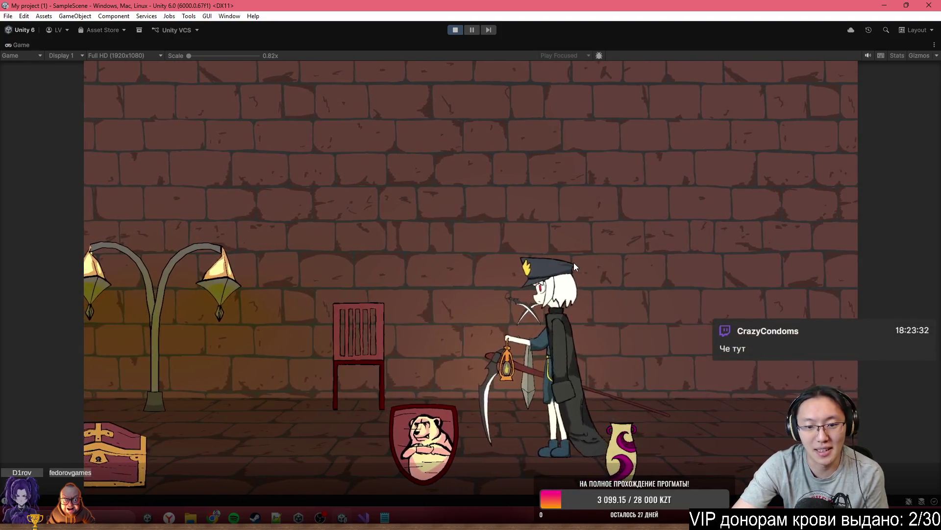
{"action": "key", "text": "a"}
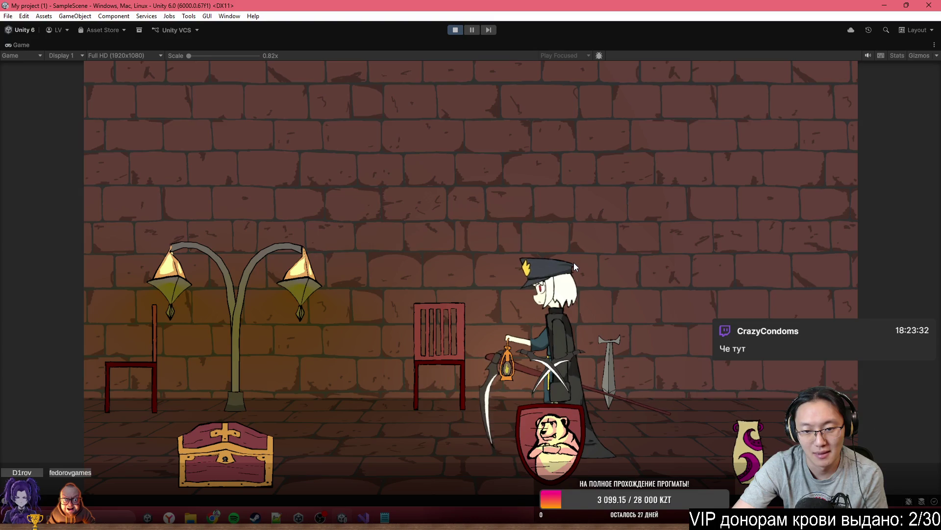
{"action": "key", "text": "a"}
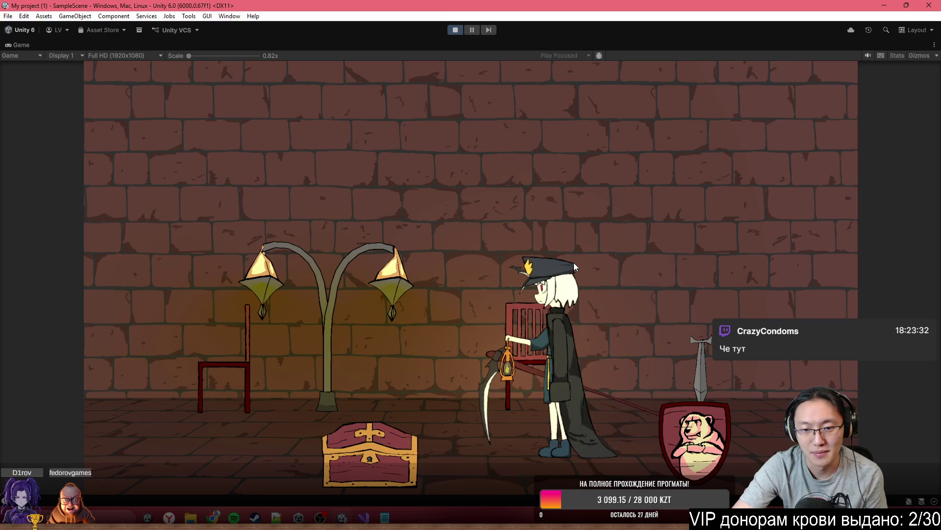
{"action": "key", "text": "a"}
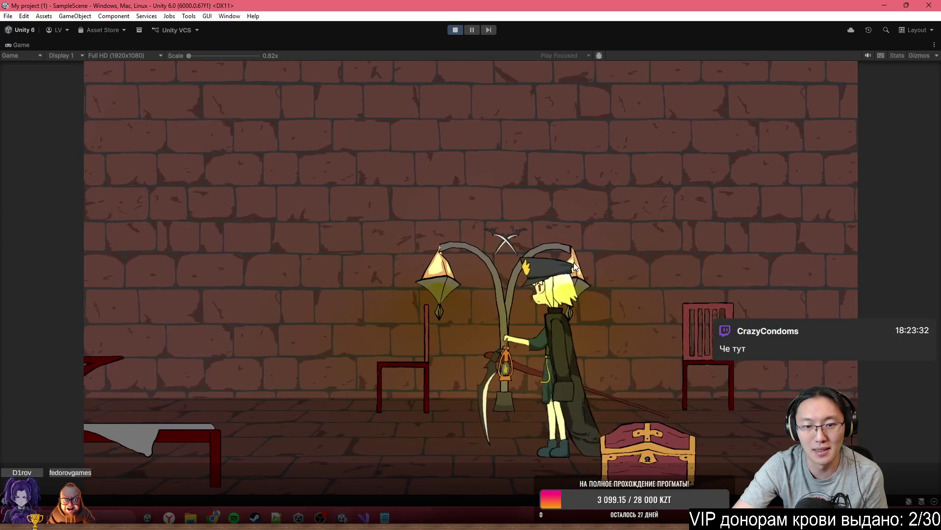
{"action": "key", "text": "a"}
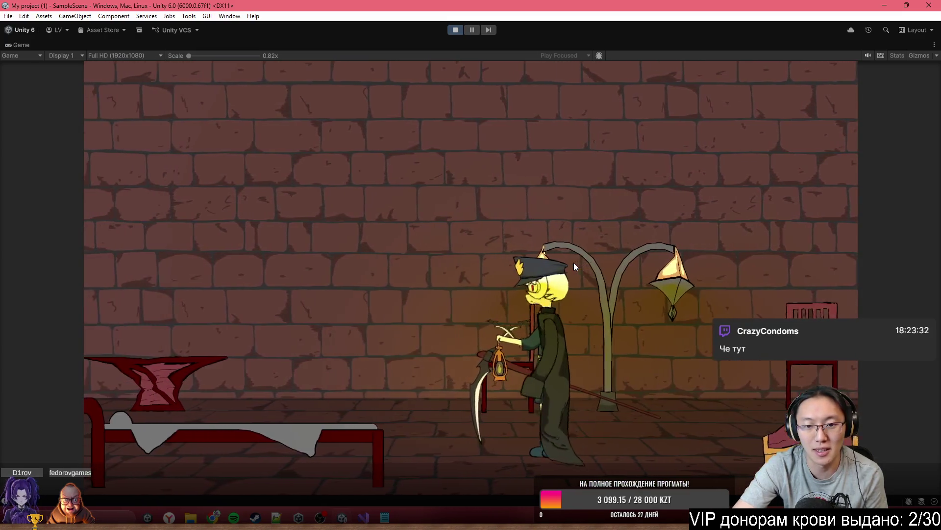
{"action": "key", "text": "a"}
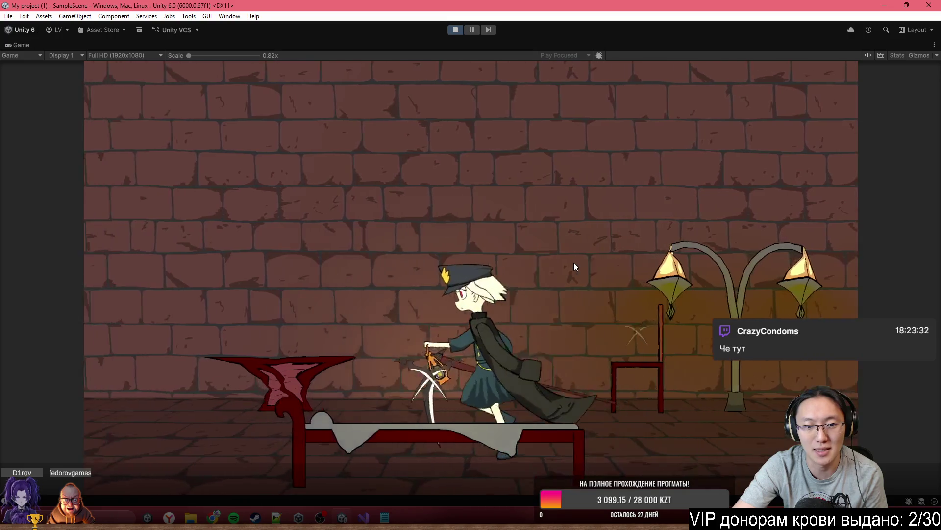
{"action": "key", "text": "a"}
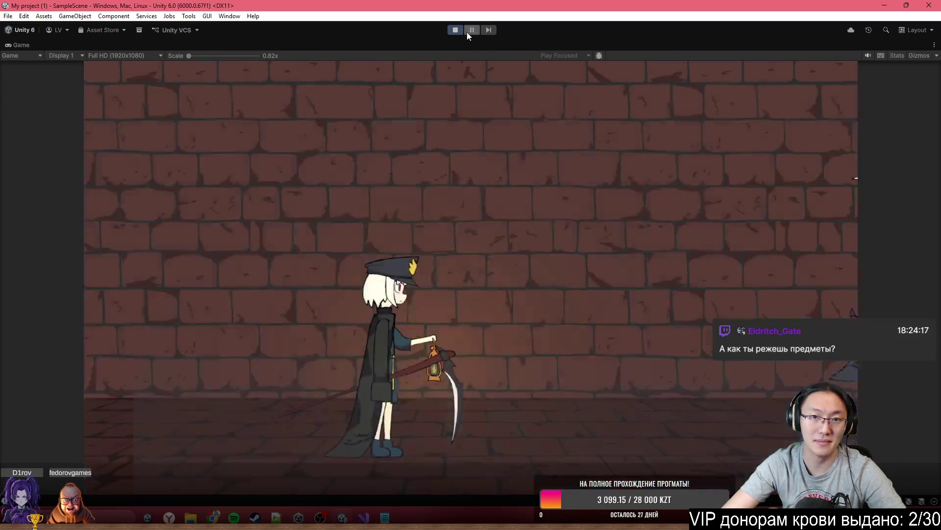
{"action": "left_click", "coordinate": [455, 29]}
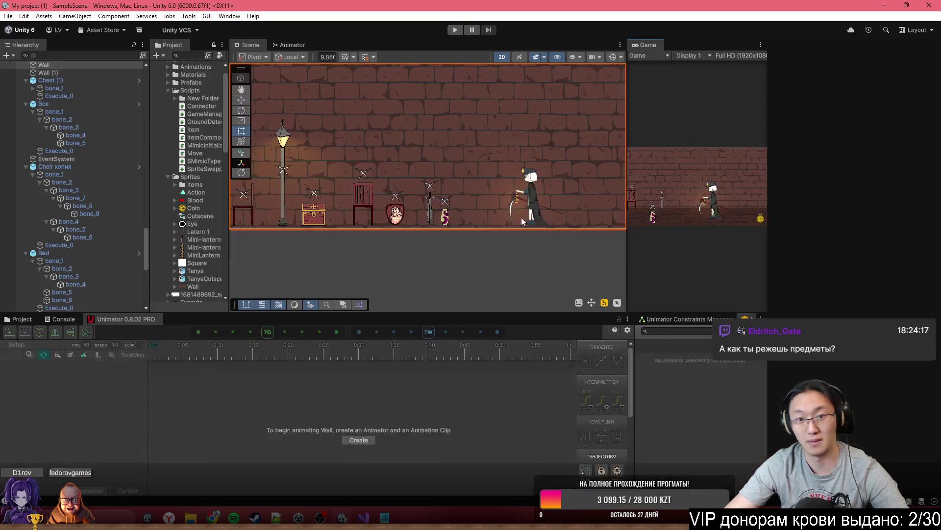
Step: Collapse the Player and Latern_0 children in the Hierarchy and select the Cutscene object
{"action": "left_click", "coordinate": [521, 216]}
{"action": "scroll", "coordinate": [439, 167], "scroll_direction": "up", "scroll_amount": 5}
{"action": "scroll", "coordinate": [439, 168], "scroll_direction": "down", "scroll_amount": 10}
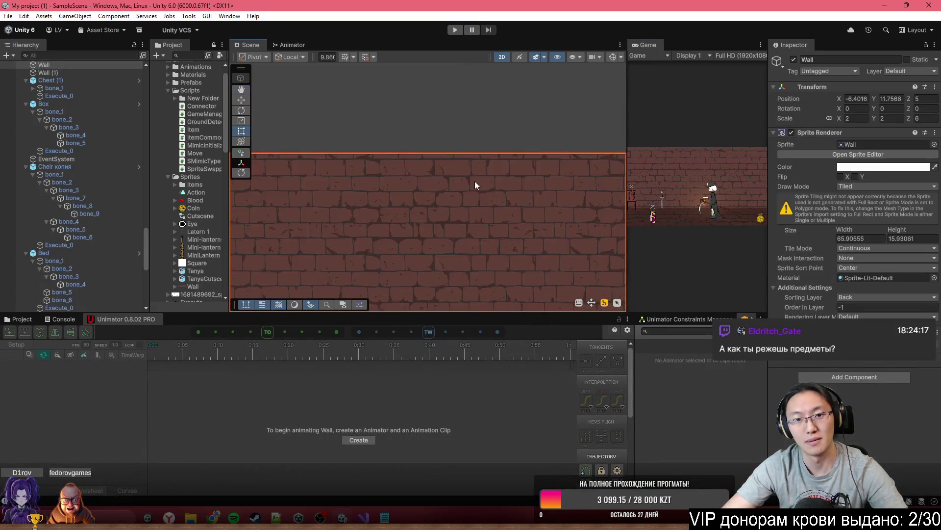
{"action": "scroll", "coordinate": [103, 169], "scroll_direction": "up", "scroll_amount": 15}
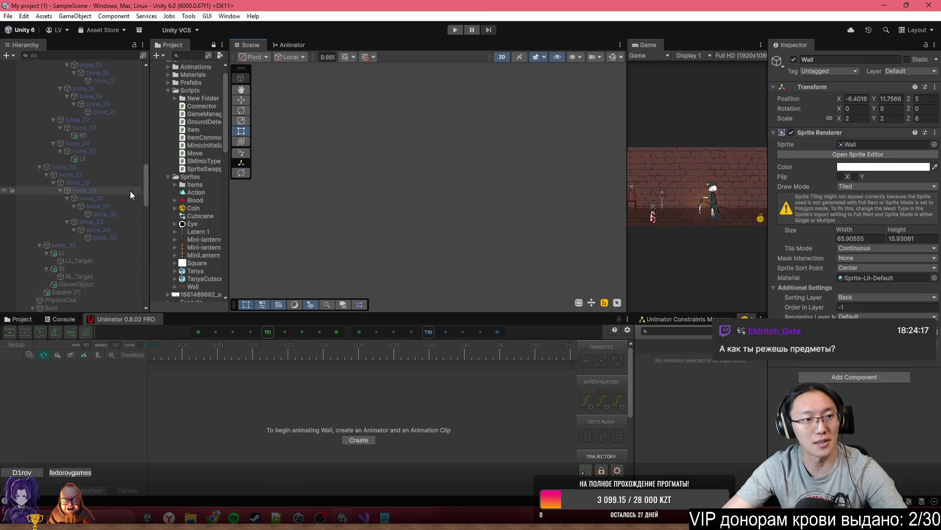
{"action": "scroll", "coordinate": [83, 190], "scroll_direction": "up", "scroll_amount": 5}
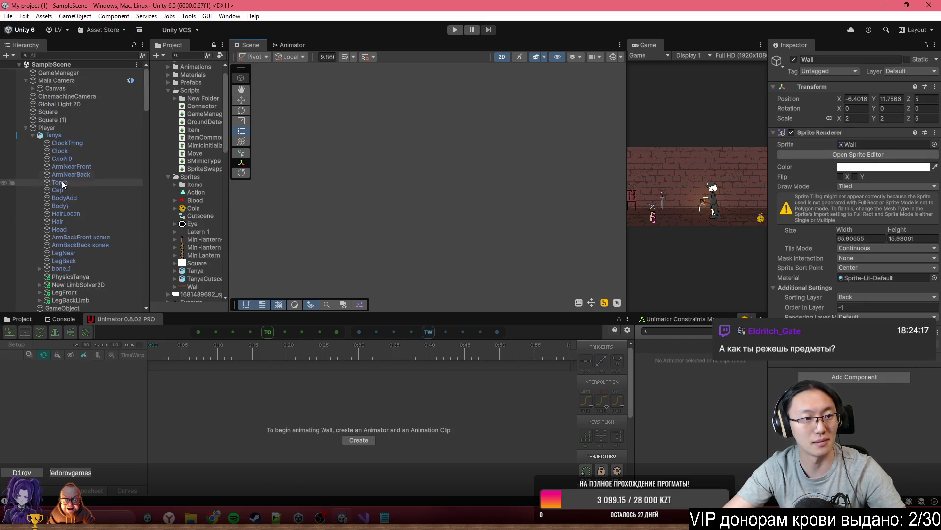
{"action": "left_click", "coordinate": [26, 128]}
{"action": "left_click", "coordinate": [26, 135]}
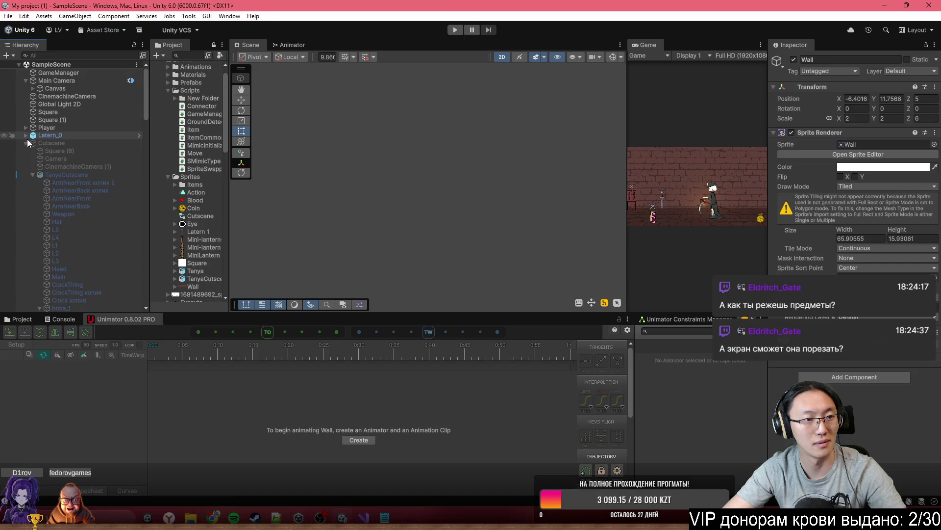
{"action": "left_click", "coordinate": [45, 143]}
{"action": "scroll", "coordinate": [461, 178], "scroll_direction": "down", "scroll_amount": 5}
{"action": "scroll", "coordinate": [393, 173], "scroll_direction": "up", "scroll_amount": 3}
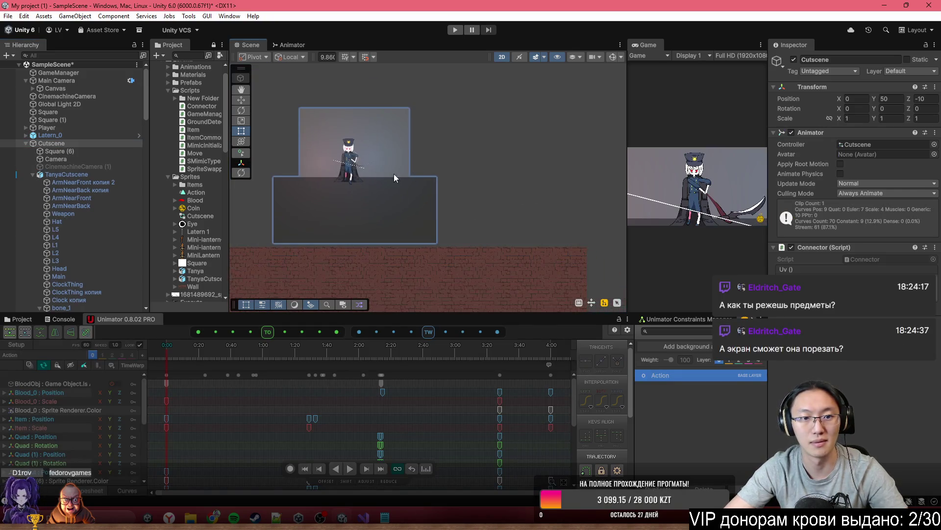
{"action": "scroll", "coordinate": [361, 197], "scroll_direction": "down", "scroll_amount": 2}
{"action": "left_click", "coordinate": [487, 228]}
{"action": "scroll", "coordinate": [496, 220], "scroll_direction": "up", "scroll_amount": 2}
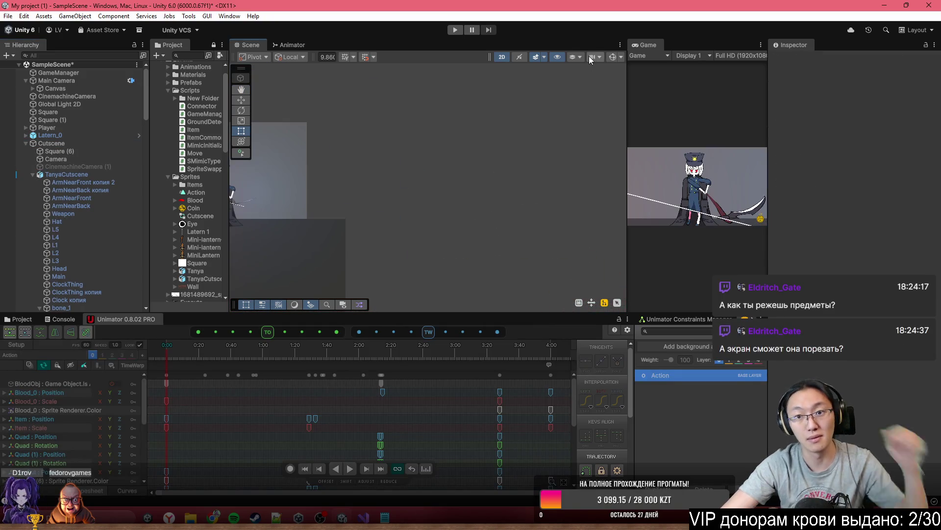
{"action": "scroll", "coordinate": [514, 196], "scroll_direction": "up", "scroll_amount": 2}
Step: Select Camera (1) together with the second cutscene camera to compare them
{"action": "left_click", "coordinate": [478, 218]}
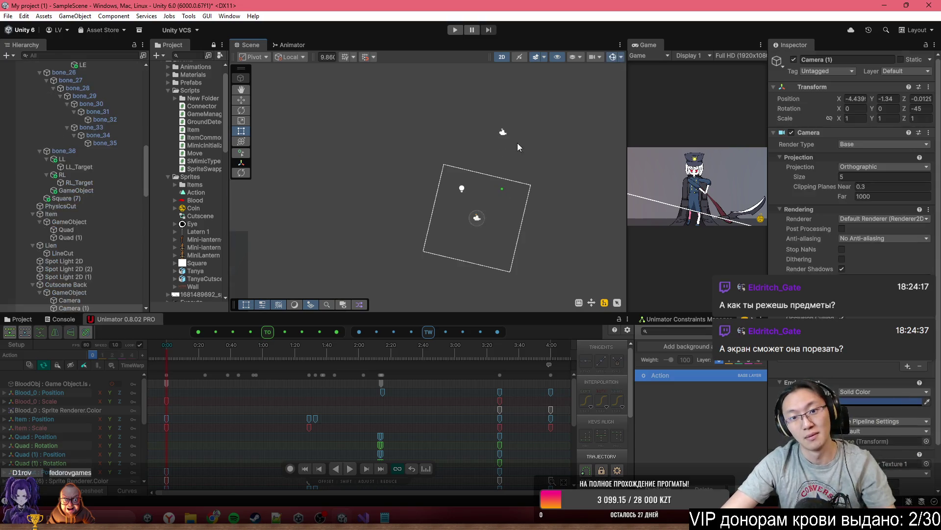
{"action": "left_click", "coordinate": [502, 134], "text": "ctrl"}
{"action": "scroll", "coordinate": [519, 174], "scroll_direction": "up", "scroll_amount": 3}
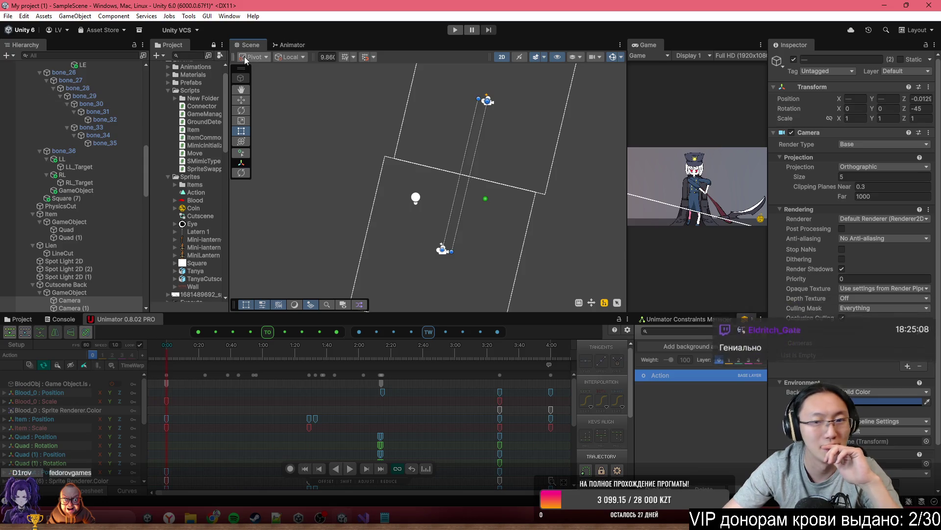
{"action": "scroll", "coordinate": [371, 202], "scroll_direction": "down", "scroll_amount": 2}
{"action": "scroll", "coordinate": [89, 222], "scroll_direction": "up", "scroll_amount": 10}
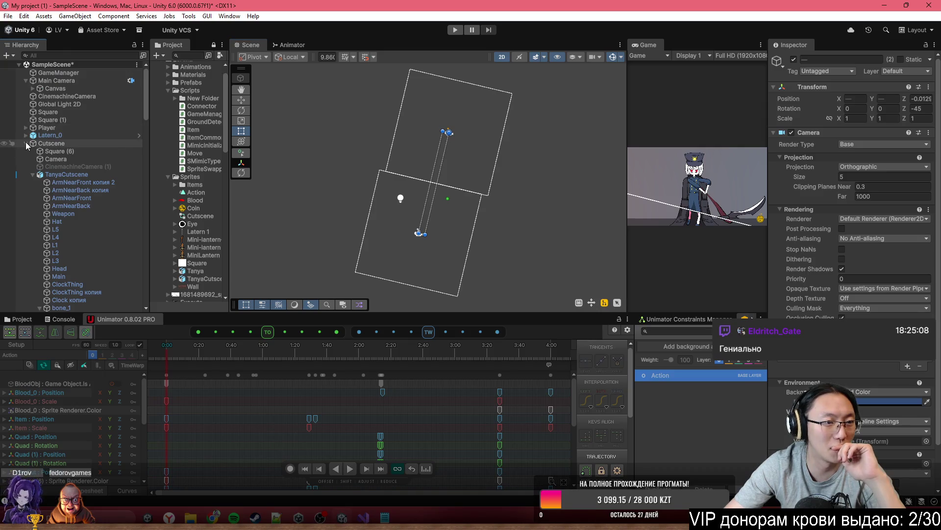
Step: Collapse Cutscene, pan back to the brick wall, and select the chair copy Cheir копия
{"action": "left_click", "coordinate": [25, 143]}
{"action": "left_click_drag", "start_coordinate": [398, 202], "coordinate": [428, 141]}
{"action": "scroll", "coordinate": [403, 229], "scroll_direction": "down", "scroll_amount": 2}
{"action": "left_click_drag", "start_coordinate": [402, 229], "coordinate": [495, 115]}
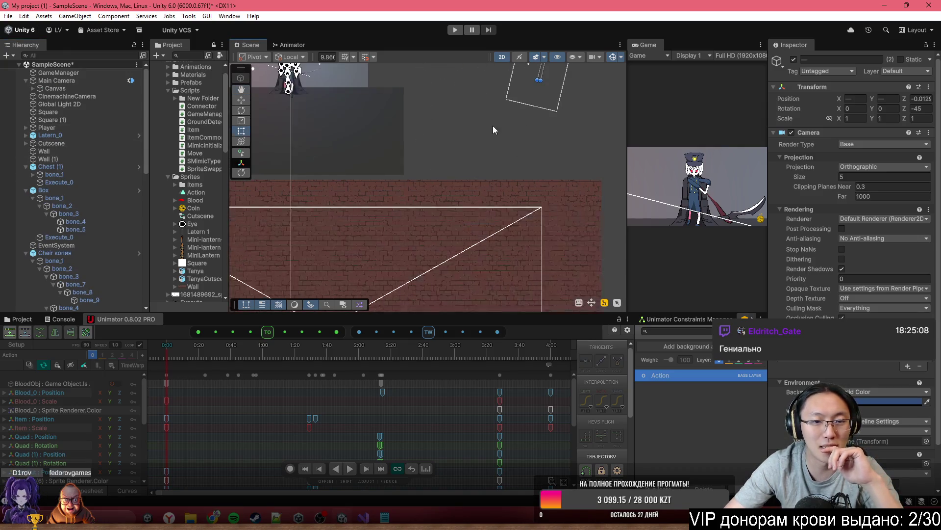
{"action": "left_click", "coordinate": [67, 252]}
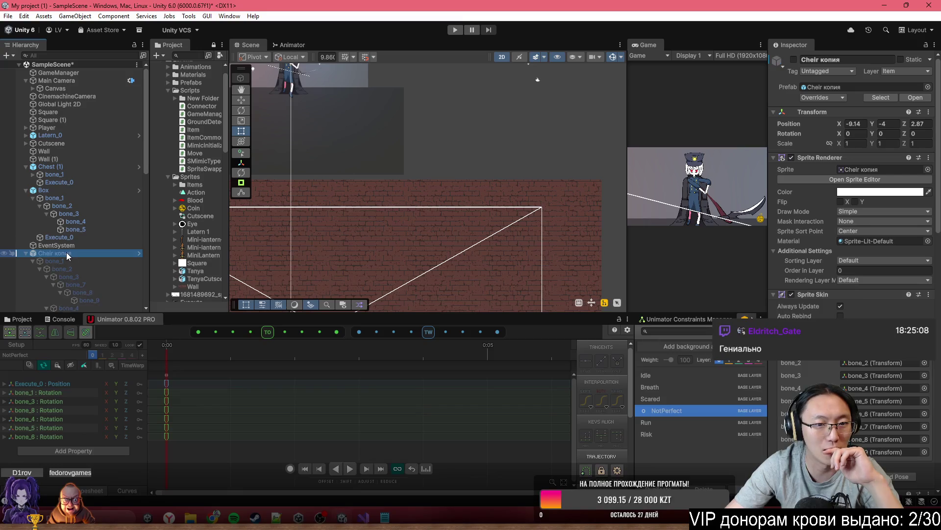
{"action": "scroll", "coordinate": [55, 169], "scroll_direction": "down", "scroll_amount": 5}
{"action": "scroll", "coordinate": [55, 170], "scroll_direction": "up", "scroll_amount": 5}
{"action": "left_click", "coordinate": [46, 143]}
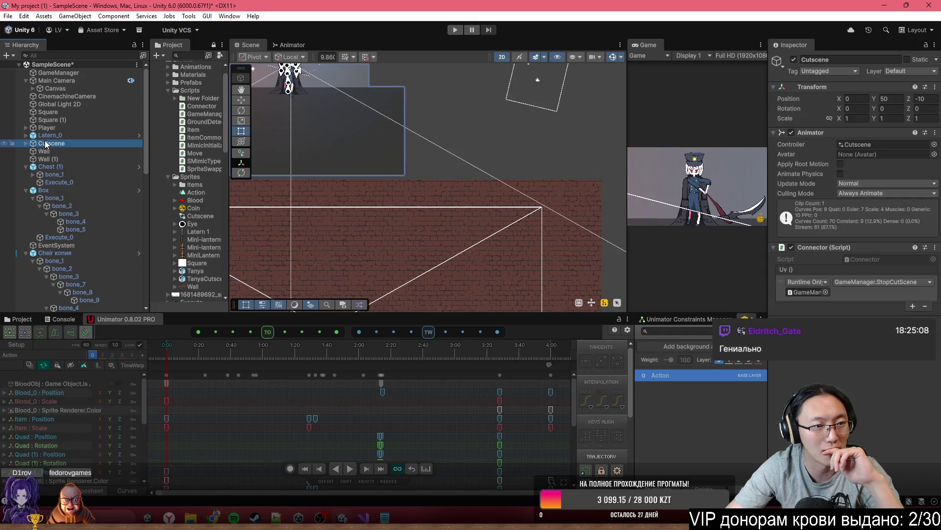
{"action": "key", "text": "alt+shift+a"}
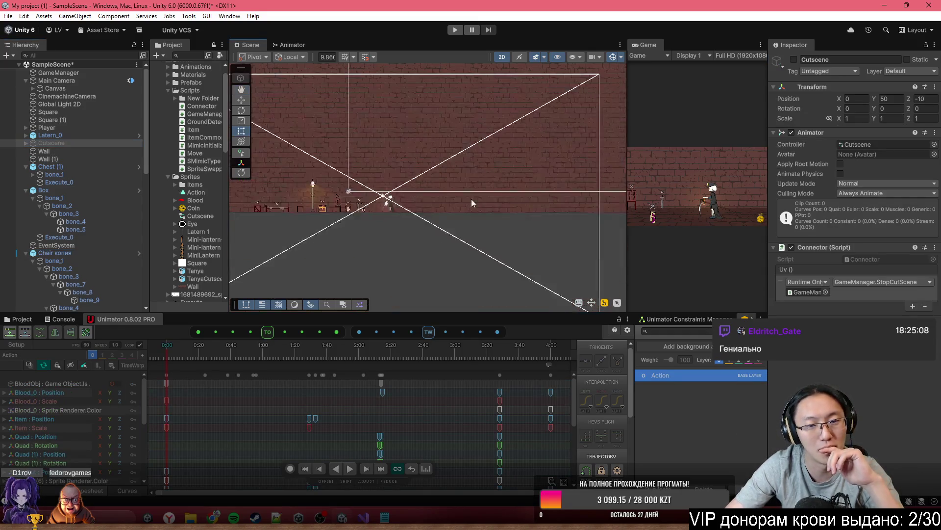
{"action": "left_click", "coordinate": [416, 168]}
{"action": "scroll", "coordinate": [402, 134], "scroll_direction": "up", "scroll_amount": 5}
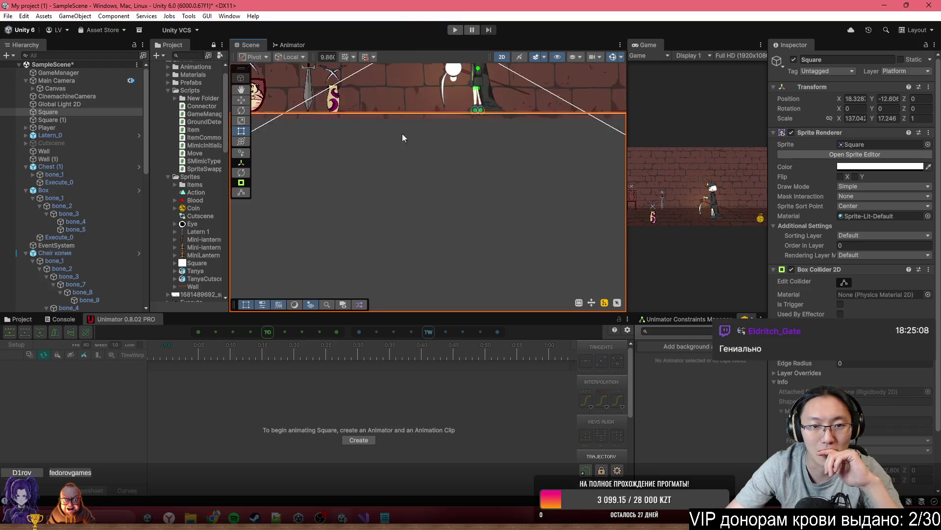
{"action": "mouse_move", "coordinate": [460, 196]}
{"action": "left_mouse_down"}
{"action": "mouse_move", "coordinate": [529, 220]}
{"action": "mouse_move", "coordinate": [613, 231]}
{"action": "left_mouse_up"}
{"action": "left_click_drag", "start_coordinate": [530, 128], "coordinate": [938, 140]}
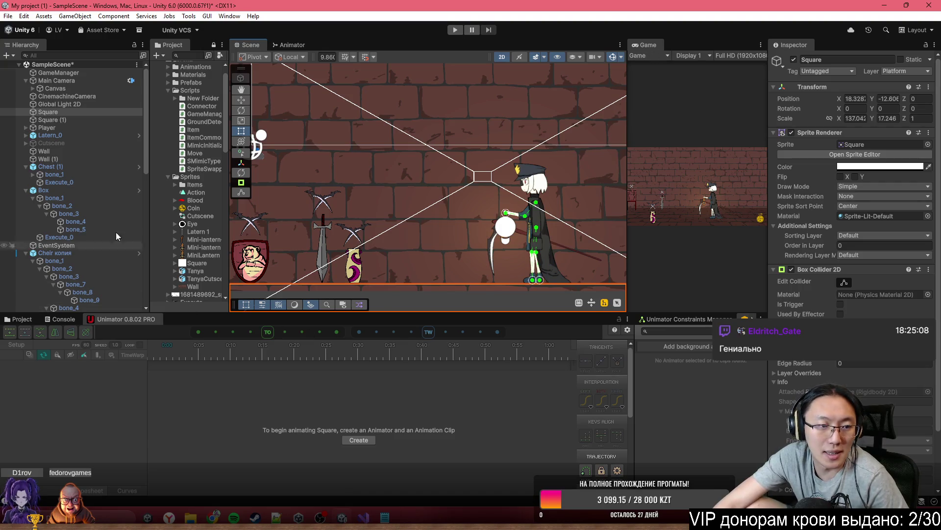
{"action": "left_click", "coordinate": [414, 252]}
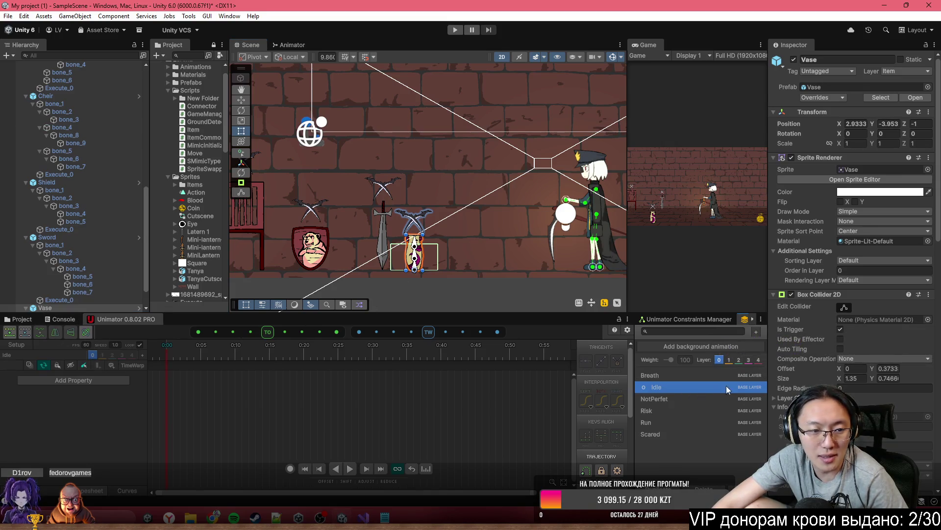
{"action": "left_click", "coordinate": [387, 240]}
{"action": "left_click", "coordinate": [686, 410]}
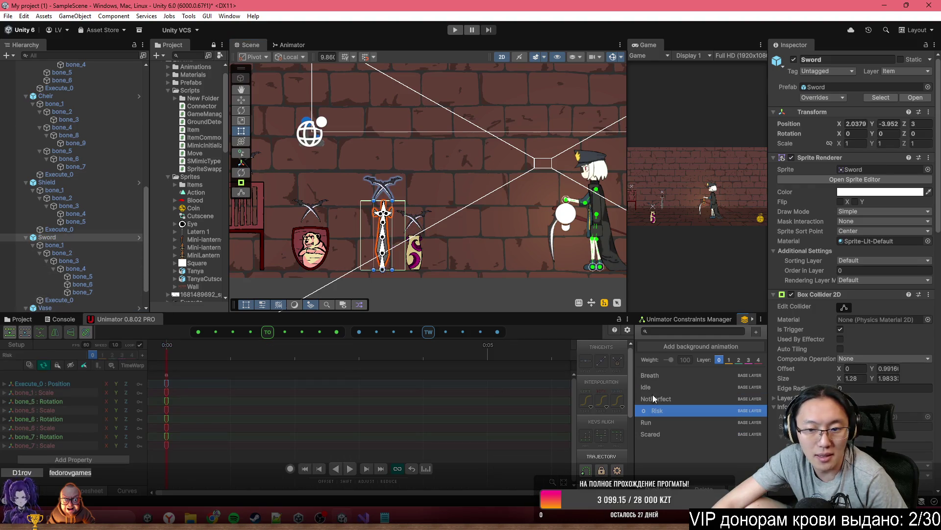
{"action": "left_click", "coordinate": [685, 376]}
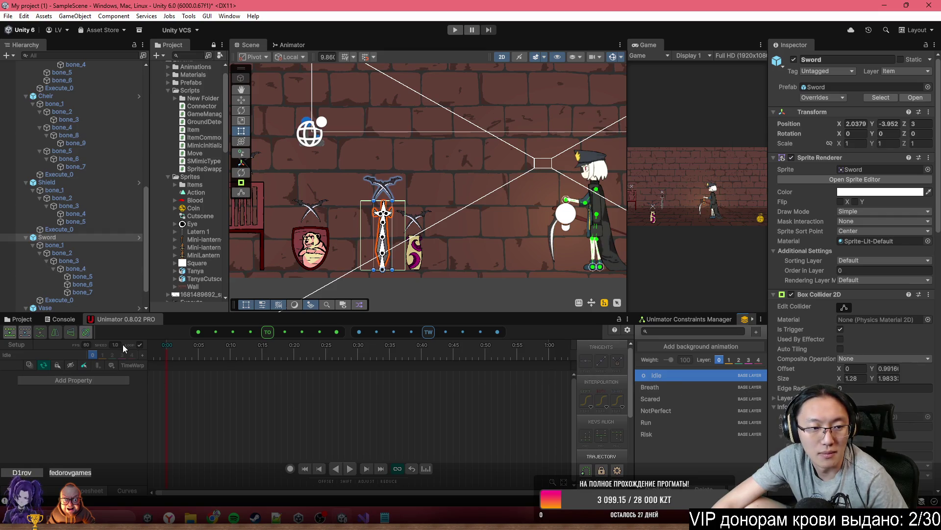
{"action": "double_click", "coordinate": [81, 183]}
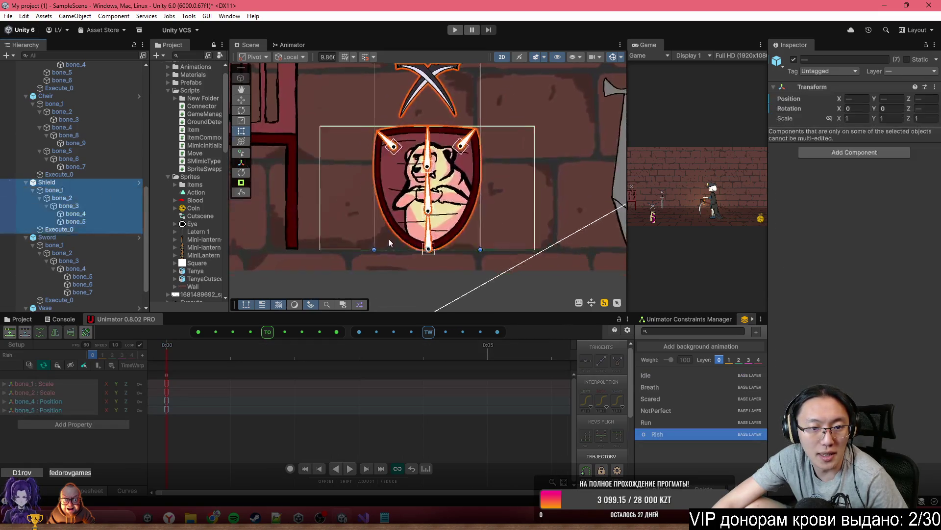
{"action": "left_click", "coordinate": [111, 183]}
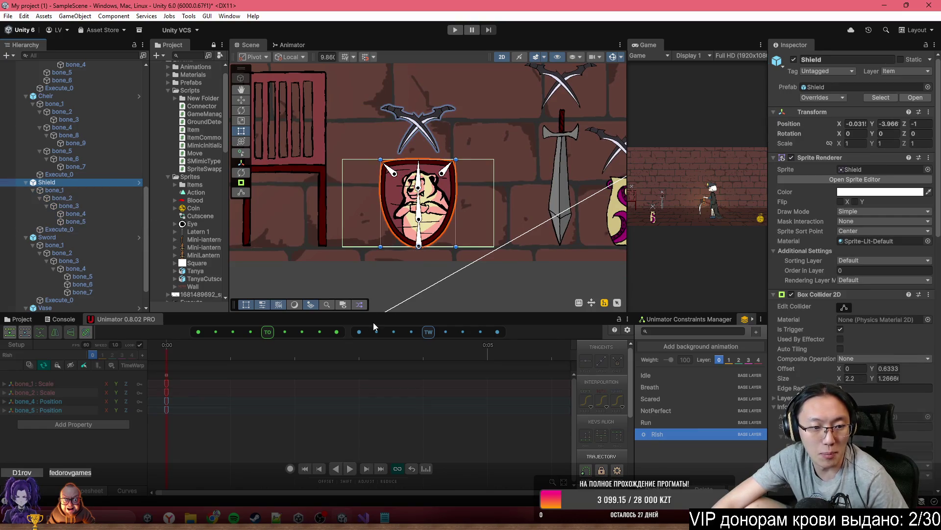
{"action": "left_click", "coordinate": [670, 375]}
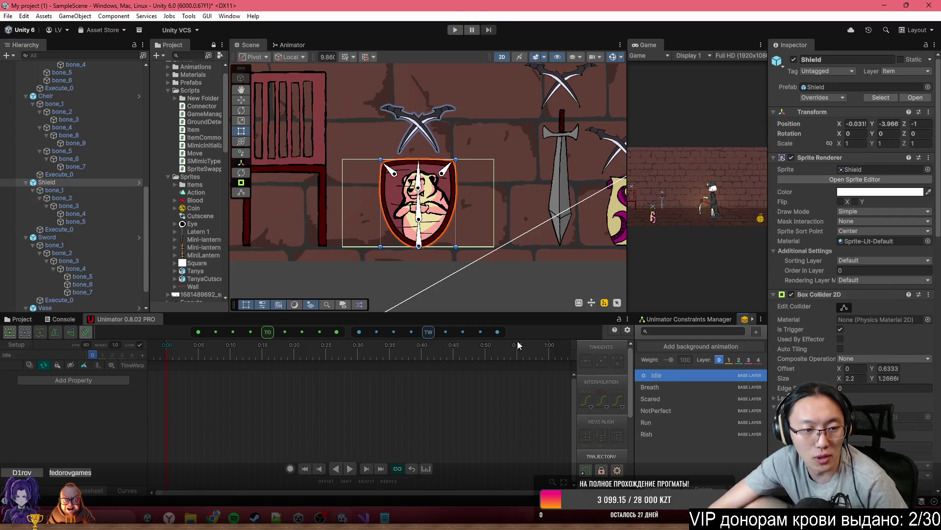
{"action": "double_click", "coordinate": [79, 237]}
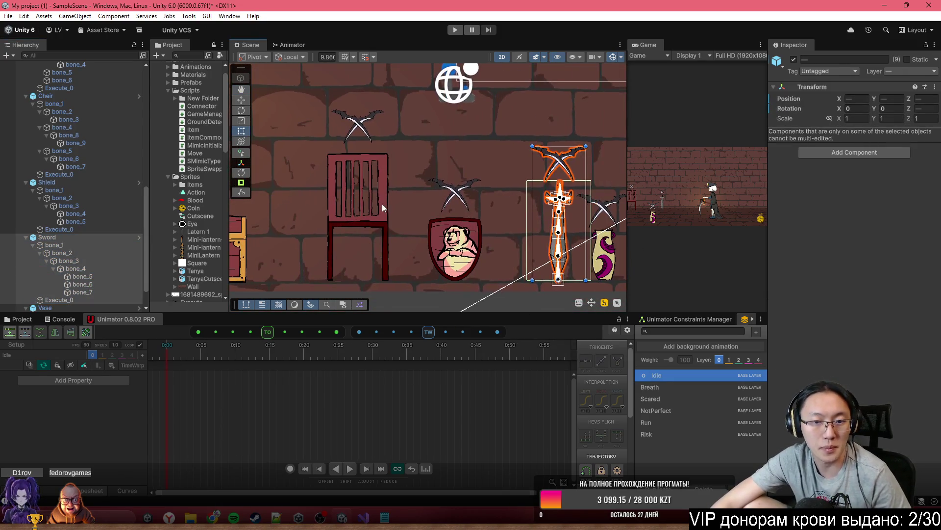
{"action": "left_click", "coordinate": [358, 211]}
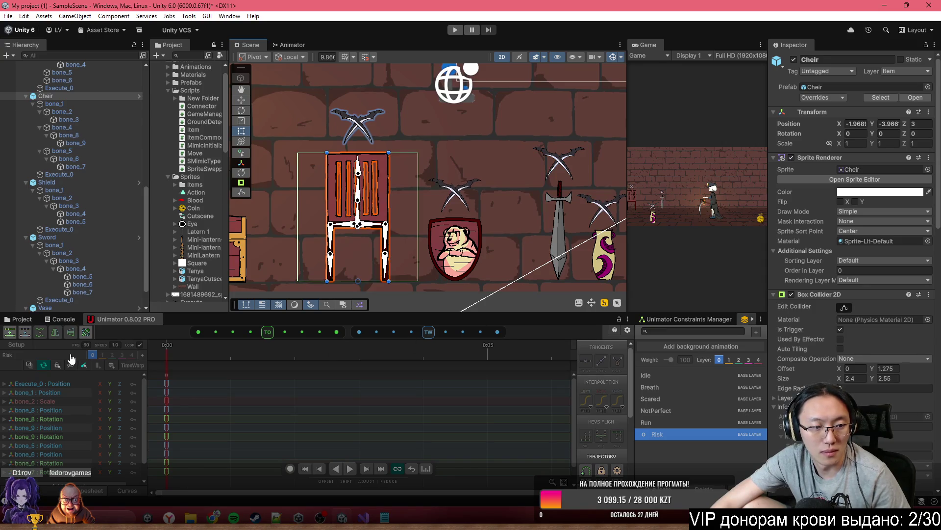
{"action": "left_click", "coordinate": [657, 375]}
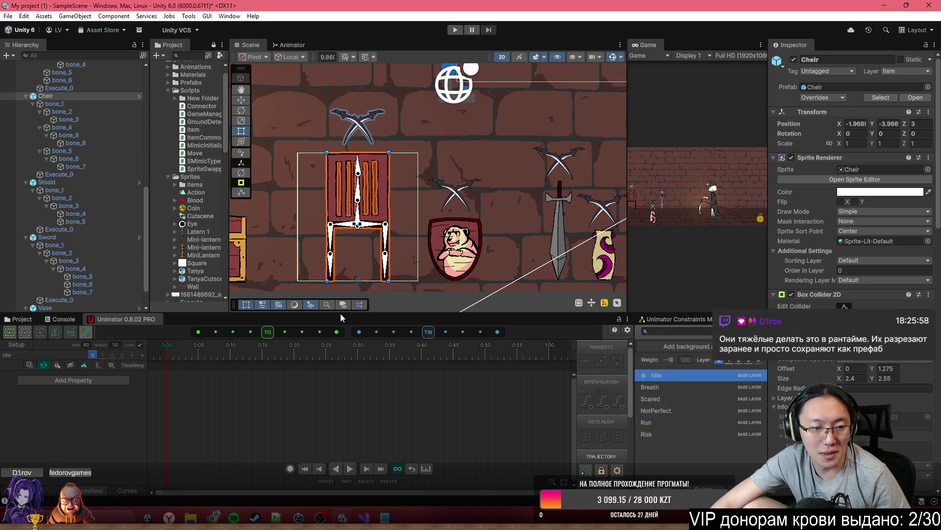
{"action": "left_click_drag", "start_coordinate": [281, 179], "coordinate": [493, 209]}
{"action": "left_click", "coordinate": [440, 224]}
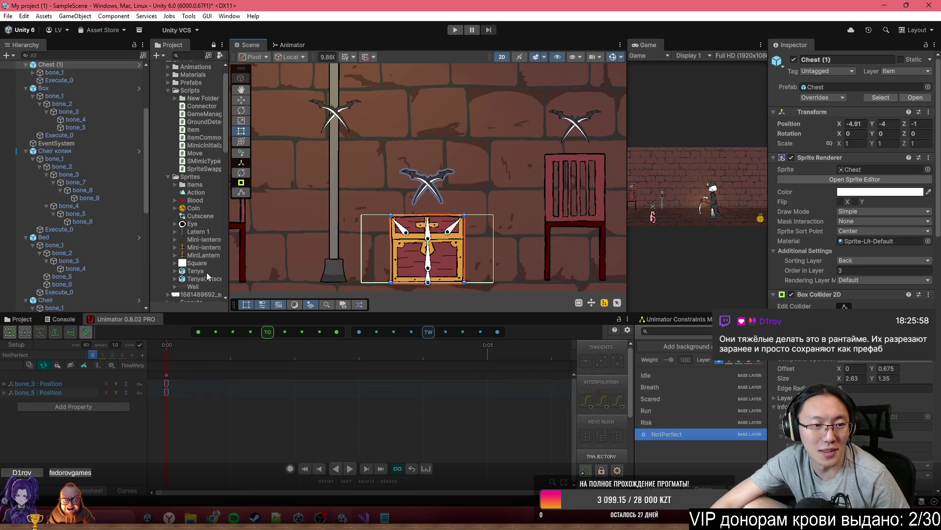
{"action": "left_click", "coordinate": [663, 377]}
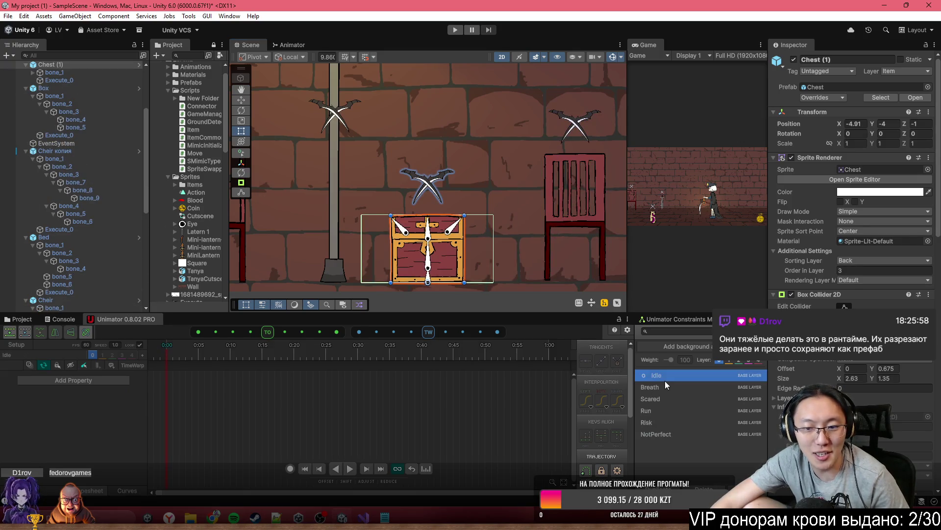
{"action": "left_click_drag", "start_coordinate": [589, 193], "coordinate": [479, 191]}
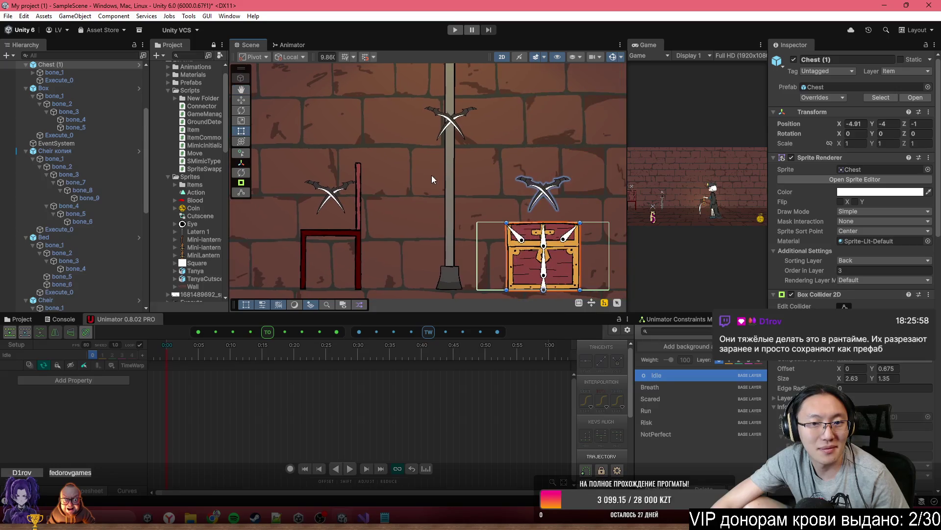
{"action": "left_click", "coordinate": [449, 177]}
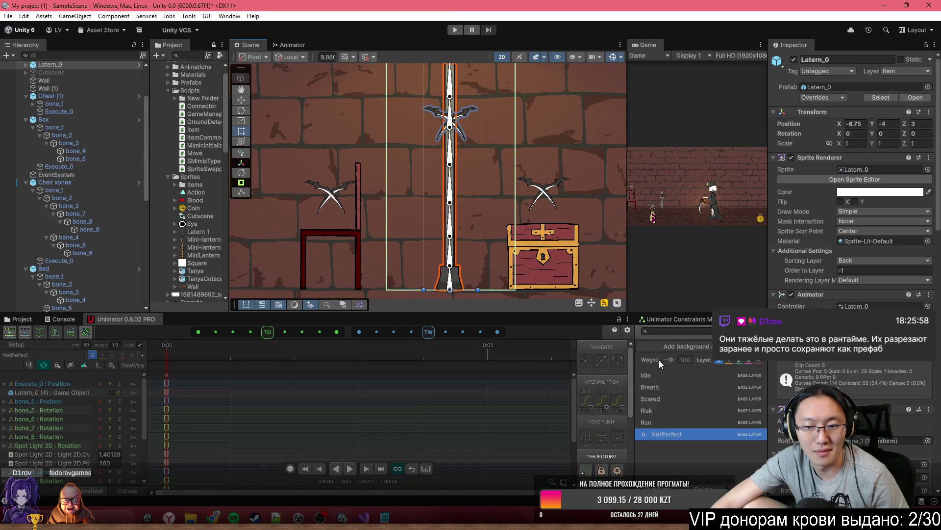
{"action": "left_click", "coordinate": [666, 375]}
{"action": "left_click_drag", "start_coordinate": [354, 213], "coordinate": [515, 225]}
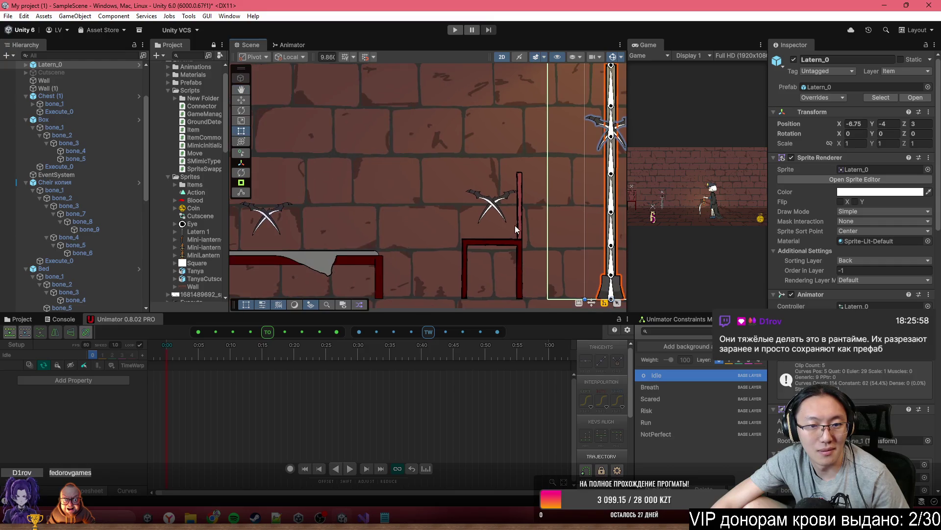
{"action": "left_click", "coordinate": [504, 245]}
{"action": "left_click", "coordinate": [666, 374]}
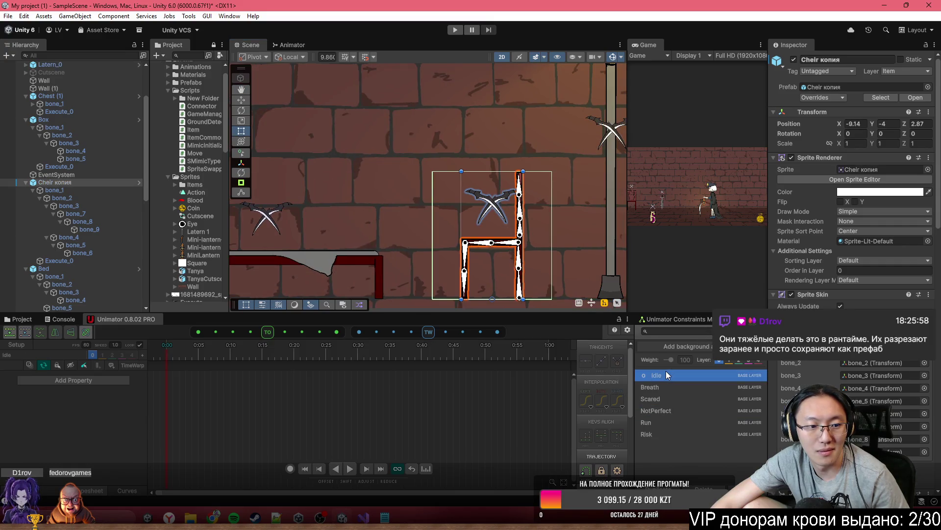
{"action": "left_click_drag", "start_coordinate": [365, 270], "coordinate": [456, 252]}
{"action": "left_click", "coordinate": [456, 252]}
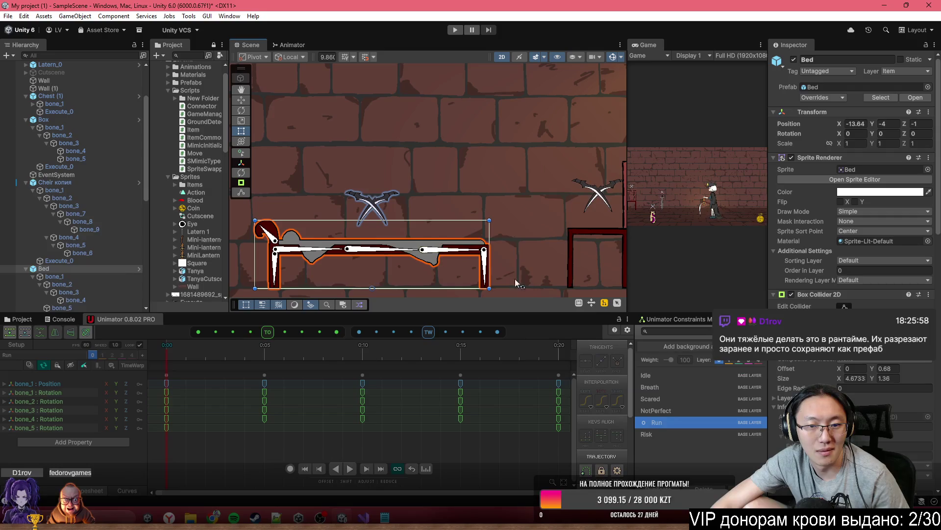
{"action": "left_click", "coordinate": [650, 387]}
{"action": "scroll", "coordinate": [532, 257], "scroll_direction": "down", "scroll_amount": 5}
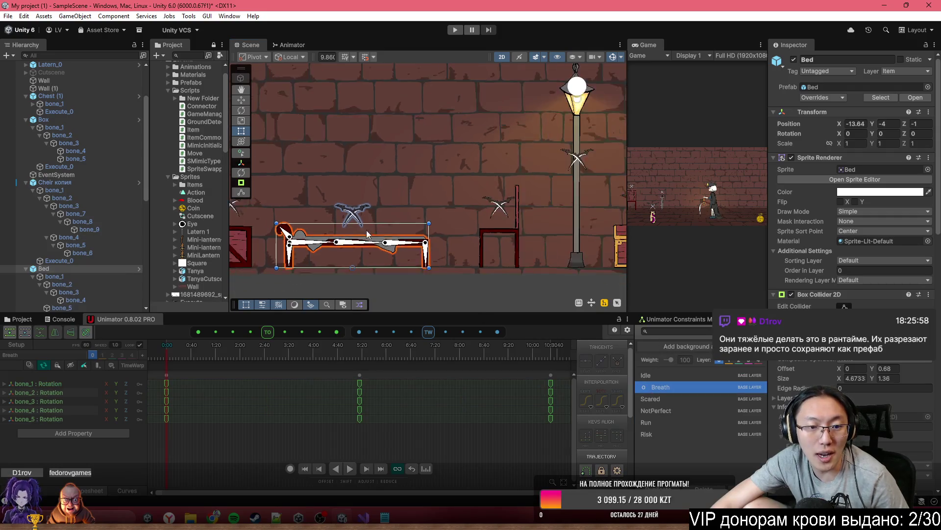
{"action": "scroll", "coordinate": [532, 257], "scroll_direction": "up", "scroll_amount": 2}
{"action": "key", "text": "t"}
{"action": "left_click", "coordinate": [437, 245]}
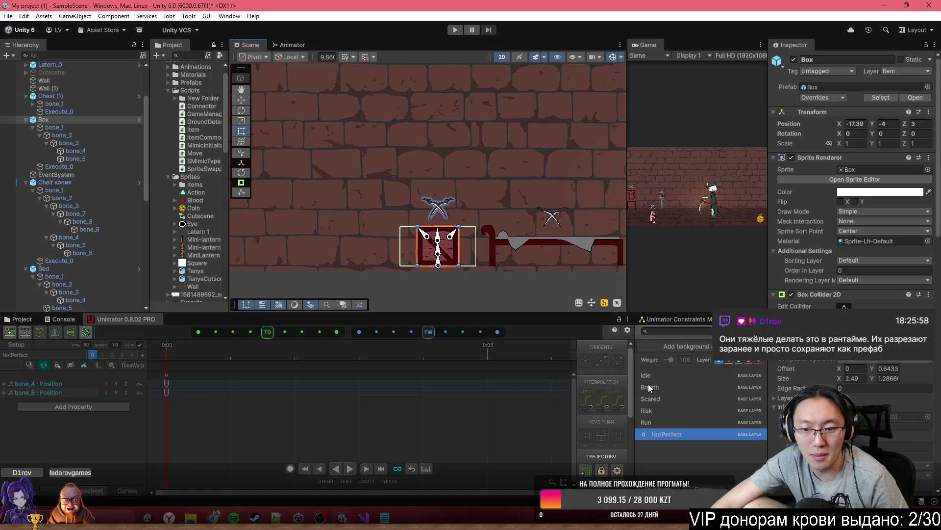
{"action": "left_click", "coordinate": [650, 387]}
{"action": "left_click_drag", "start_coordinate": [597, 247], "coordinate": [376, 247]}
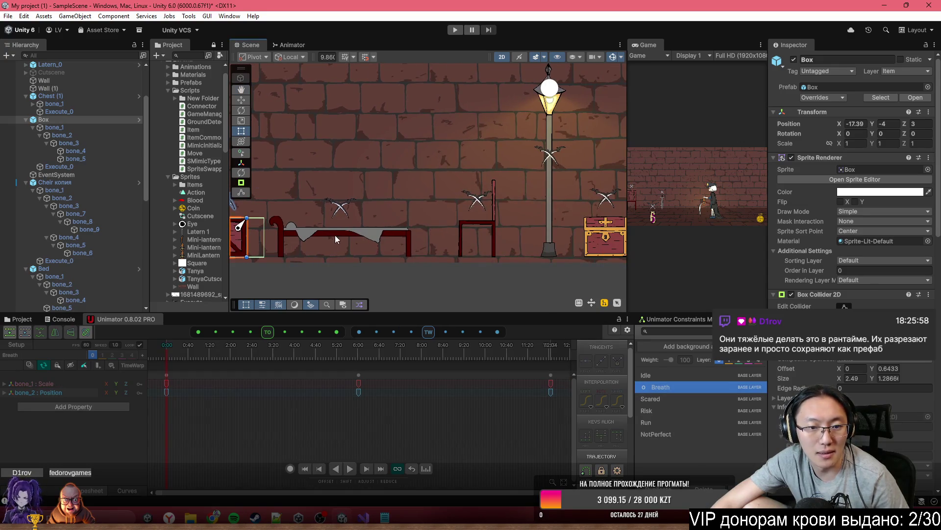
{"action": "left_click", "coordinate": [377, 248]}
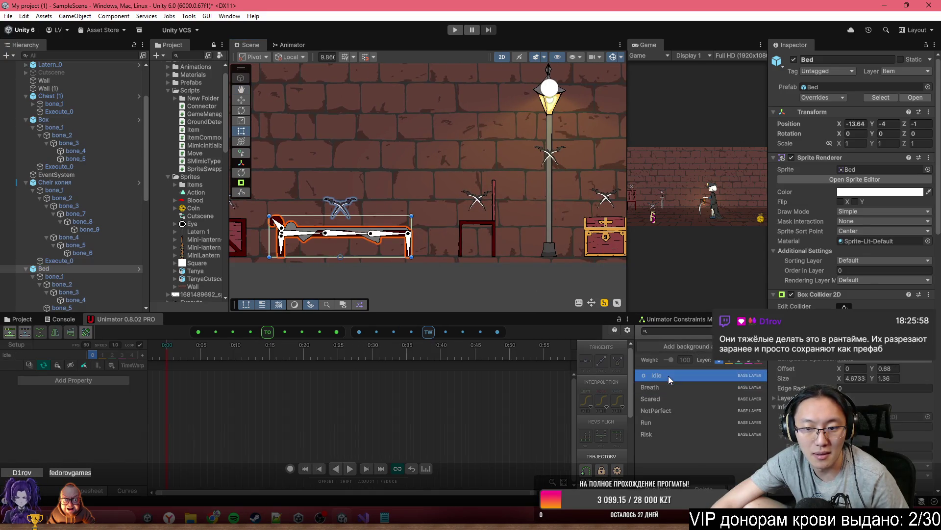
{"action": "left_click_drag", "start_coordinate": [477, 287], "coordinate": [347, 279]}
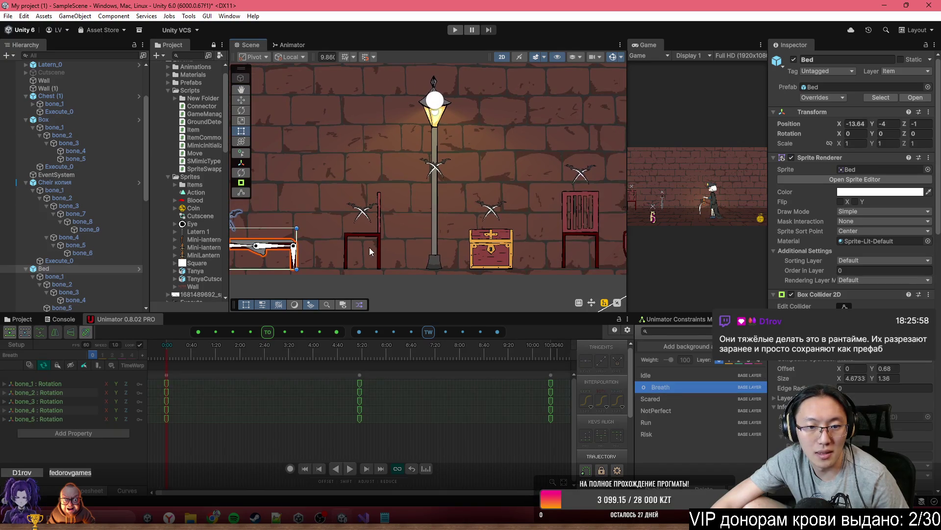
{"action": "left_click", "coordinate": [373, 234]}
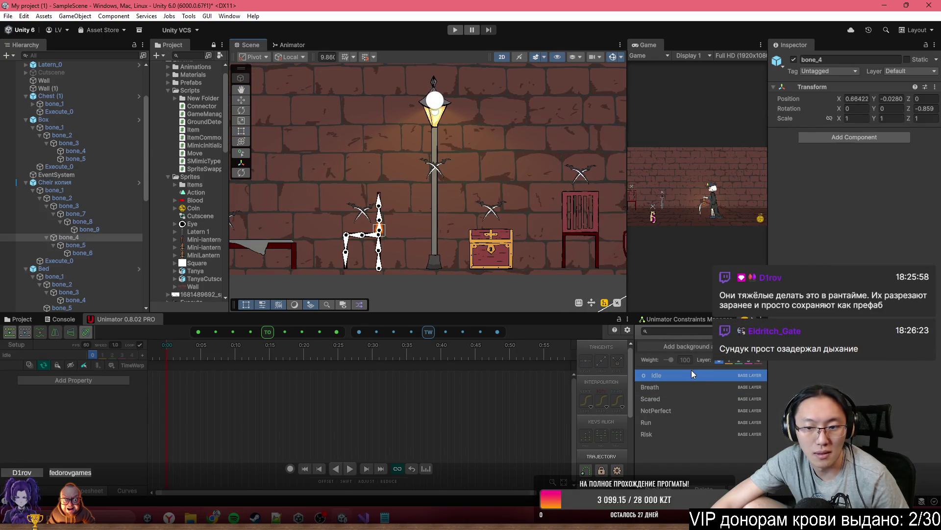
{"action": "left_click", "coordinate": [673, 388]}
{"action": "left_click_drag", "start_coordinate": [440, 280], "coordinate": [347, 281]}
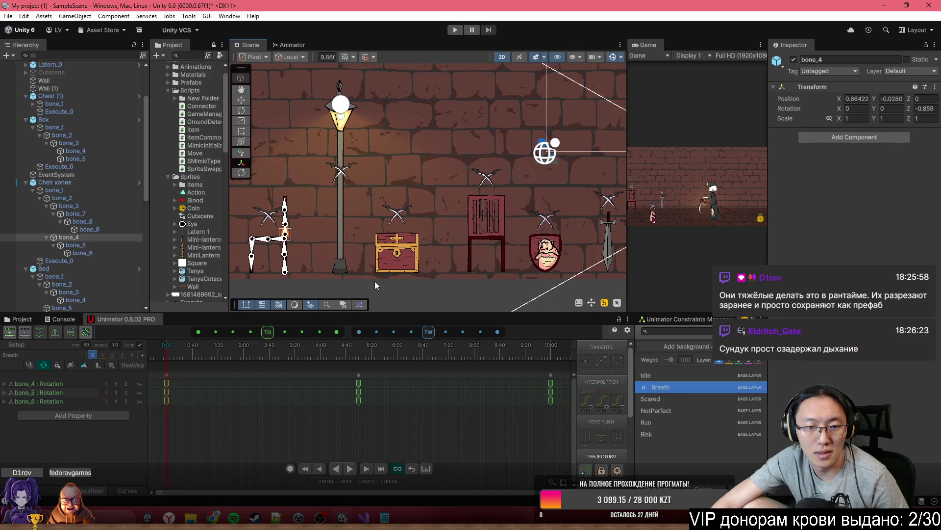
{"action": "left_click", "coordinate": [349, 248]}
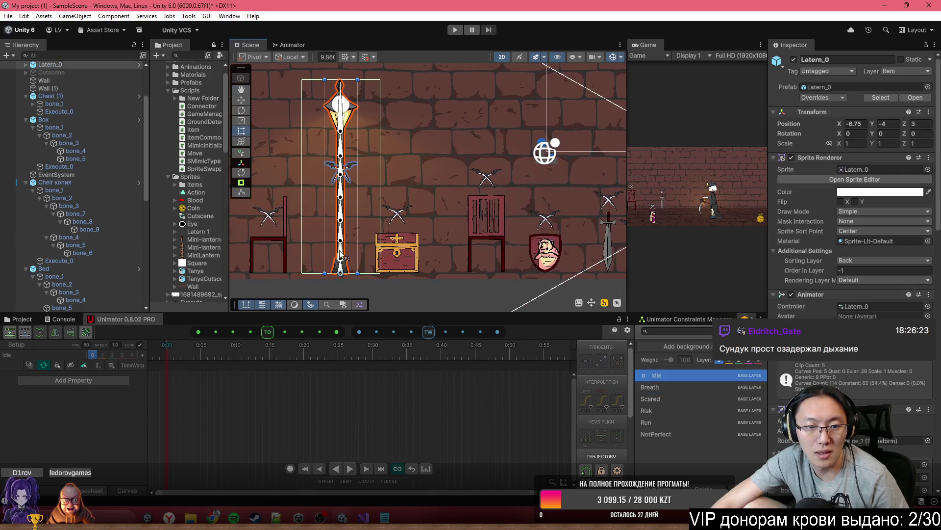
{"action": "left_click", "coordinate": [660, 387]}
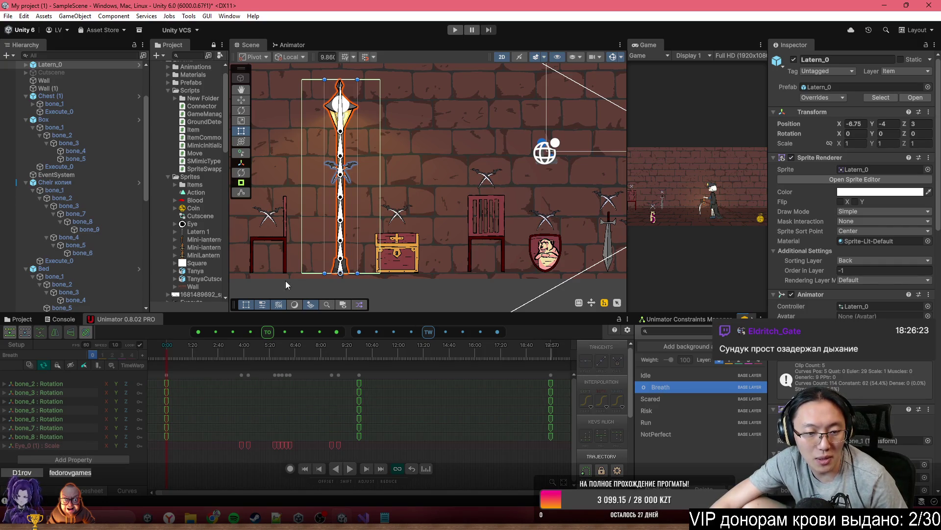
{"action": "scroll", "coordinate": [404, 240], "scroll_direction": "up", "scroll_amount": 2}
{"action": "left_click", "coordinate": [405, 244]}
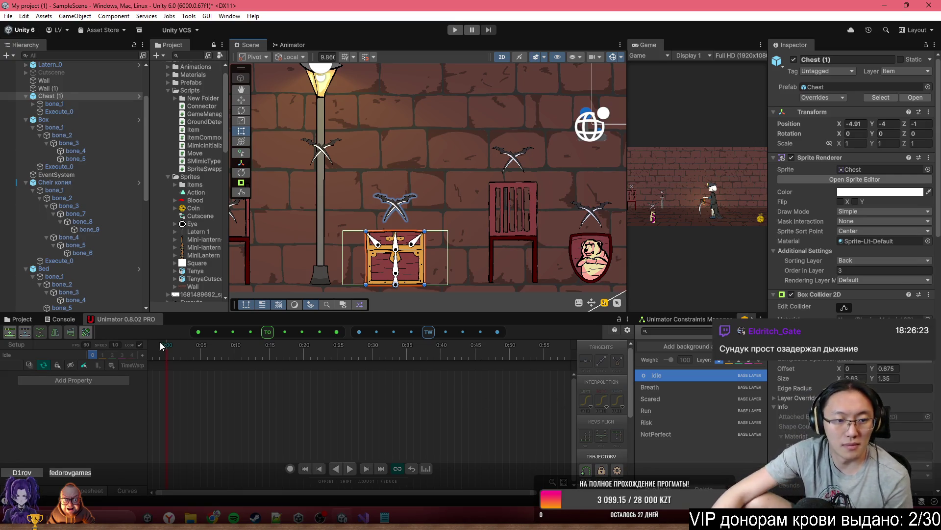
{"action": "left_click", "coordinate": [683, 390]}
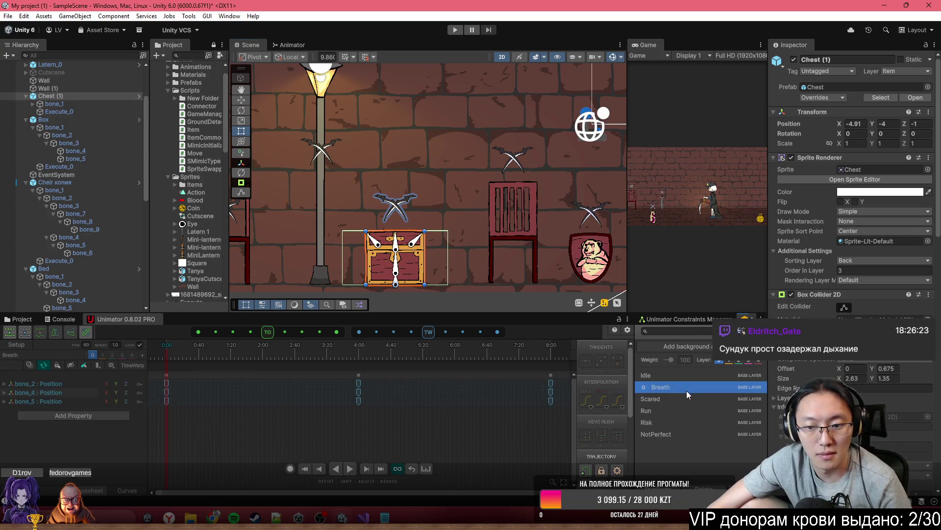
{"action": "left_click", "coordinate": [382, 250]}
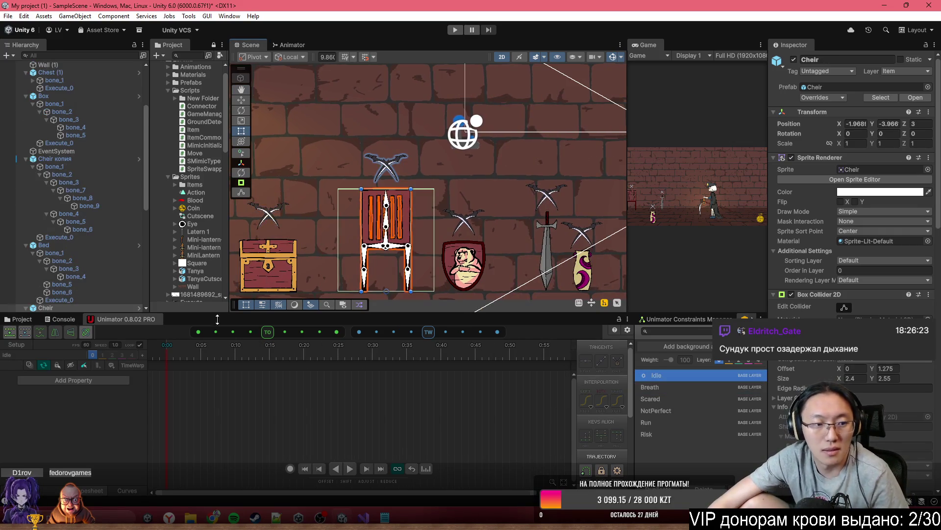
{"action": "left_click", "coordinate": [667, 387]}
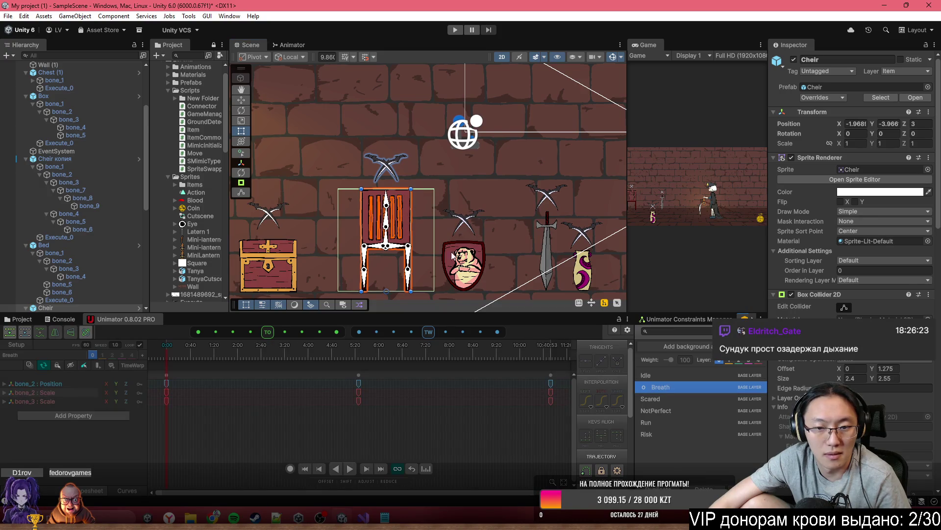
{"action": "left_click", "coordinate": [392, 265]}
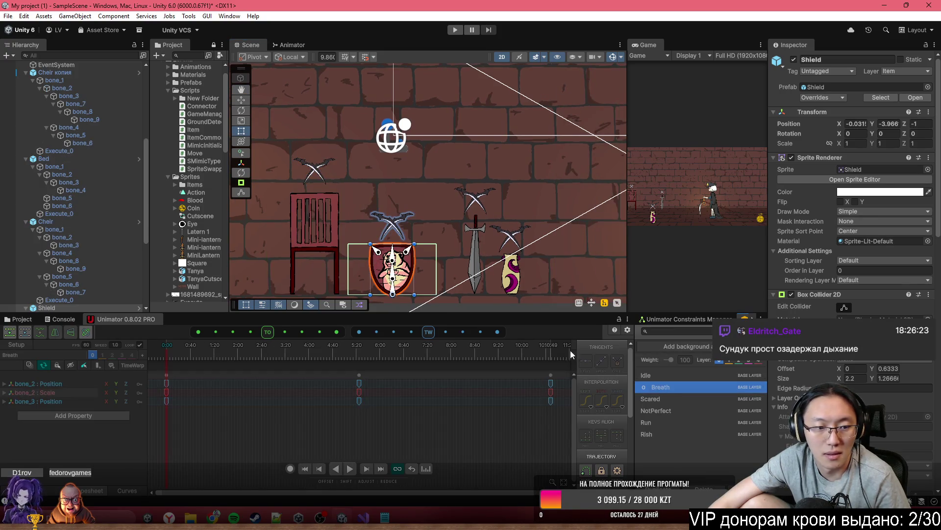
{"action": "left_click", "coordinate": [426, 267]}
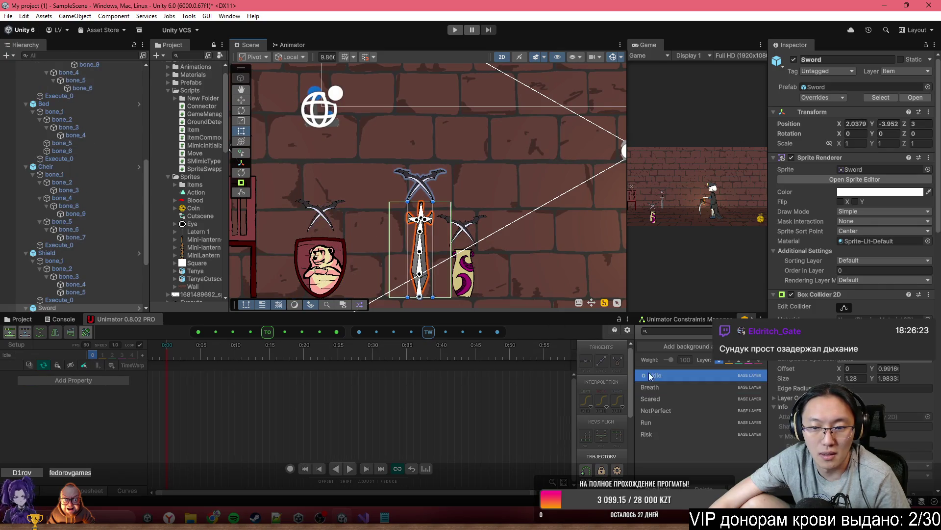
{"action": "left_click", "coordinate": [663, 387]}
{"action": "left_click", "coordinate": [368, 262]}
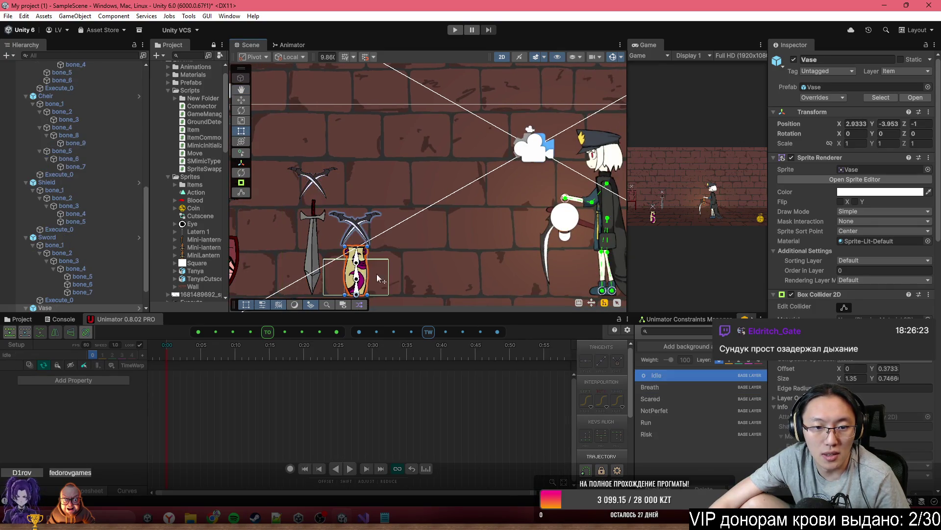
{"action": "left_click", "coordinate": [678, 387]}
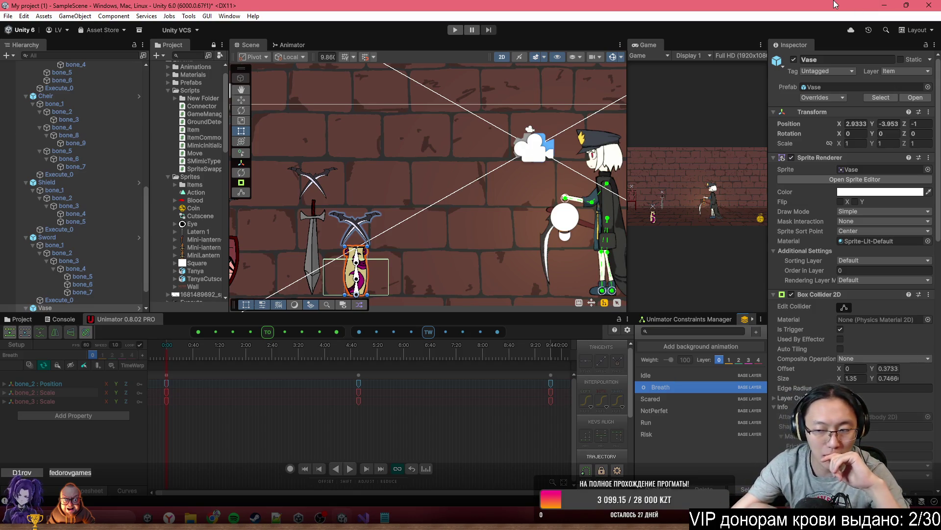
{"action": "scroll", "coordinate": [448, 225], "scroll_direction": "down", "scroll_amount": 5}
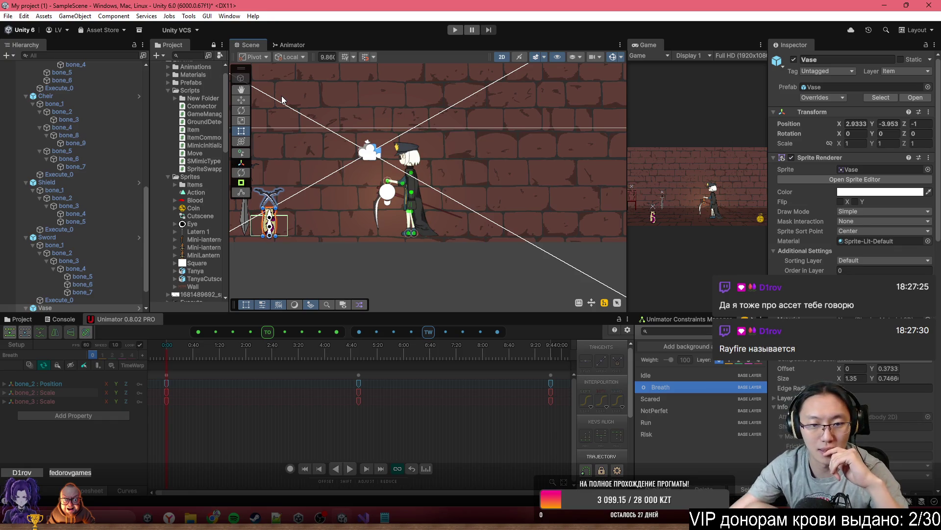
{"action": "scroll", "coordinate": [361, 210], "scroll_direction": "down", "scroll_amount": 5}
{"action": "scroll", "coordinate": [360, 207], "scroll_direction": "up", "scroll_amount": 6}
{"action": "scroll", "coordinate": [342, 216], "scroll_direction": "up", "scroll_amount": 3}
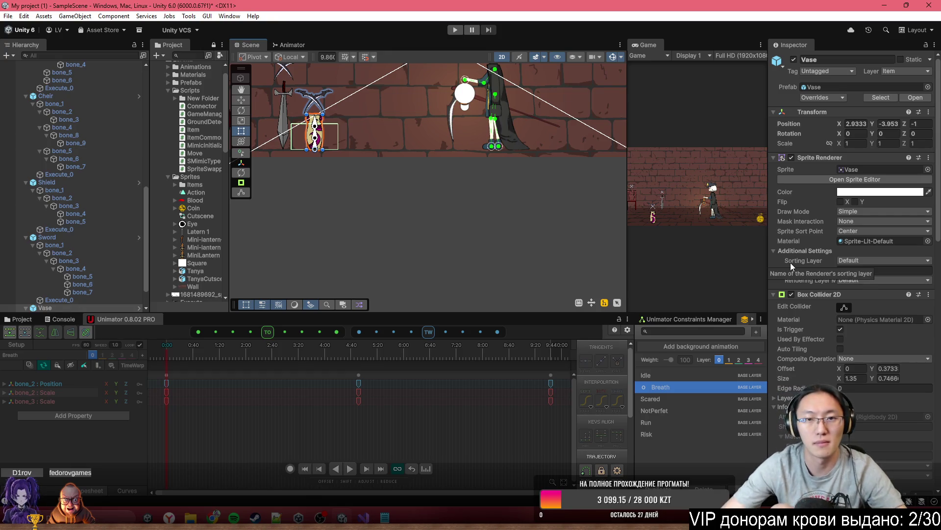
{"action": "scroll", "coordinate": [376, 134], "scroll_direction": "down", "scroll_amount": 5}
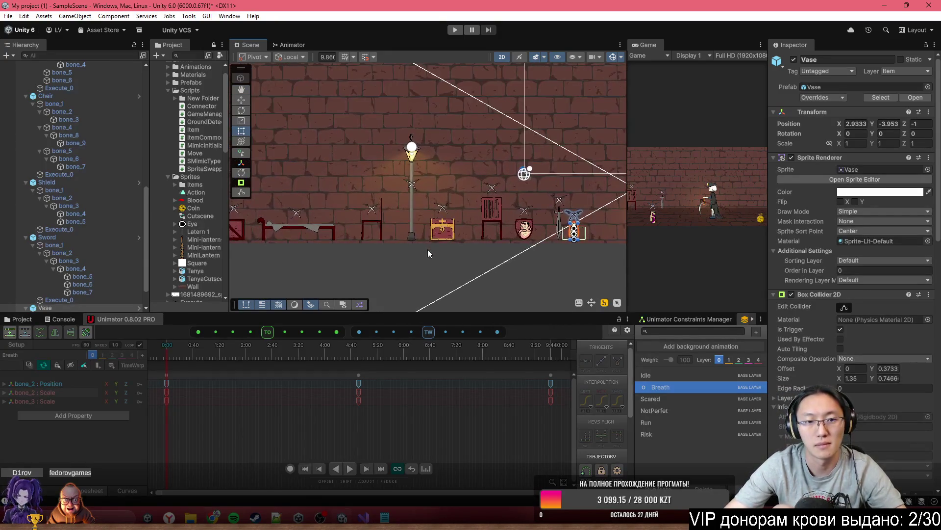
{"action": "scroll", "coordinate": [427, 249], "scroll_direction": "down", "scroll_amount": 2}
{"action": "scroll", "coordinate": [479, 254], "scroll_direction": "down", "scroll_amount": 2}
{"action": "scroll", "coordinate": [478, 254], "scroll_direction": "up", "scroll_amount": 6}
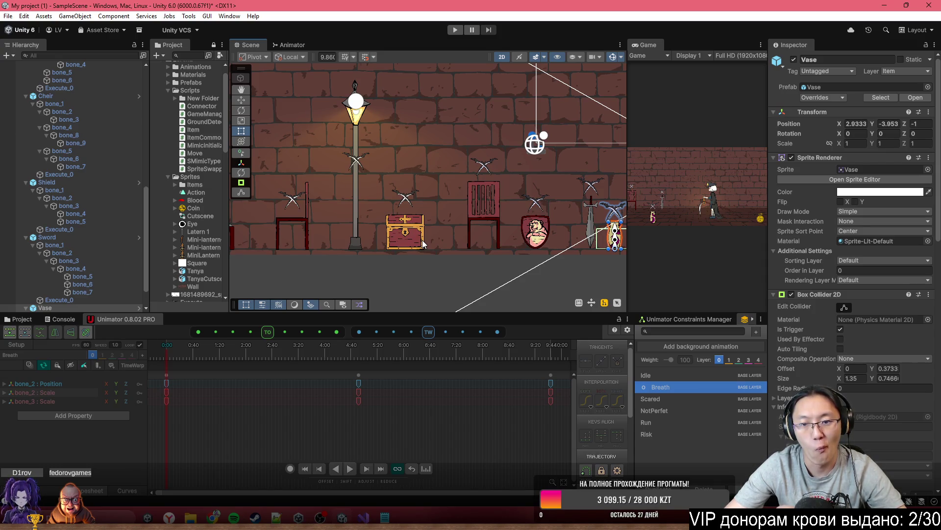
{"action": "scroll", "coordinate": [422, 240], "scroll_direction": "down", "scroll_amount": 5}
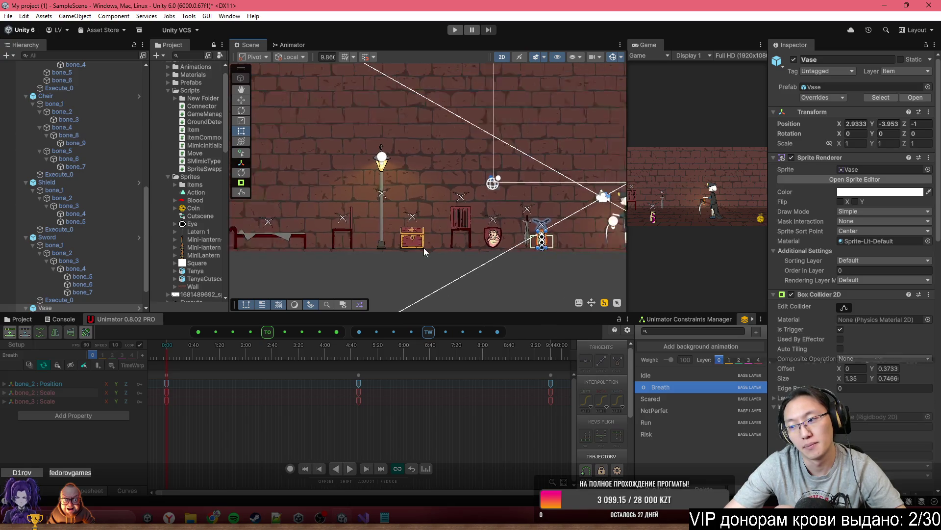
{"action": "scroll", "coordinate": [424, 248], "scroll_direction": "up", "scroll_amount": 5}
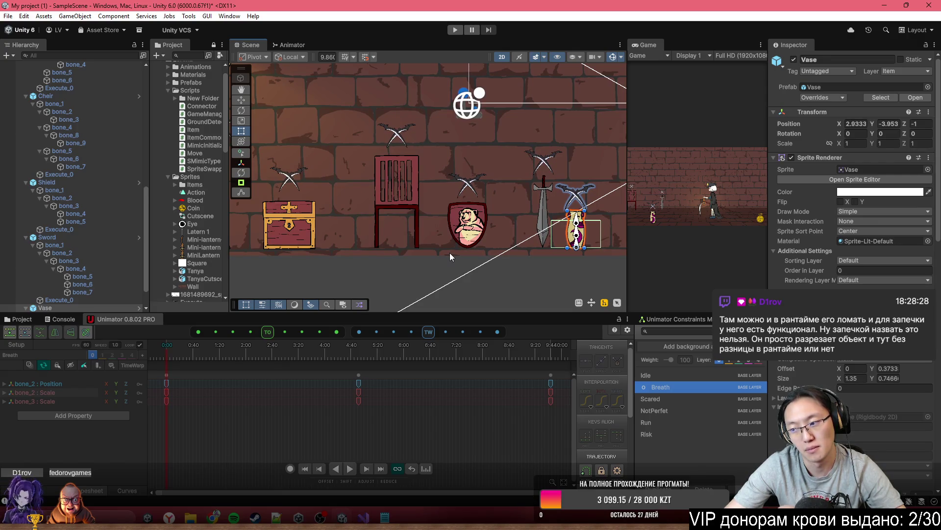
{"action": "scroll", "coordinate": [449, 251], "scroll_direction": "down", "scroll_amount": 5}
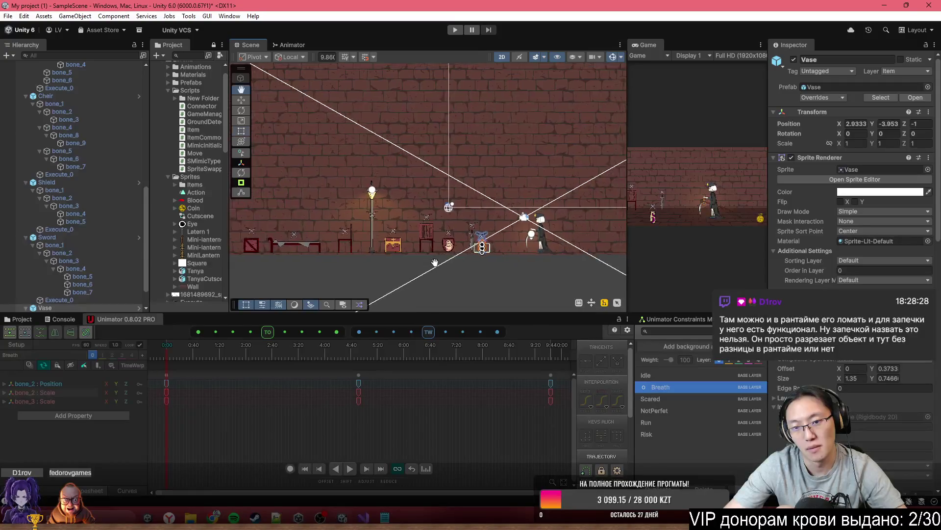
{"action": "left_click_drag", "start_coordinate": [369, 249], "coordinate": [468, 222]}
{"action": "scroll", "coordinate": [363, 224], "scroll_direction": "up", "scroll_amount": 1}
{"action": "left_click_drag", "start_coordinate": [362, 224], "coordinate": [446, 212]}
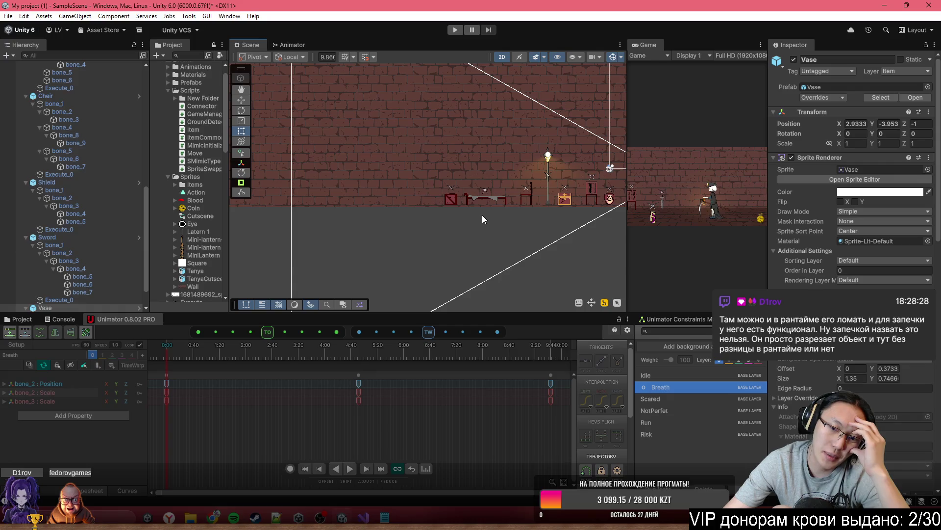
{"action": "mouse_move", "coordinate": [363, 518]}
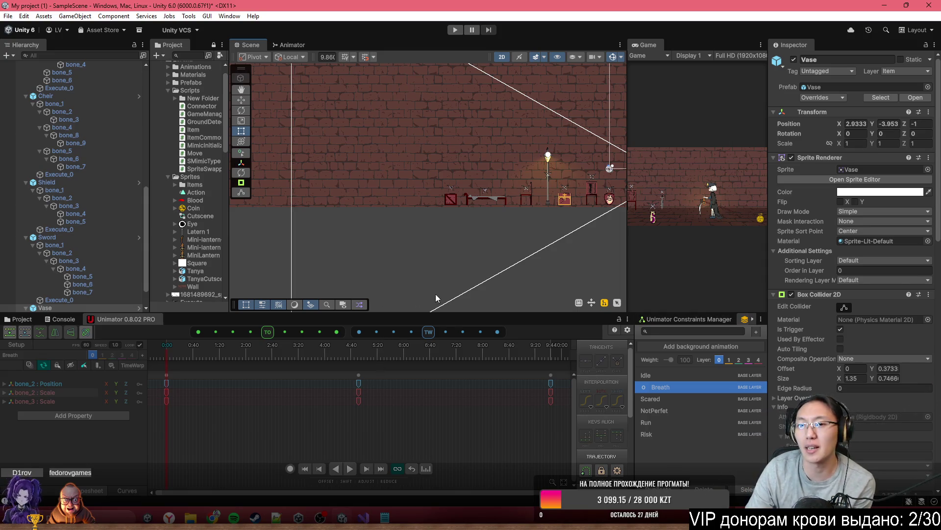
{"action": "scroll", "coordinate": [434, 220], "scroll_direction": "down", "scroll_amount": 5}
{"action": "scroll", "coordinate": [426, 247], "scroll_direction": "up", "scroll_amount": 5}
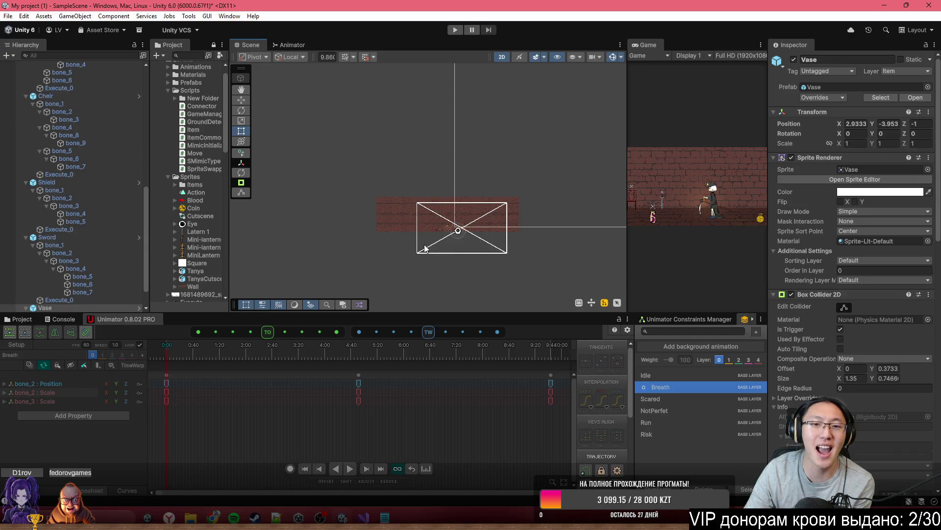
{"action": "scroll", "coordinate": [436, 232], "scroll_direction": "up", "scroll_amount": 3}
{"action": "mouse_move", "coordinate": [519, 197]}
{"action": "left_mouse_down"}
{"action": "mouse_move", "coordinate": [340, 161]}
{"action": "mouse_move", "coordinate": [399, 179]}
{"action": "left_mouse_up"}
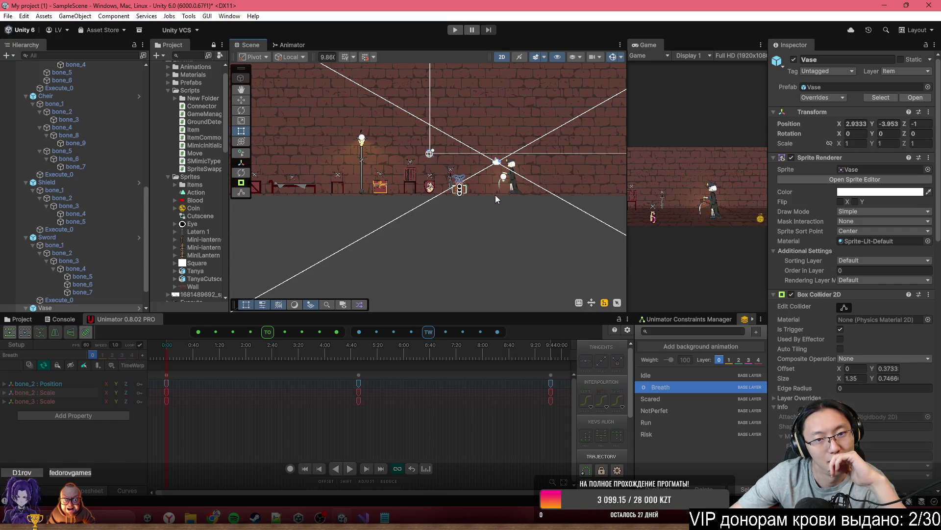
{"action": "scroll", "coordinate": [495, 198], "scroll_direction": "down", "scroll_amount": 5}
{"action": "left_click", "coordinate": [470, 177]}
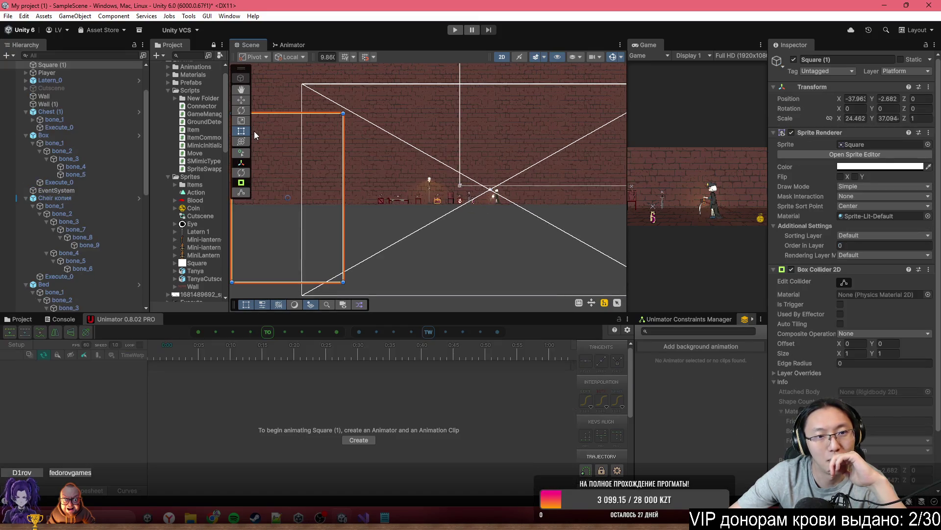
Step: Duplicate the brick Wall and slide the Wall (2) copy left to extend the backdrop
{"action": "left_click", "coordinate": [337, 111]}
{"action": "scroll", "coordinate": [534, 169], "scroll_direction": "down", "scroll_amount": 1}
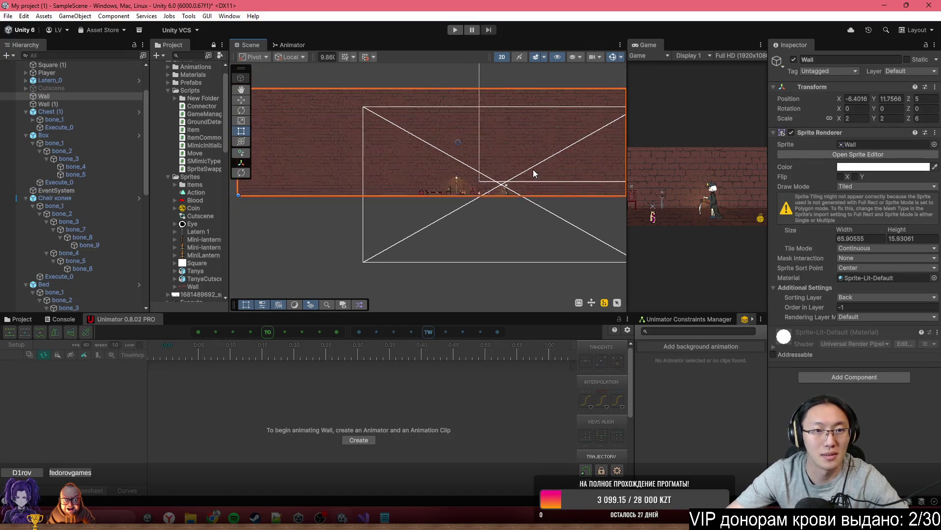
{"action": "scroll", "coordinate": [533, 169], "scroll_direction": "down", "scroll_amount": 1}
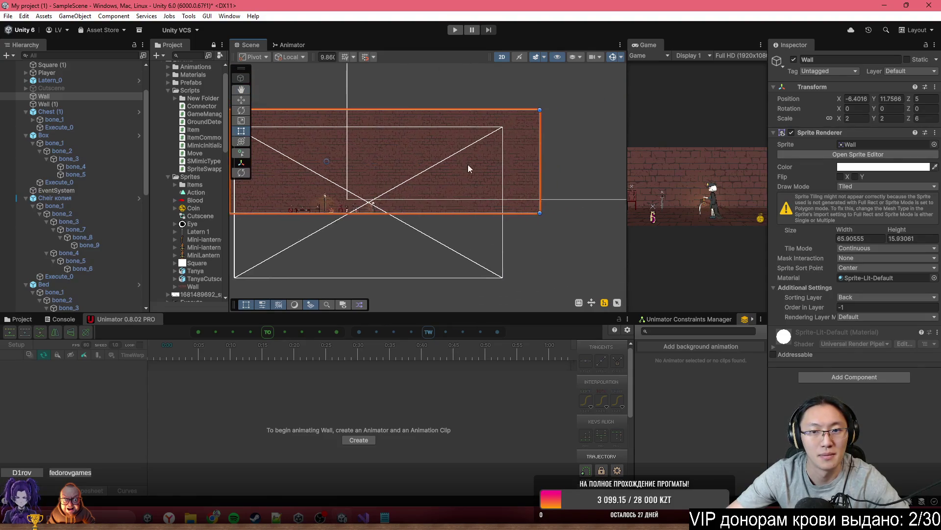
{"action": "left_click", "coordinate": [241, 100]}
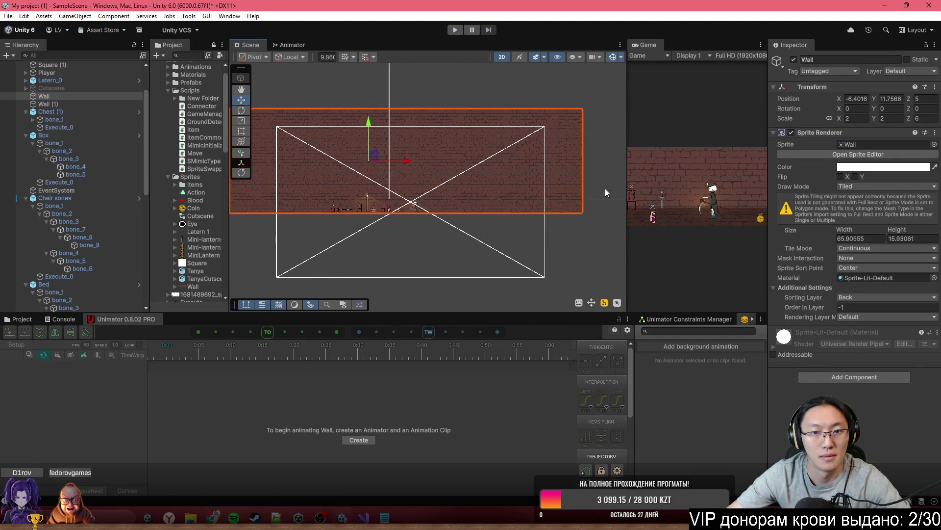
{"action": "key", "text": "ctrl+d"}
{"action": "left_click_drag", "start_coordinate": [404, 163], "coordinate": [216, 165]}
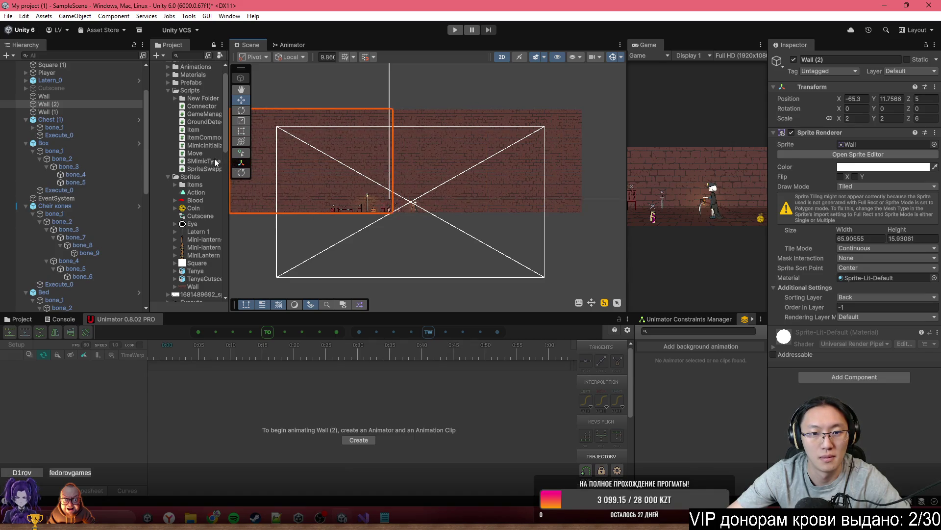
Step: Move the original Wall far to the right and duplicate it again as Wall (3)
{"action": "left_click", "coordinate": [485, 157]}
{"action": "mouse_move", "coordinate": [400, 160]}
{"action": "left_mouse_down"}
{"action": "mouse_move", "coordinate": [729, 202]}
{"action": "mouse_move", "coordinate": [672, 209]}
{"action": "left_mouse_up"}
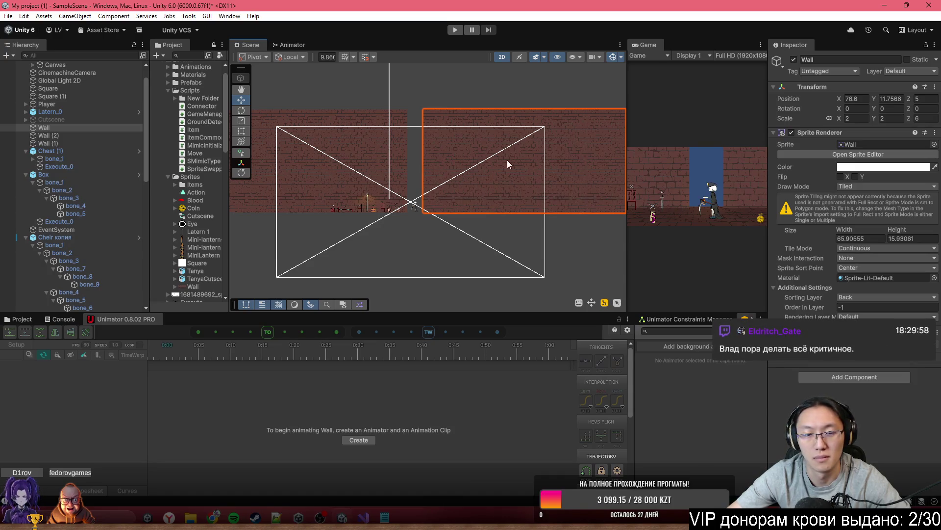
{"action": "scroll", "coordinate": [436, 169], "scroll_direction": "up", "scroll_amount": 2}
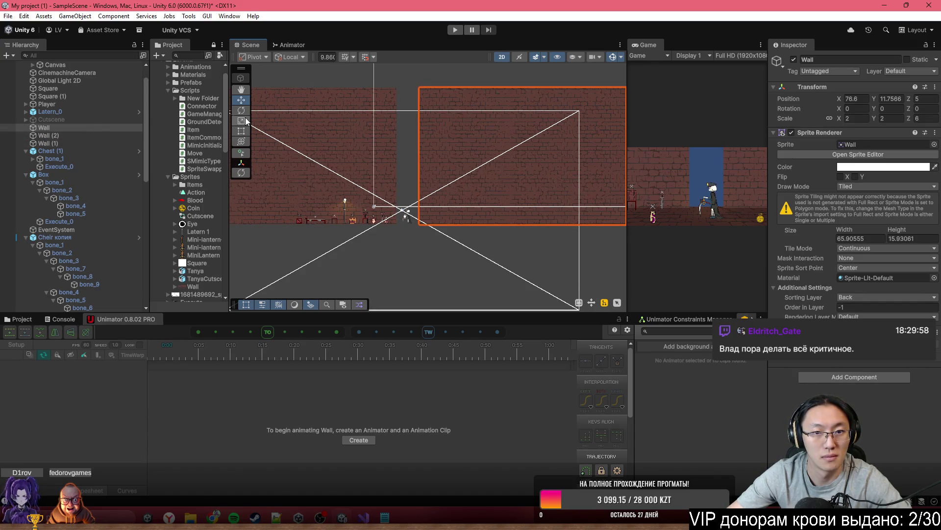
{"action": "key", "text": "ctrl+d"}
Step: Place Wall (3) after Wall (1) in the Hierarchy and view it in 3D perspective
{"action": "left_click_drag", "start_coordinate": [49, 135], "coordinate": [60, 156]}
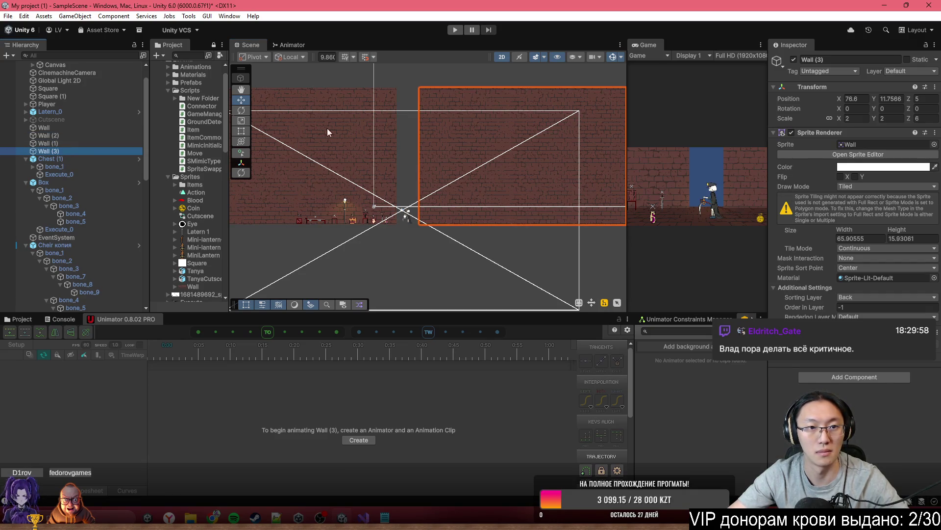
{"action": "left_click", "coordinate": [503, 57]}
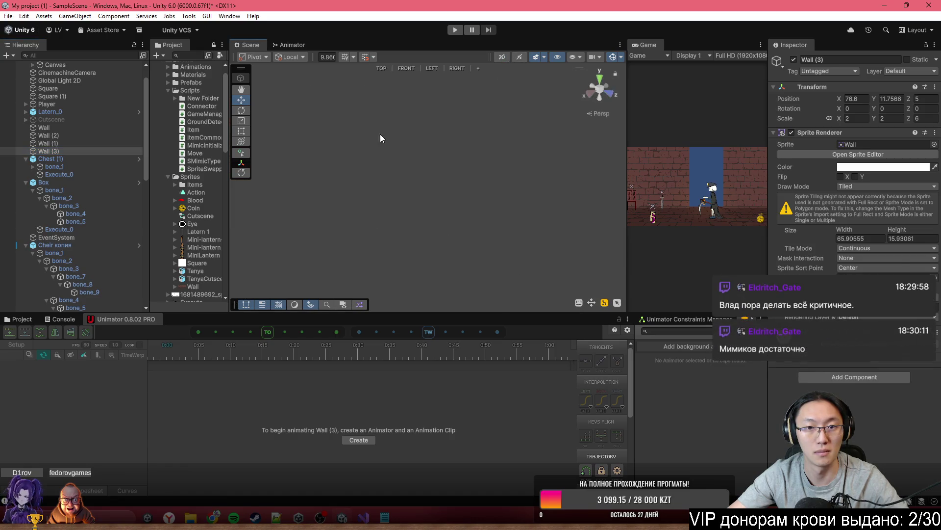
{"action": "double_click", "coordinate": [96, 154]}
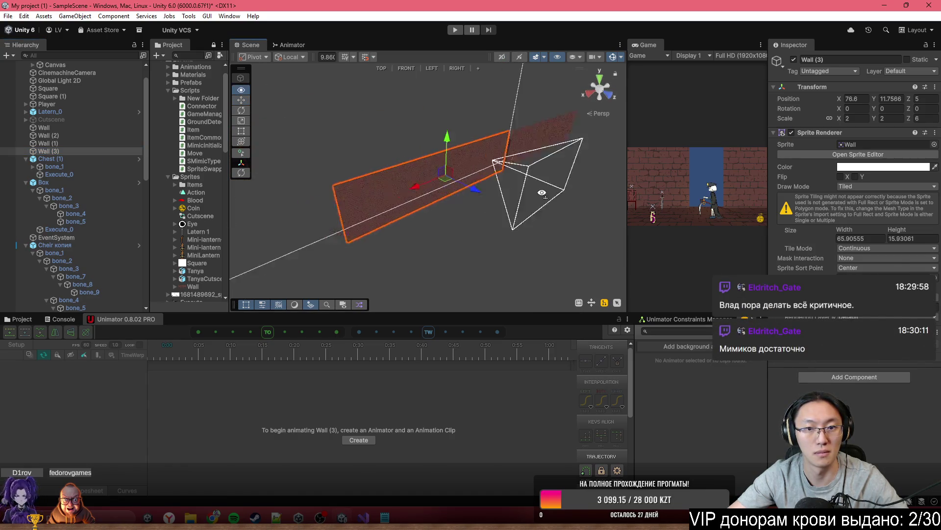
{"action": "mouse_move", "coordinate": [422, 172]}
{"action": "left_mouse_down"}
{"action": "mouse_move", "coordinate": [675, 161]}
{"action": "mouse_move", "coordinate": [822, 190]}
{"action": "left_mouse_up"}
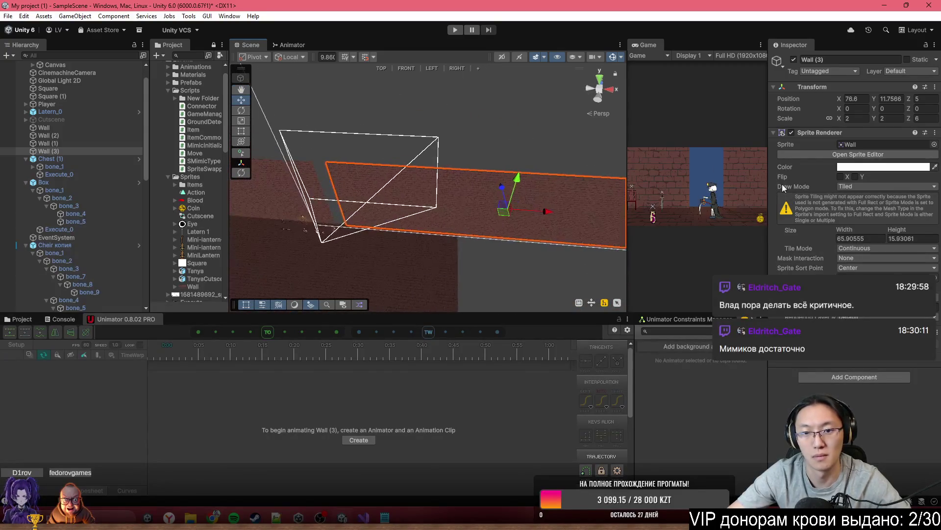
Step: Rotate Wall (3) to Y 90 and position it at X 10.8, Z 70.8 as a side wall
{"action": "mouse_move", "coordinate": [505, 196]}
{"action": "left_mouse_down"}
{"action": "mouse_move", "coordinate": [502, 131]}
{"action": "mouse_move", "coordinate": [783, 147]}
{"action": "left_mouse_up"}
{"action": "type", "text": "90"}
{"action": "key", "text": "Escape"}
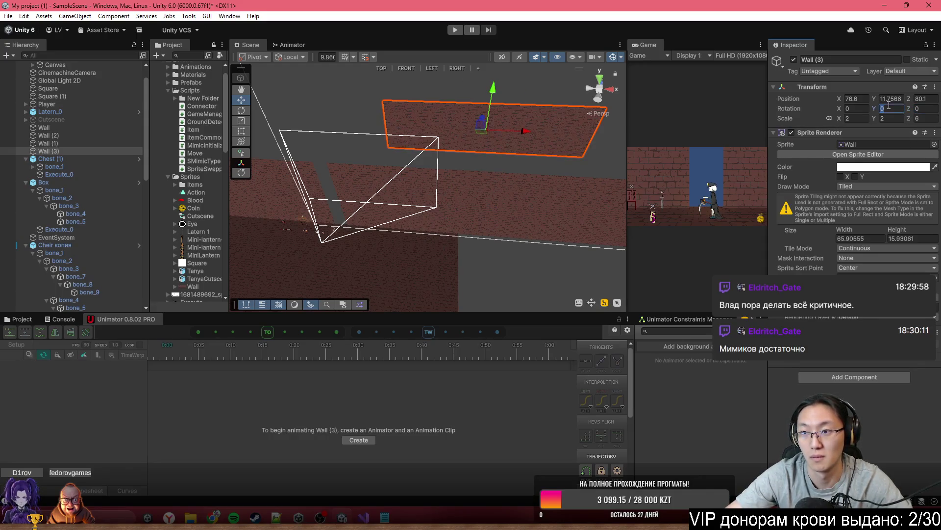
{"action": "type", "text": "90"}
{"action": "left_click_drag", "start_coordinate": [523, 132], "coordinate": [422, 127]}
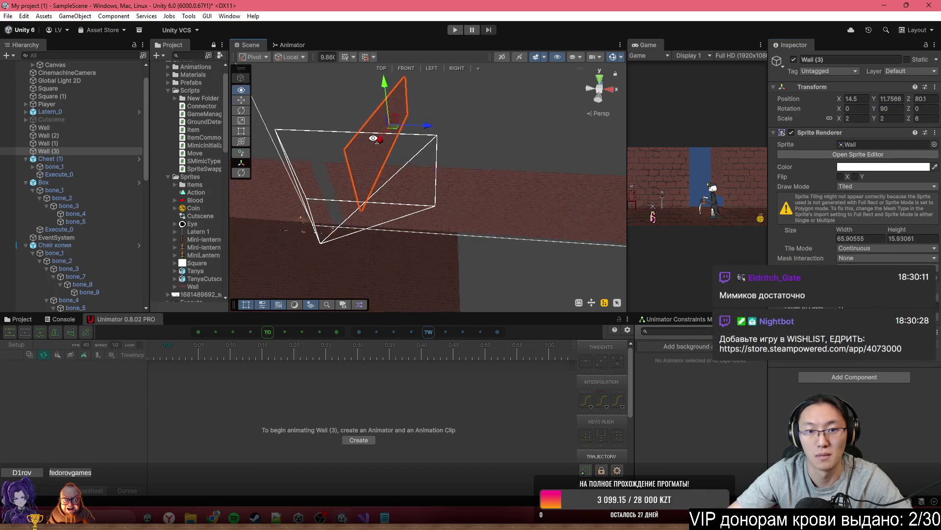
{"action": "right_click", "coordinate": [375, 118]}
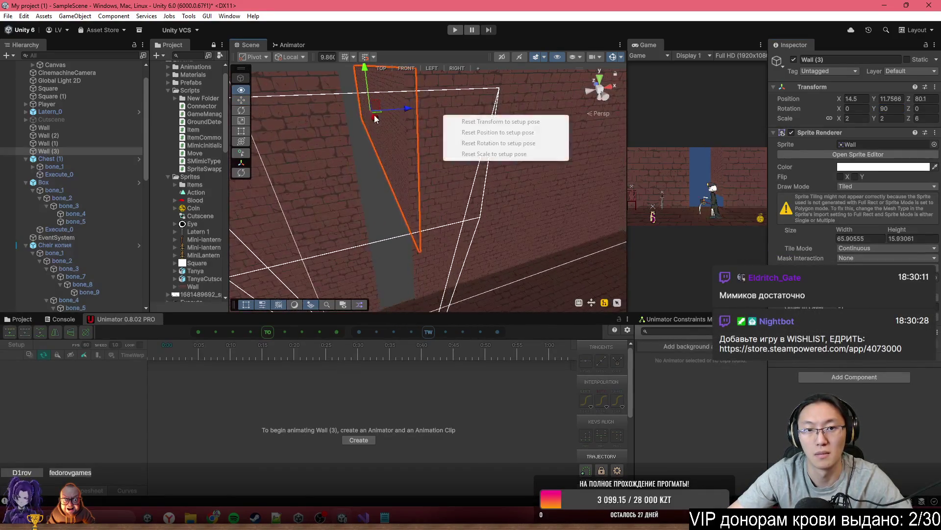
{"action": "mouse_move", "coordinate": [407, 108]}
{"action": "left_mouse_down"}
{"action": "mouse_move", "coordinate": [369, 107]}
{"action": "mouse_move", "coordinate": [361, 126]}
{"action": "mouse_move", "coordinate": [448, 179]}
{"action": "mouse_move", "coordinate": [429, 218]}
{"action": "mouse_move", "coordinate": [498, 236]}
{"action": "mouse_move", "coordinate": [568, 231]}
{"action": "mouse_move", "coordinate": [514, 224]}
{"action": "mouse_move", "coordinate": [504, 204]}
{"action": "mouse_move", "coordinate": [424, 185]}
{"action": "mouse_move", "coordinate": [385, 159]}
{"action": "mouse_move", "coordinate": [389, 115]}
{"action": "left_mouse_up"}
{"action": "left_click", "coordinate": [362, 117]}
{"action": "left_click", "coordinate": [378, 115]}
{"action": "left_click", "coordinate": [366, 116]}
{"action": "mouse_move", "coordinate": [481, 128]}
{"action": "left_mouse_down"}
{"action": "mouse_move", "coordinate": [483, 81]}
{"action": "mouse_move", "coordinate": [474, 77]}
{"action": "mouse_move", "coordinate": [482, 76]}
{"action": "left_mouse_up"}
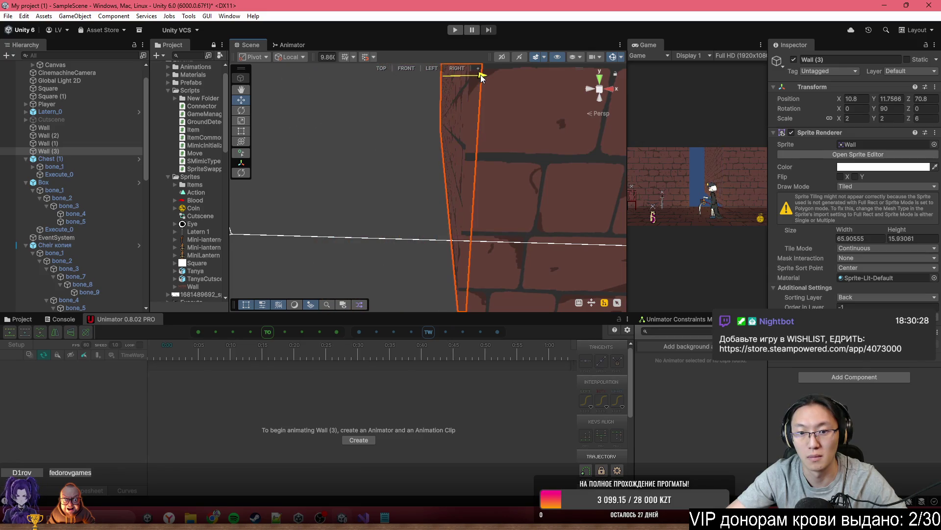
{"action": "mouse_move", "coordinate": [403, 164]}
{"action": "left_mouse_down"}
{"action": "mouse_move", "coordinate": [437, 185]}
{"action": "mouse_move", "coordinate": [399, 181]}
{"action": "mouse_move", "coordinate": [486, 114]}
{"action": "mouse_move", "coordinate": [436, 130]}
{"action": "left_mouse_up"}
Step: Duplicate Wall (3) as Wall (4) and move it to X 5.4 as the opposite wall
{"action": "key", "text": "ctrl+d"}
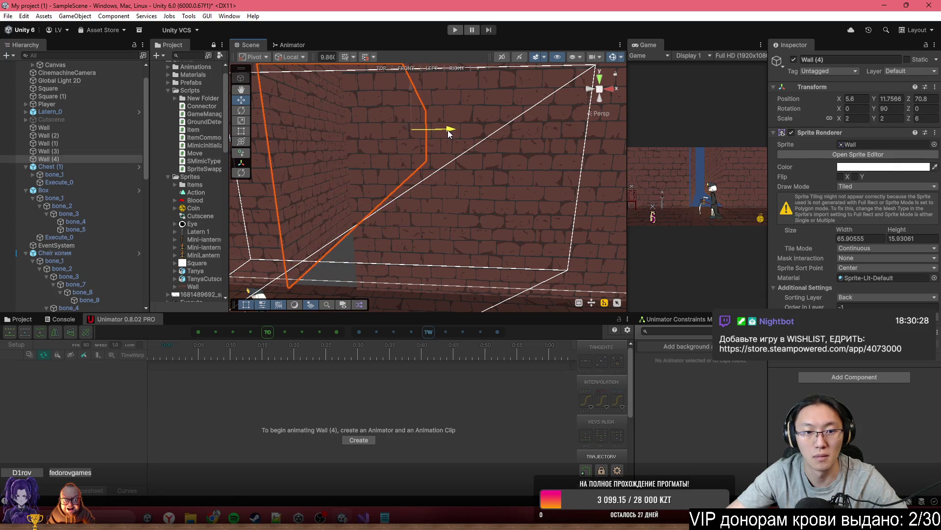
{"action": "mouse_move", "coordinate": [406, 185]}
{"action": "left_mouse_down"}
{"action": "mouse_move", "coordinate": [448, 211]}
{"action": "mouse_move", "coordinate": [492, 173]}
{"action": "left_mouse_up"}
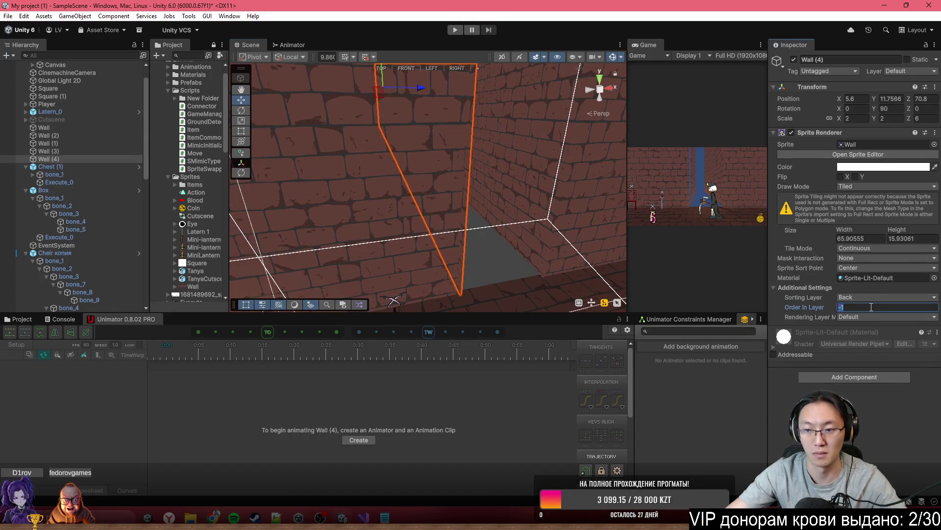
{"action": "left_click", "coordinate": [495, 170]}
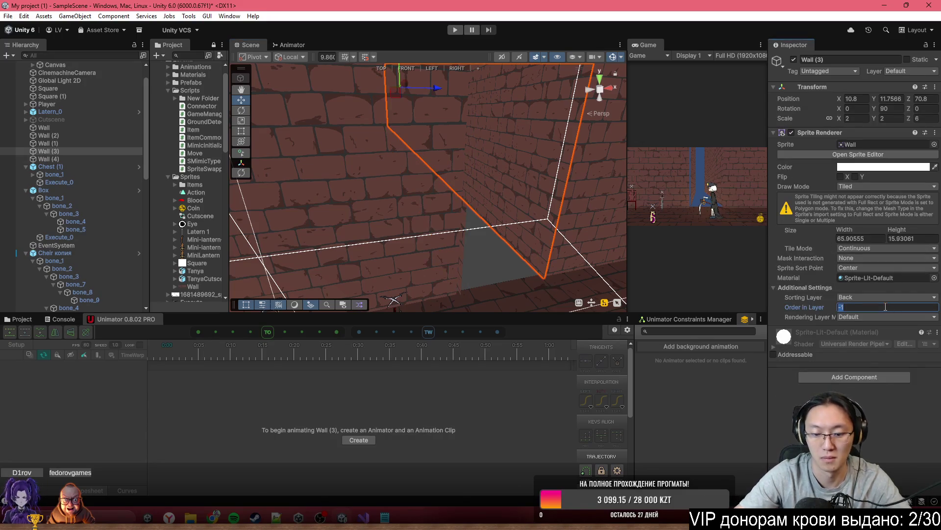
{"action": "scroll", "coordinate": [465, 129], "scroll_direction": "up", "scroll_amount": 5}
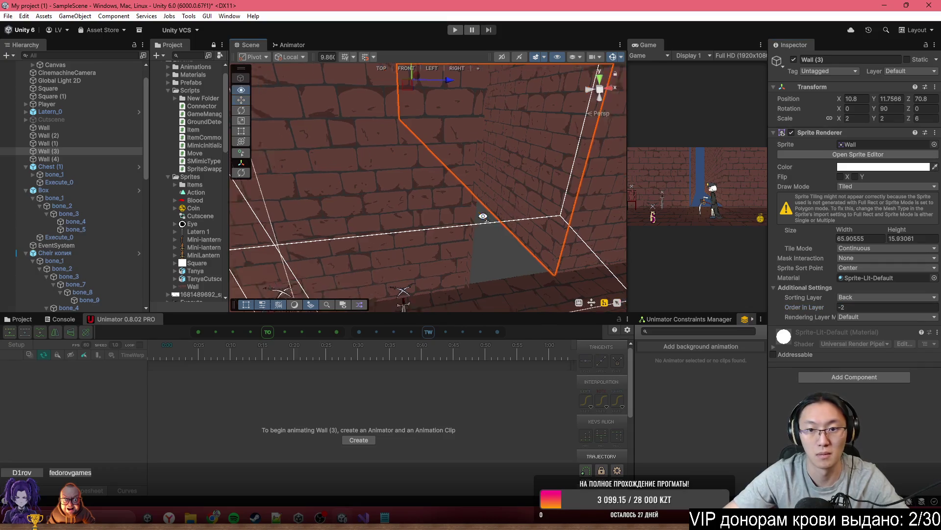
{"action": "left_click", "coordinate": [465, 128]}
{"action": "left_click", "coordinate": [465, 129]}
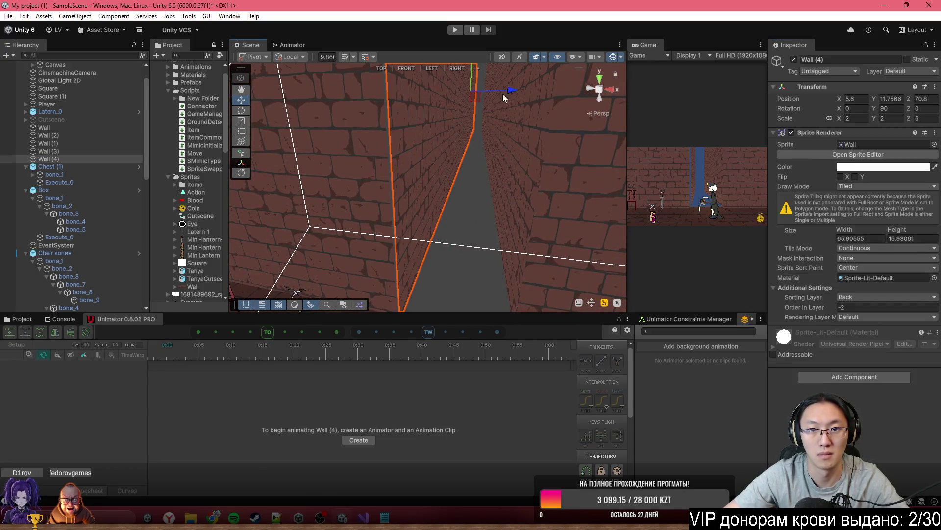
{"action": "left_click_drag", "start_coordinate": [515, 93], "coordinate": [508, 94]}
{"action": "left_click", "coordinate": [445, 256]}
{"action": "mouse_move", "coordinate": [445, 256]}
{"action": "left_mouse_down"}
{"action": "mouse_move", "coordinate": [494, 280]}
{"action": "mouse_move", "coordinate": [423, 282]}
{"action": "left_mouse_up"}
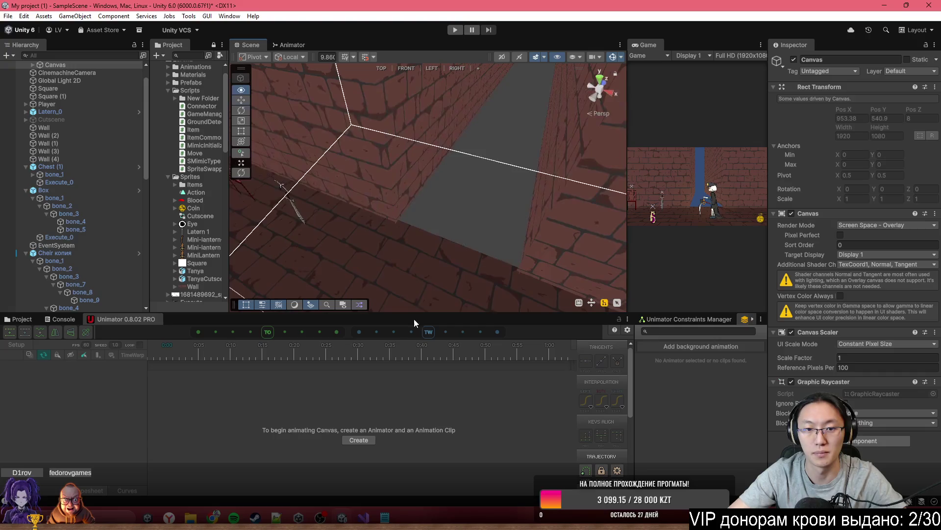
Step: Stretch the floor Wall (1) height from 24.80 to 58.30 with the Rect tool
{"action": "left_click", "coordinate": [424, 282]}
{"action": "key", "text": "f"}
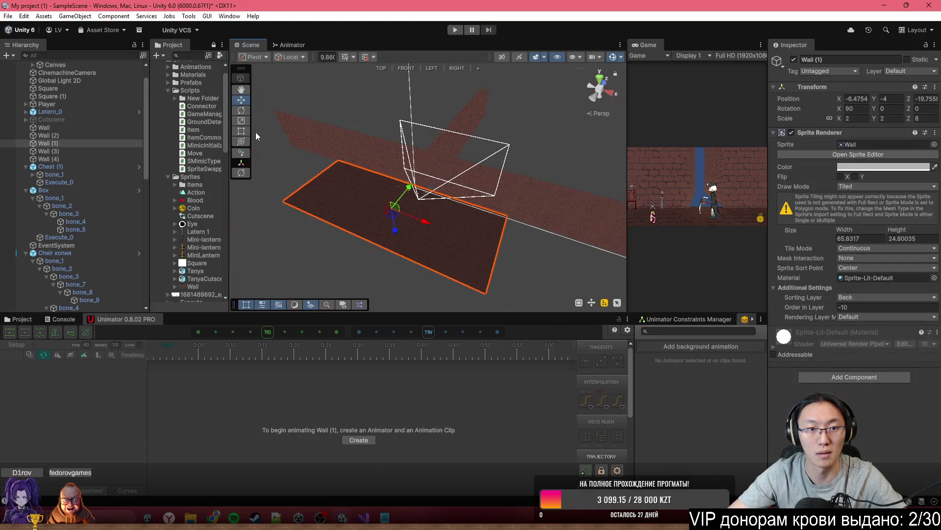
{"action": "left_click", "coordinate": [243, 131]}
{"action": "left_click_drag", "start_coordinate": [469, 205], "coordinate": [508, 157]}
{"action": "left_click", "coordinate": [491, 204]}
{"action": "mouse_move", "coordinate": [491, 204]}
{"action": "left_mouse_down"}
{"action": "mouse_move", "coordinate": [561, 204]}
{"action": "mouse_move", "coordinate": [581, 157]}
{"action": "mouse_move", "coordinate": [581, 93]}
{"action": "left_mouse_up"}
Step: Duplicate the back Wall as Wall (5) and resize it to about 2.91 by 12.64
{"action": "left_click", "coordinate": [440, 122]}
{"action": "left_click", "coordinate": [432, 134]}
{"action": "left_click", "coordinate": [434, 135]}
{"action": "left_click", "coordinate": [504, 152]}
{"action": "left_click", "coordinate": [560, 189]}
{"action": "mouse_move", "coordinate": [561, 189]}
{"action": "left_mouse_down"}
{"action": "mouse_move", "coordinate": [538, 190]}
{"action": "mouse_move", "coordinate": [593, 182]}
{"action": "mouse_move", "coordinate": [583, 178]}
{"action": "left_mouse_up"}
{"action": "key", "text": "ctrl+d"}
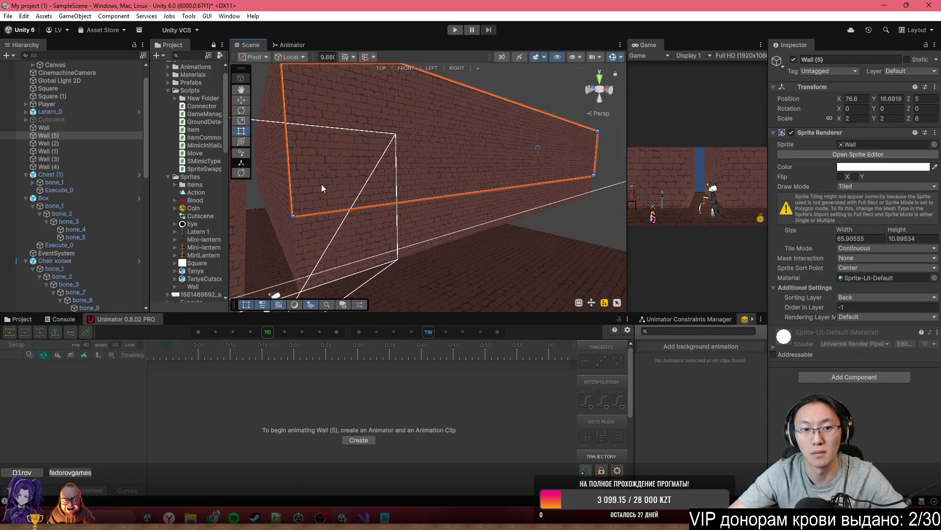
{"action": "left_click_drag", "start_coordinate": [293, 190], "coordinate": [237, 199]}
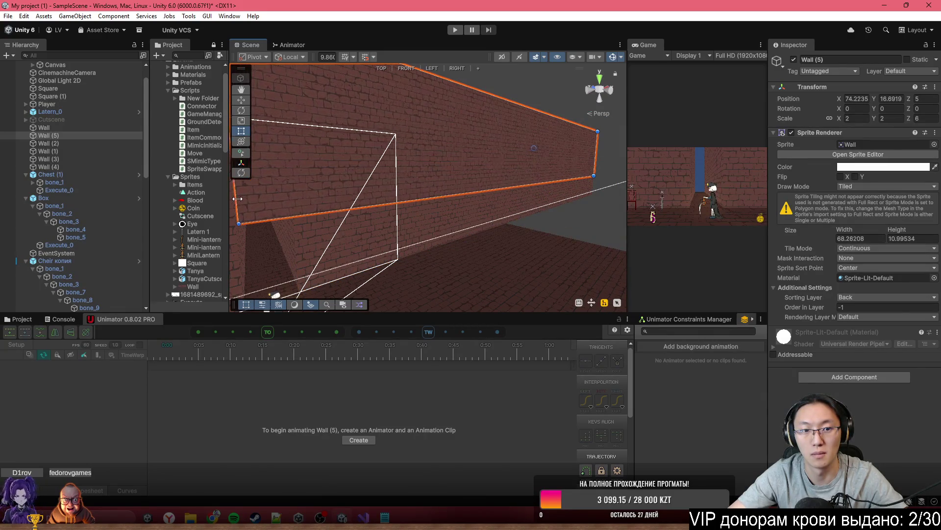
{"action": "mouse_move", "coordinate": [314, 216]}
{"action": "left_mouse_down"}
{"action": "mouse_move", "coordinate": [320, 238]}
{"action": "mouse_move", "coordinate": [360, 249]}
{"action": "left_mouse_up"}
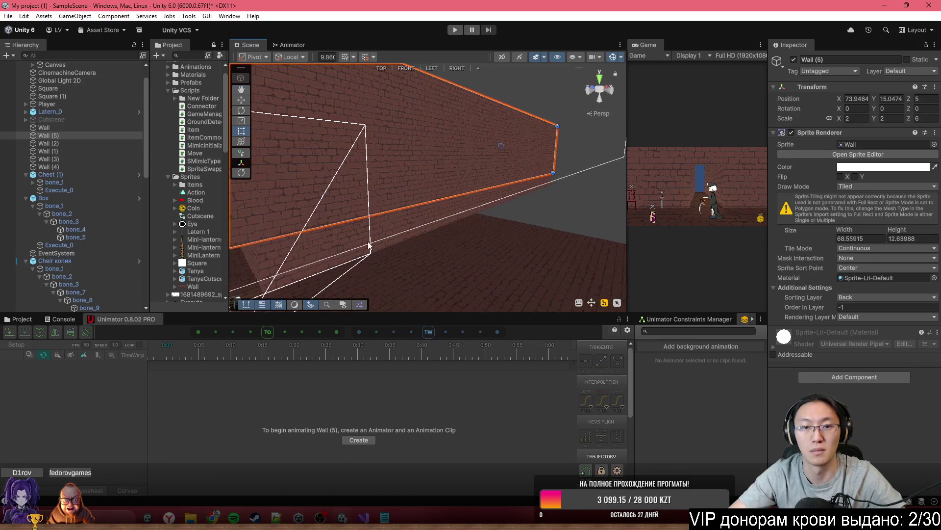
{"action": "mouse_move", "coordinate": [552, 166]}
{"action": "left_mouse_down"}
{"action": "mouse_move", "coordinate": [299, 186]}
{"action": "mouse_move", "coordinate": [287, 189]}
{"action": "mouse_move", "coordinate": [314, 201]}
{"action": "mouse_move", "coordinate": [244, 208]}
{"action": "mouse_move", "coordinate": [264, 217]}
{"action": "left_mouse_up"}
{"action": "left_click", "coordinate": [343, 220]}
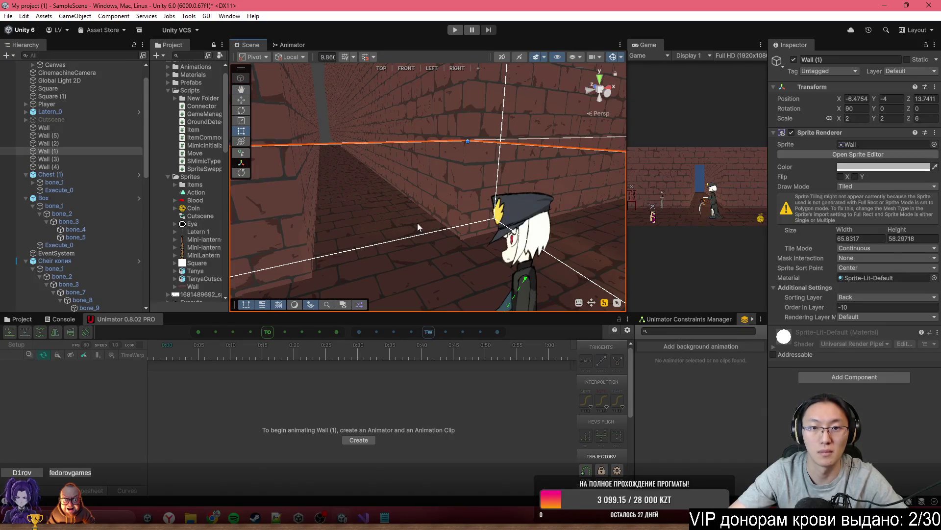
Step: Drag Wall (6) upward to about Y 2.01 as the ceiling, then preview the corridor in the enlarged Game view
{"action": "mouse_move", "coordinate": [241, 98]}
{"action": "left_mouse_down"}
{"action": "mouse_move", "coordinate": [249, 137]}
{"action": "mouse_move", "coordinate": [267, 154]}
{"action": "left_mouse_up"}
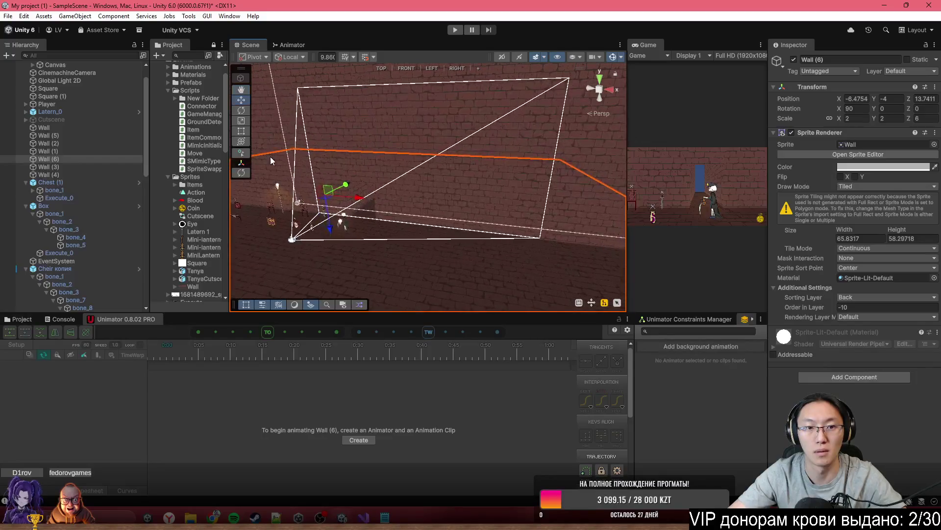
{"action": "mouse_move", "coordinate": [328, 228]}
{"action": "left_mouse_down"}
{"action": "mouse_move", "coordinate": [332, 158]}
{"action": "mouse_move", "coordinate": [398, 165]}
{"action": "mouse_move", "coordinate": [415, 68]}
{"action": "mouse_move", "coordinate": [405, 86]}
{"action": "mouse_move", "coordinate": [324, 120]}
{"action": "mouse_move", "coordinate": [316, 147]}
{"action": "mouse_move", "coordinate": [332, 251]}
{"action": "mouse_move", "coordinate": [397, 229]}
{"action": "left_mouse_up"}
{"action": "left_click_drag", "start_coordinate": [311, 235], "coordinate": [311, 207]}
{"action": "left_click_drag", "start_coordinate": [411, 178], "coordinate": [414, 193]}
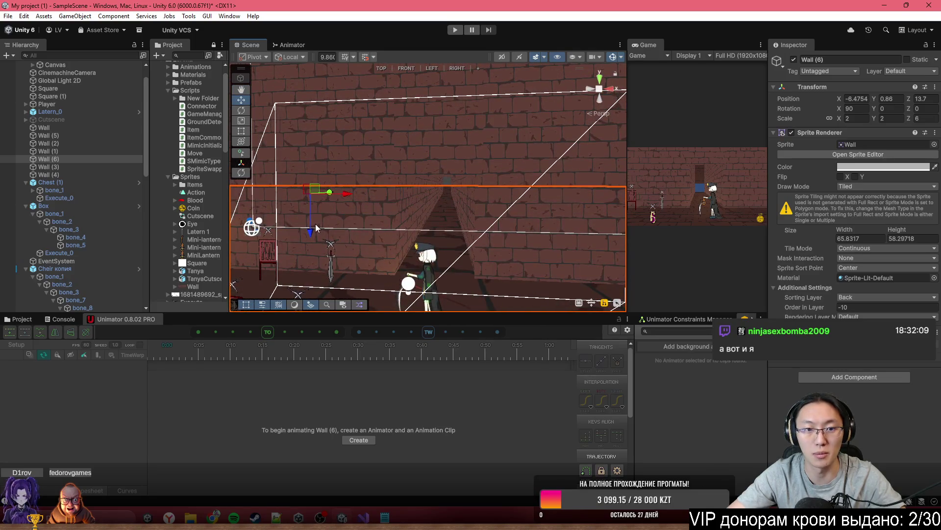
{"action": "left_click_drag", "start_coordinate": [311, 227], "coordinate": [311, 218]}
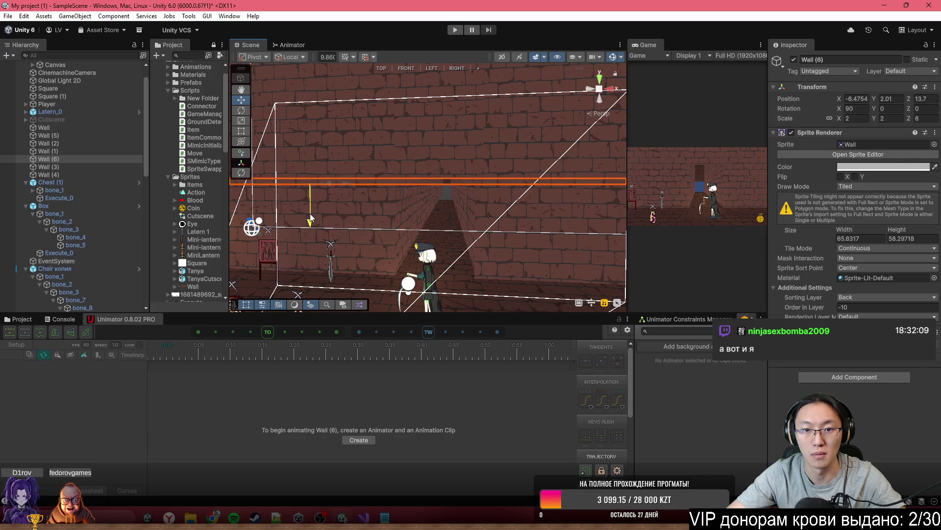
{"action": "mouse_move", "coordinate": [435, 207]}
{"action": "left_mouse_down"}
{"action": "mouse_move", "coordinate": [484, 191]}
{"action": "mouse_move", "coordinate": [472, 189]}
{"action": "left_mouse_up"}
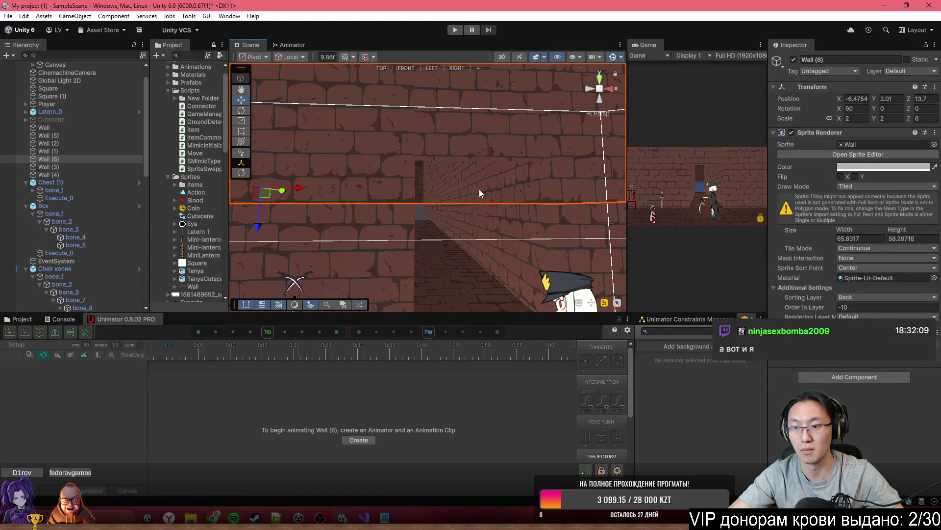
{"action": "key", "text": "Right"}
{"action": "key", "text": "Right"}
{"action": "key", "text": "Right"}
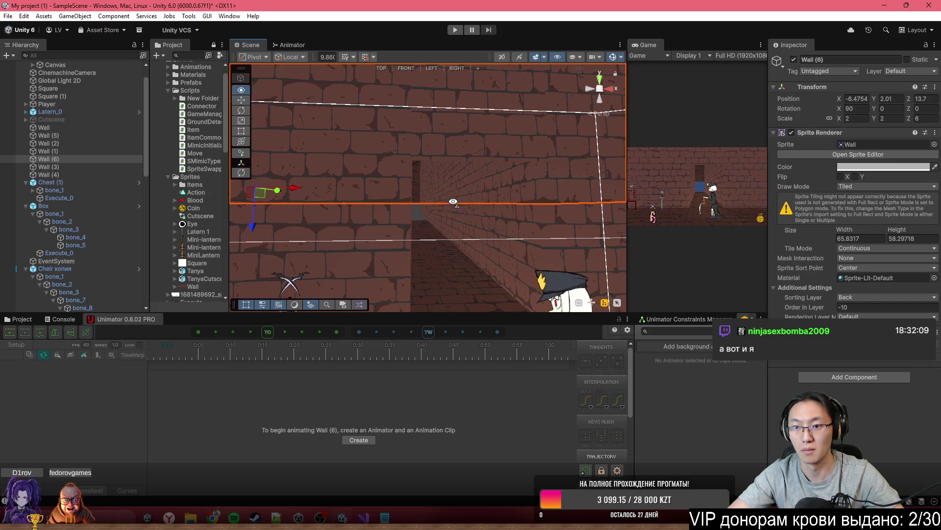
{"action": "double_click", "coordinate": [643, 45]}
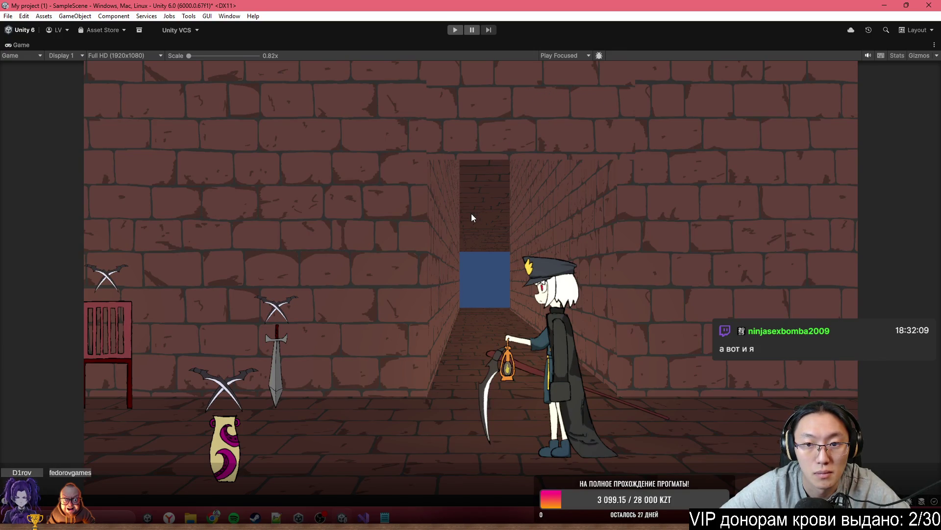
Step: Restore the editor layout and set side wall Wall (3)'s Order in Layer to -11
{"action": "double_click", "coordinate": [389, 46]}
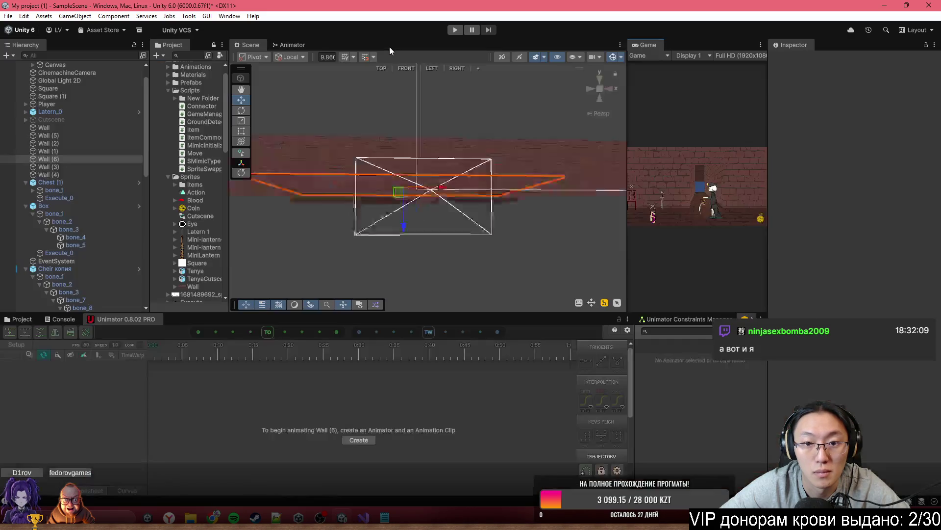
{"action": "left_click", "coordinate": [507, 181]}
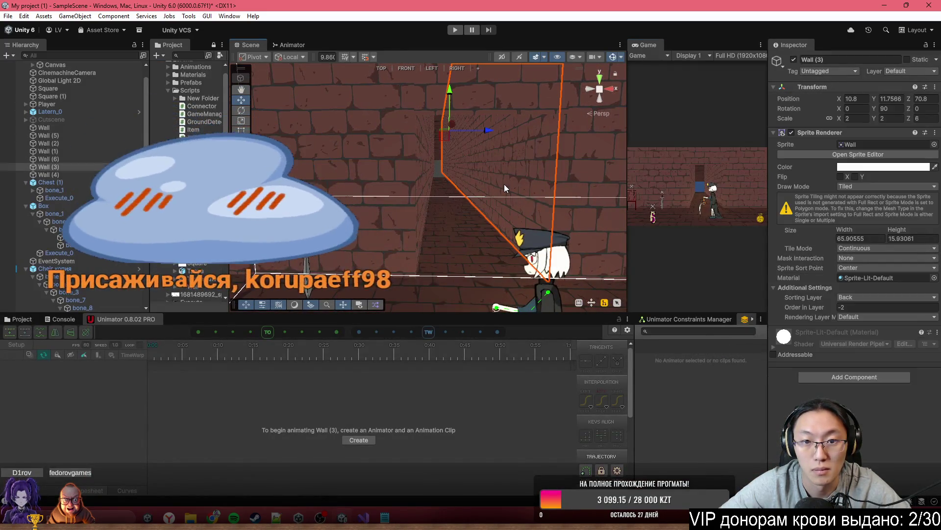
{"action": "left_click", "coordinate": [424, 175]}
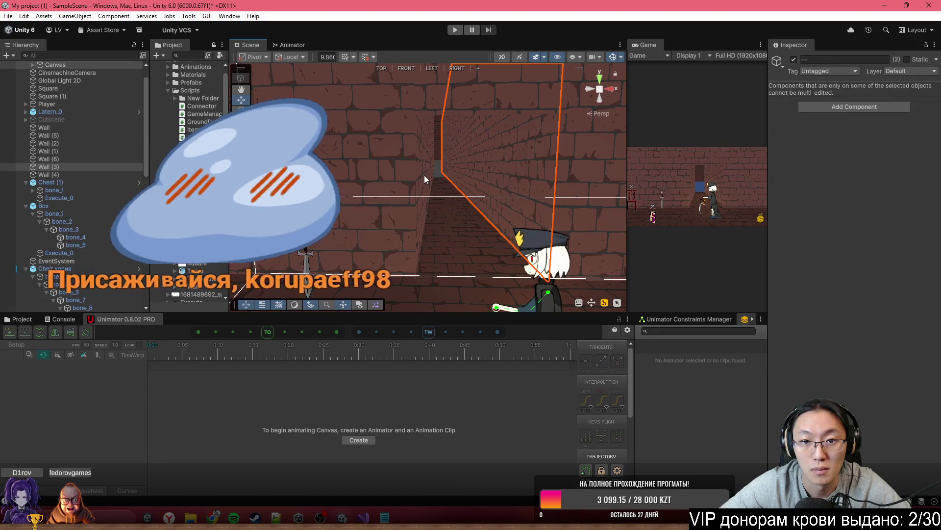
{"action": "left_click", "coordinate": [425, 175]}
{"action": "left_click", "coordinate": [530, 175]}
{"action": "left_click", "coordinate": [530, 174]}
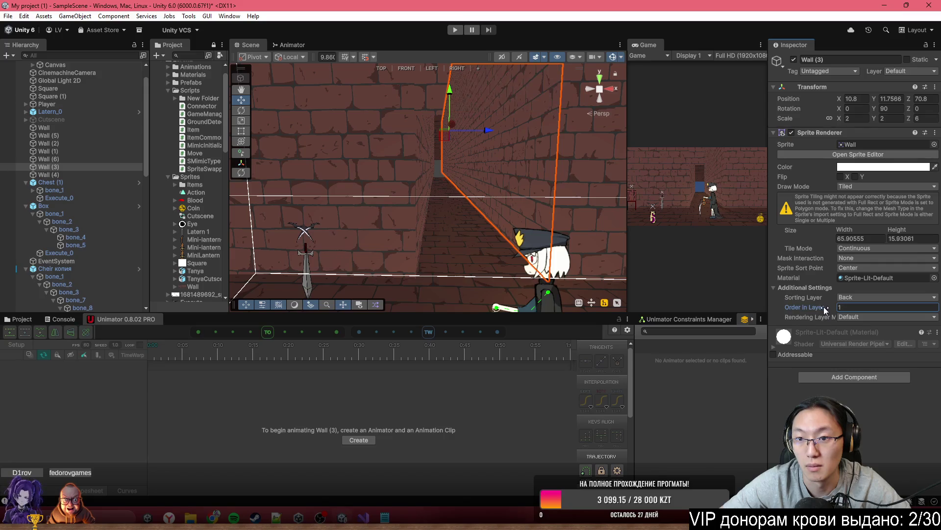
{"action": "left_click_drag", "start_coordinate": [837, 307], "coordinate": [663, 225]}
{"action": "left_click_drag", "start_coordinate": [790, 307], "coordinate": [790, 309]}
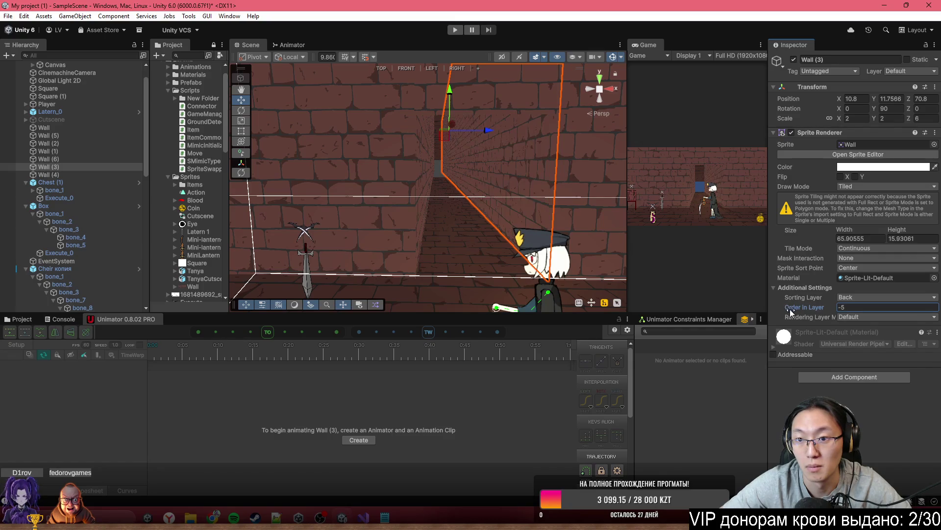
{"action": "mouse_move", "coordinate": [502, 188]}
{"action": "left_mouse_down"}
{"action": "mouse_move", "coordinate": [509, 195]}
{"action": "mouse_move", "coordinate": [485, 118]}
{"action": "mouse_move", "coordinate": [502, 153]}
{"action": "left_mouse_up"}
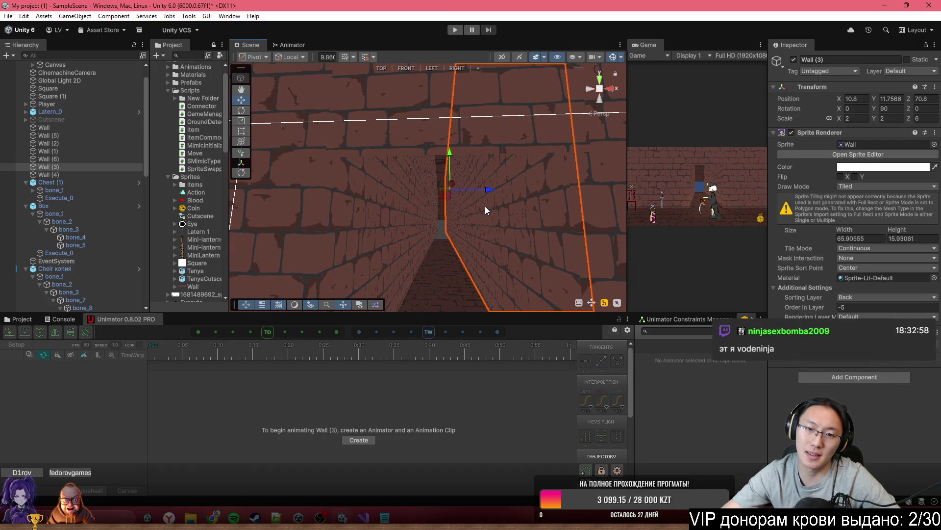
{"action": "left_click_drag", "start_coordinate": [485, 210], "coordinate": [490, 221]}
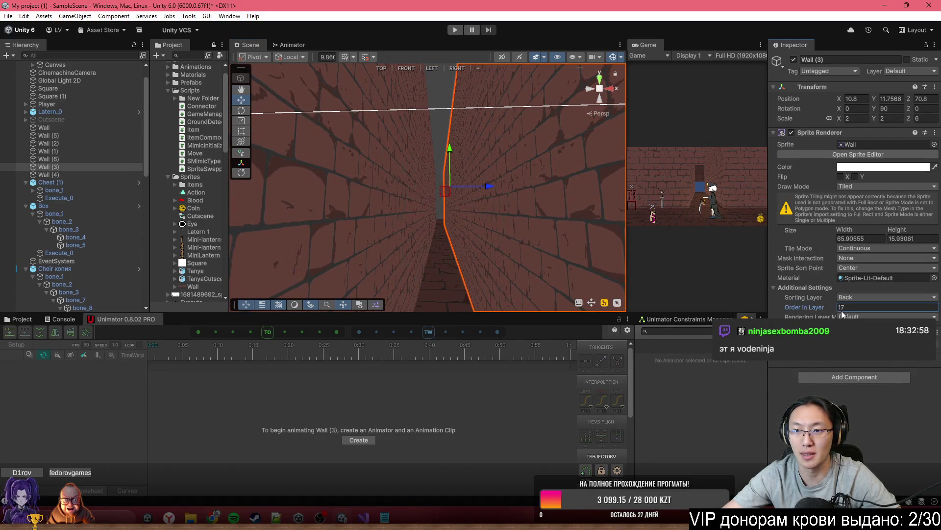
{"action": "type", "text": "-6"}
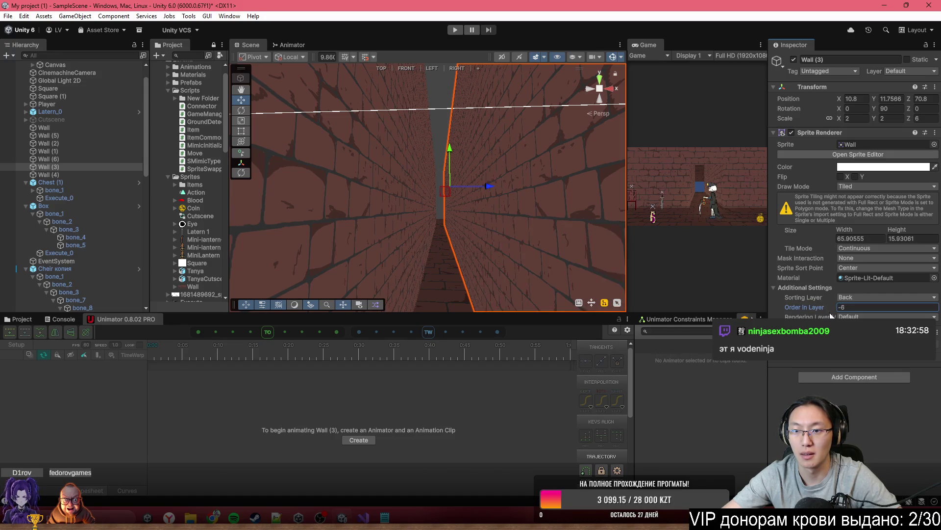
{"action": "left_click_drag", "start_coordinate": [830, 315], "coordinate": [829, 315]}
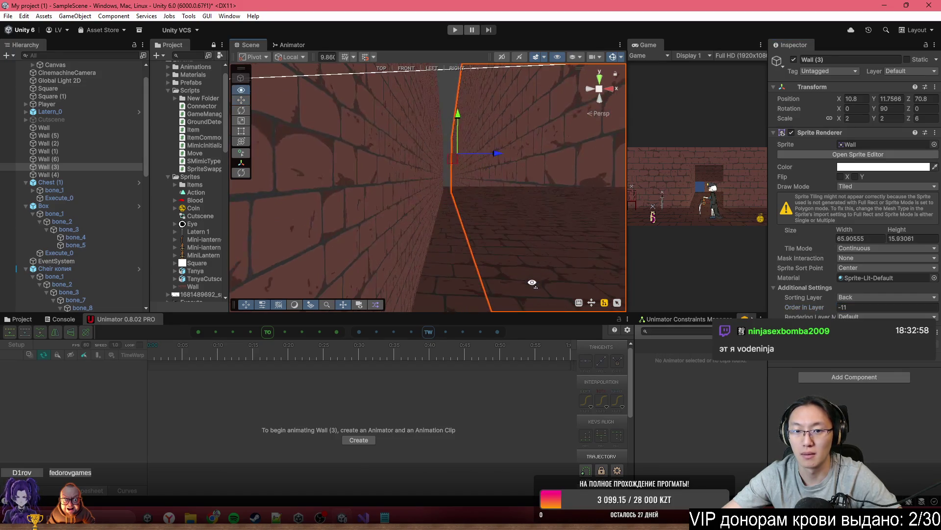
Step: Select the ceiling Wall (6) and delete it
{"action": "left_click", "coordinate": [472, 266]}
{"action": "mouse_move", "coordinate": [473, 265]}
{"action": "left_mouse_down"}
{"action": "mouse_move", "coordinate": [674, 307]}
{"action": "mouse_move", "coordinate": [520, 295]}
{"action": "left_mouse_up"}
{"action": "left_click", "coordinate": [575, 277]}
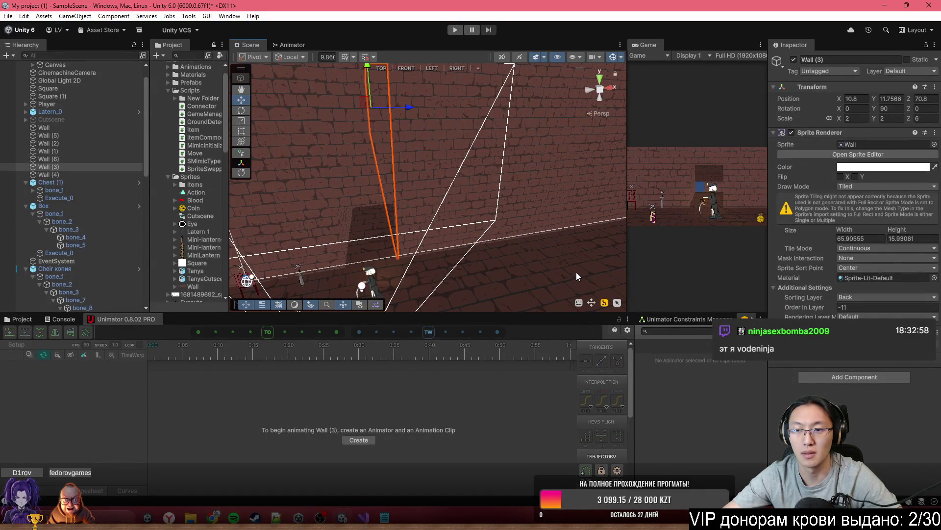
{"action": "mouse_move", "coordinate": [398, 215]}
{"action": "left_mouse_down"}
{"action": "mouse_move", "coordinate": [377, 189]}
{"action": "mouse_move", "coordinate": [422, 128]}
{"action": "mouse_move", "coordinate": [435, 130]}
{"action": "mouse_move", "coordinate": [428, 121]}
{"action": "mouse_move", "coordinate": [432, 288]}
{"action": "mouse_move", "coordinate": [412, 275]}
{"action": "mouse_move", "coordinate": [436, 193]}
{"action": "mouse_move", "coordinate": [366, 202]}
{"action": "mouse_move", "coordinate": [363, 226]}
{"action": "mouse_move", "coordinate": [304, 277]}
{"action": "mouse_move", "coordinate": [280, 267]}
{"action": "mouse_move", "coordinate": [399, 279]}
{"action": "mouse_move", "coordinate": [409, 255]}
{"action": "mouse_move", "coordinate": [453, 216]}
{"action": "left_mouse_up"}
{"action": "left_click", "coordinate": [419, 125]}
{"action": "key", "text": "Delete"}
{"action": "left_click", "coordinate": [451, 196]}
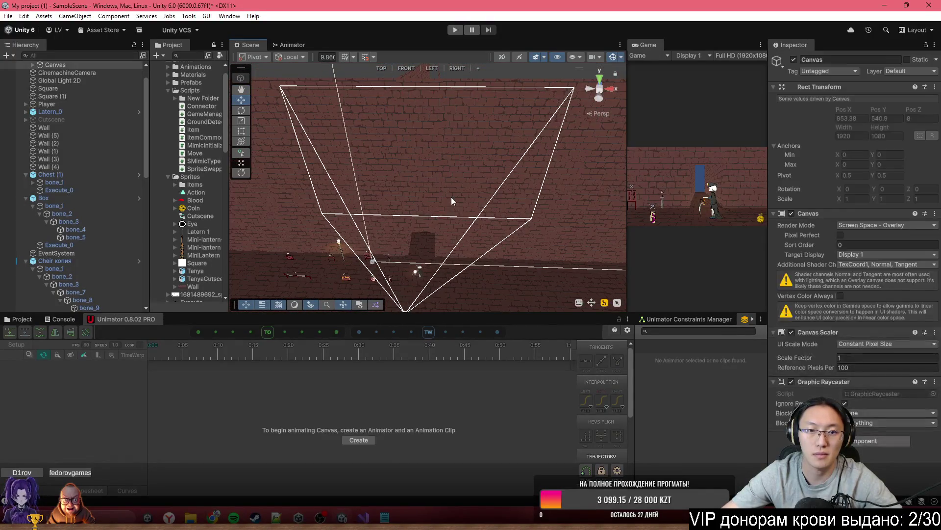
Step: Duplicate the back wall, move the copy to Z 6.45, color it black (000000) and set Order in Layer -3
{"action": "key", "text": "ctrl+d"}
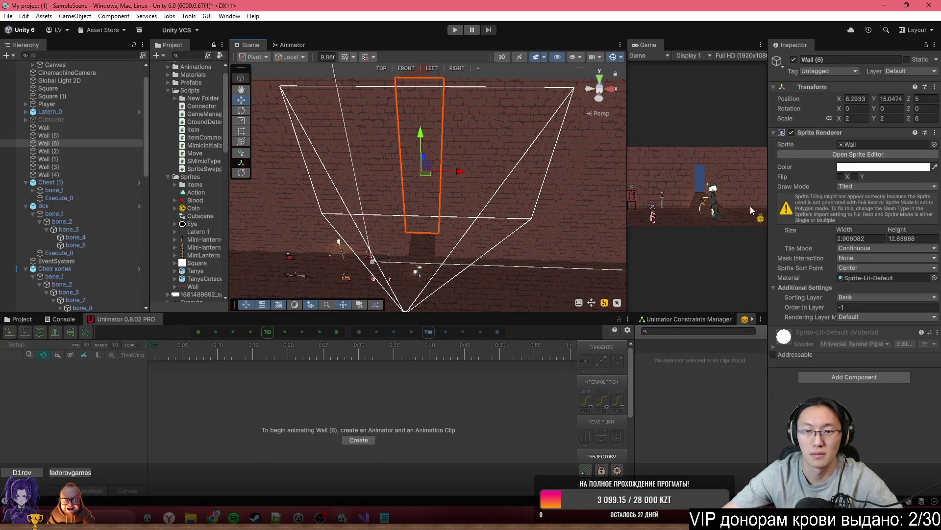
{"action": "left_click_drag", "start_coordinate": [453, 171], "coordinate": [754, 197]}
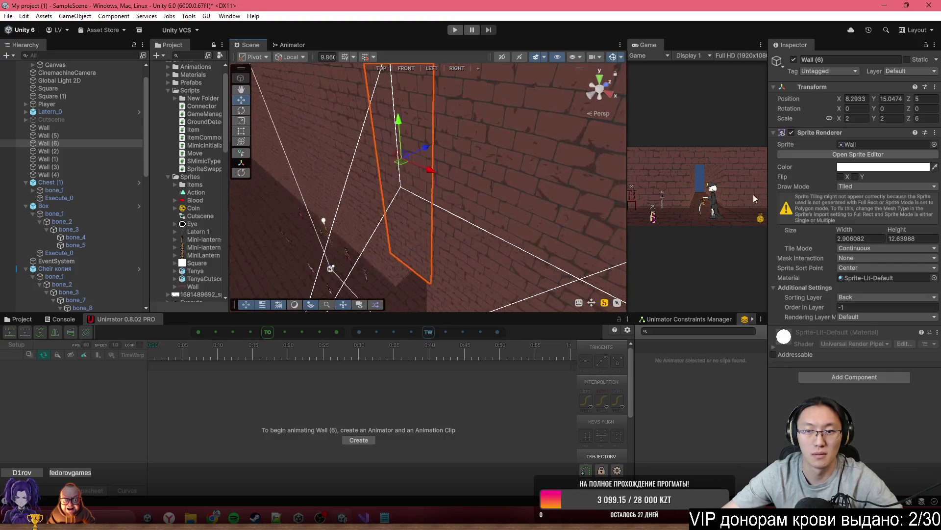
{"action": "left_click", "coordinate": [864, 307]}
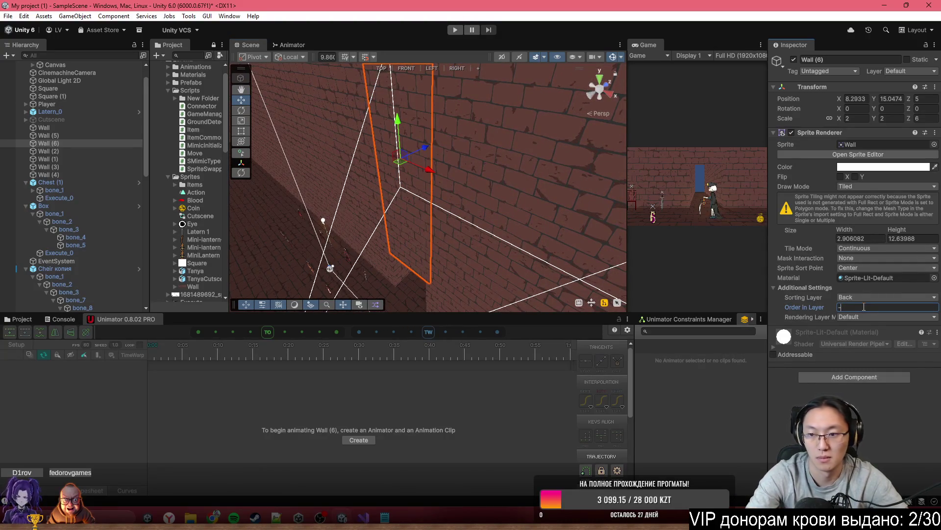
{"action": "type", "text": "-4"}
{"action": "left_click_drag", "start_coordinate": [426, 147], "coordinate": [430, 132]}
{"action": "left_click_drag", "start_coordinate": [424, 186], "coordinate": [425, 184]}
{"action": "left_click", "coordinate": [883, 167]}
{"action": "left_click_drag", "start_coordinate": [863, 260], "coordinate": [833, 293]}
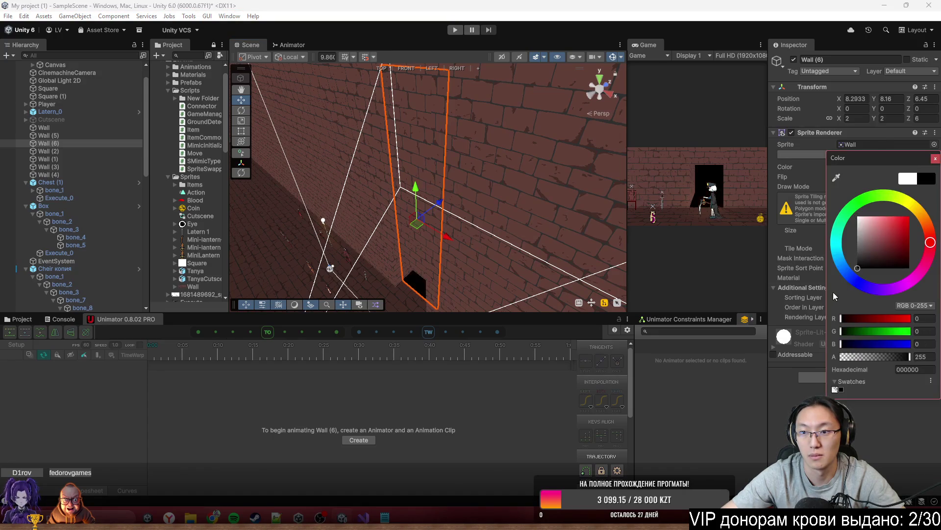
{"action": "left_click", "coordinate": [824, 236]}
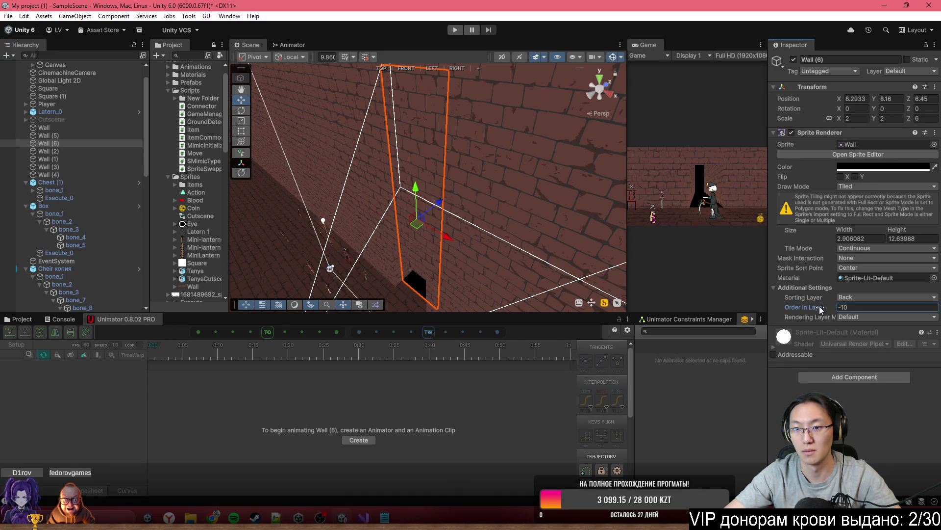
{"action": "left_click_drag", "start_coordinate": [823, 309], "coordinate": [824, 310]}
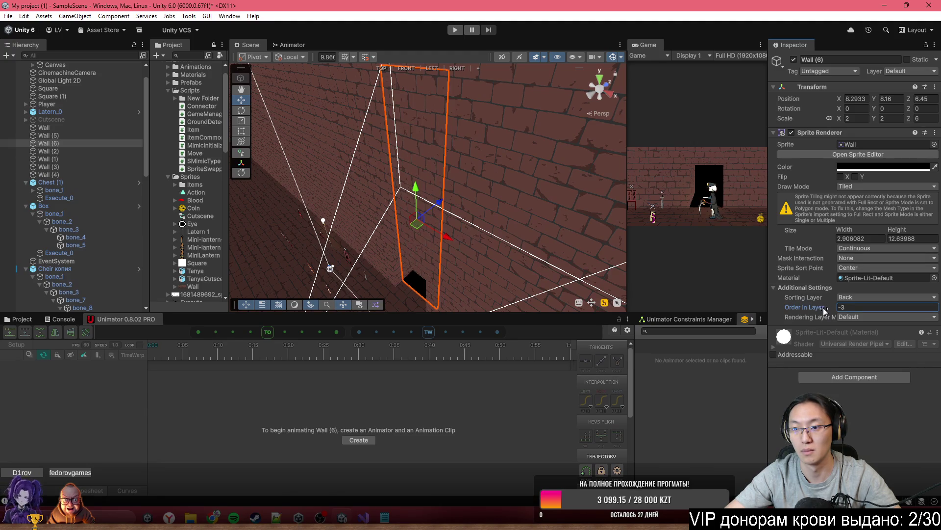
Step: Set the left side wall Wall (4)'s Order in Layer to -5 and maximize the Game view
{"action": "mouse_move", "coordinate": [540, 186]}
{"action": "left_mouse_down"}
{"action": "mouse_move", "coordinate": [610, 191]}
{"action": "mouse_move", "coordinate": [474, 172]}
{"action": "left_mouse_up"}
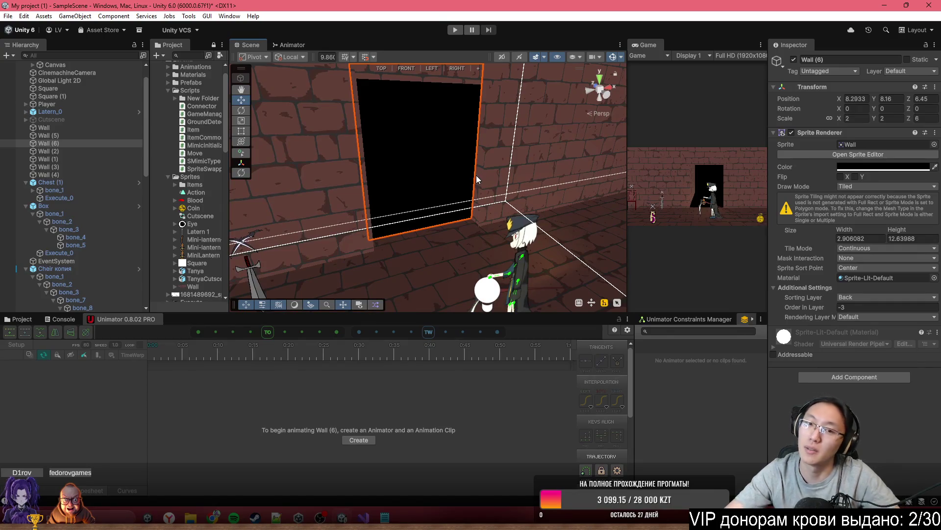
{"action": "left_click", "coordinate": [545, 173]}
{"action": "mouse_move", "coordinate": [548, 173]}
{"action": "left_mouse_down"}
{"action": "mouse_move", "coordinate": [535, 225]}
{"action": "mouse_move", "coordinate": [432, 210]}
{"action": "mouse_move", "coordinate": [363, 218]}
{"action": "mouse_move", "coordinate": [550, 216]}
{"action": "mouse_move", "coordinate": [571, 203]}
{"action": "mouse_move", "coordinate": [547, 195]}
{"action": "left_mouse_up"}
{"action": "left_click", "coordinate": [372, 199]}
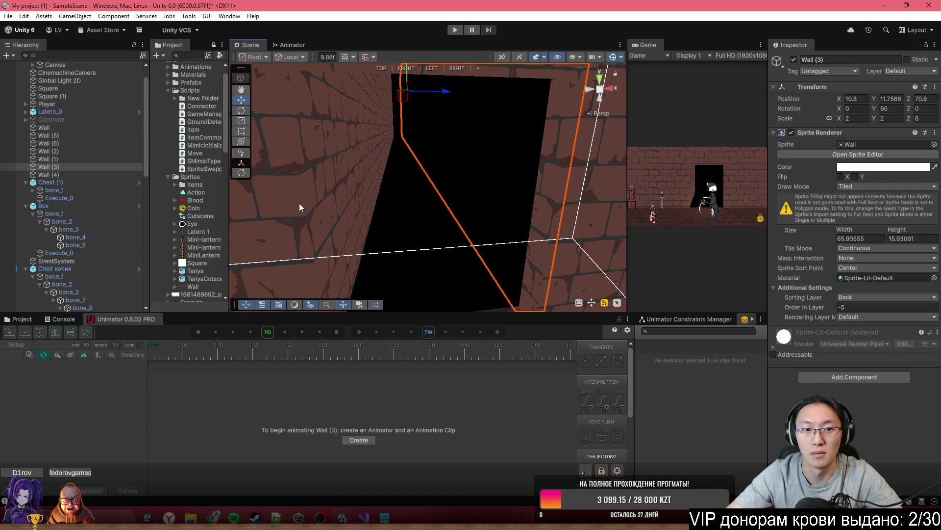
{"action": "left_click", "coordinate": [319, 199]}
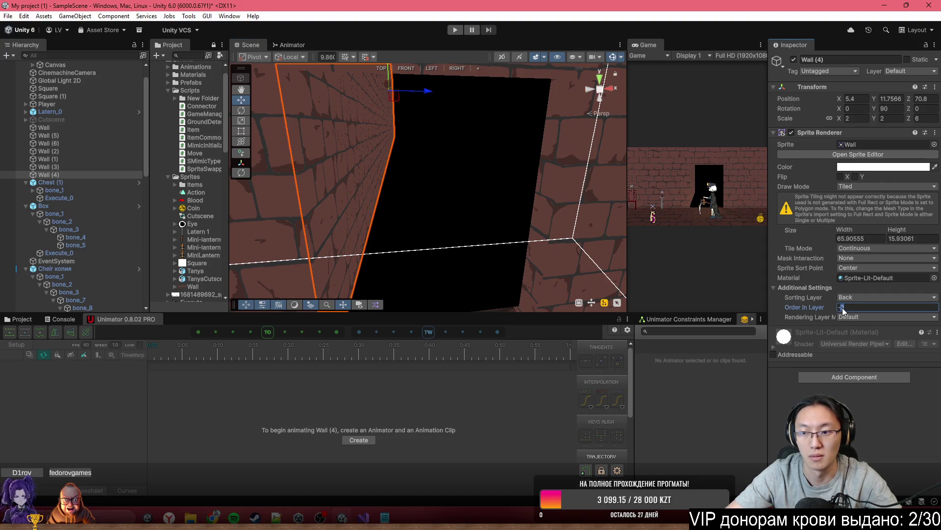
{"action": "key", "text": "Return"}
{"action": "mouse_move", "coordinate": [484, 231]}
{"action": "left_mouse_down"}
{"action": "mouse_move", "coordinate": [463, 189]}
{"action": "mouse_move", "coordinate": [539, 123]}
{"action": "left_mouse_up"}
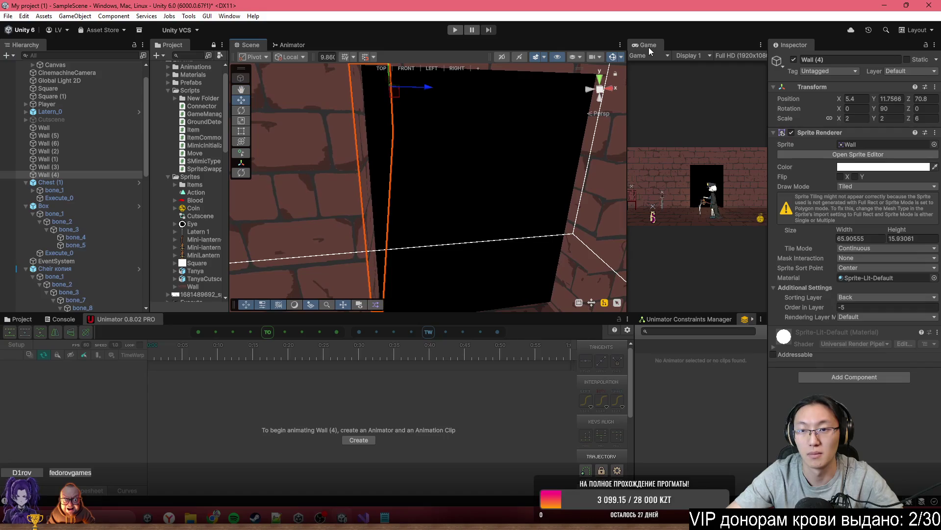
{"action": "double_click", "coordinate": [652, 45]}
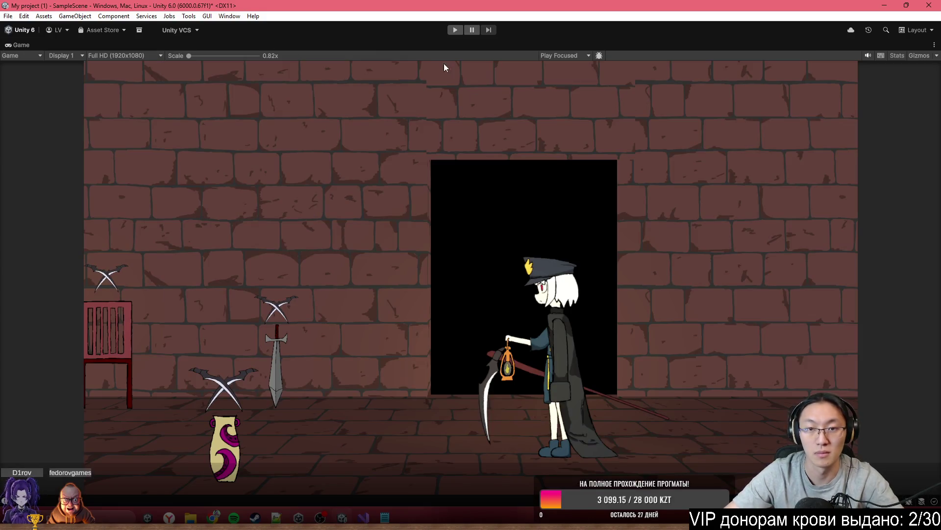
{"action": "left_click", "coordinate": [457, 30]}
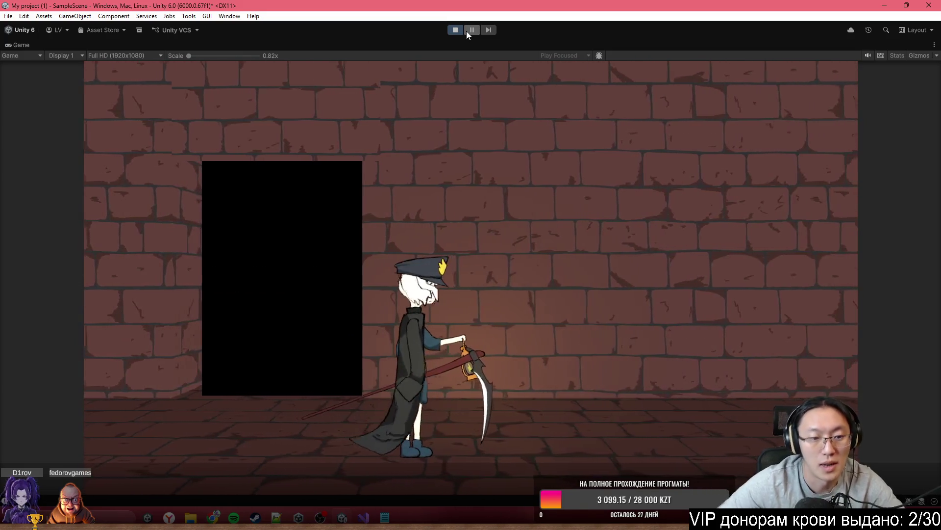
{"action": "left_click", "coordinate": [455, 31]}
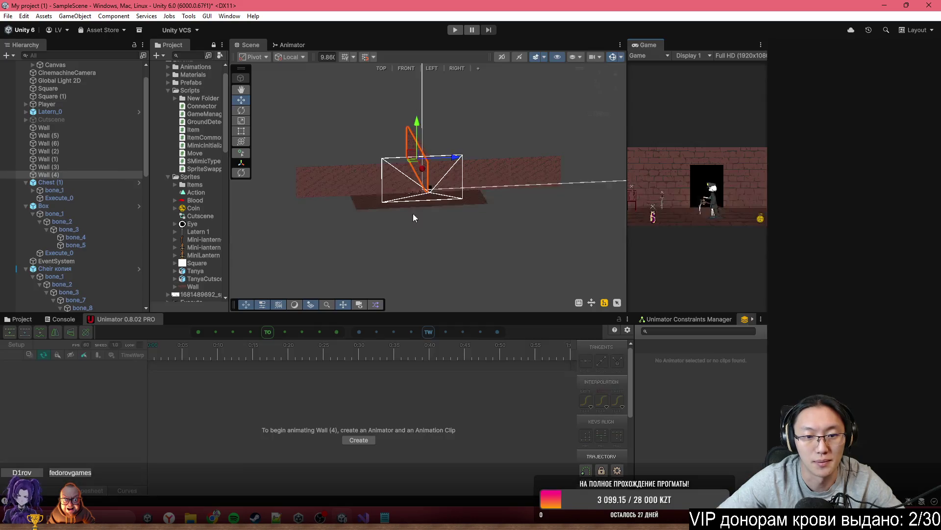
{"action": "mouse_move", "coordinate": [413, 214]}
{"action": "left_mouse_down"}
{"action": "mouse_move", "coordinate": [452, 196]}
{"action": "mouse_move", "coordinate": [429, 186]}
{"action": "left_mouse_up"}
{"action": "left_click", "coordinate": [429, 187]}
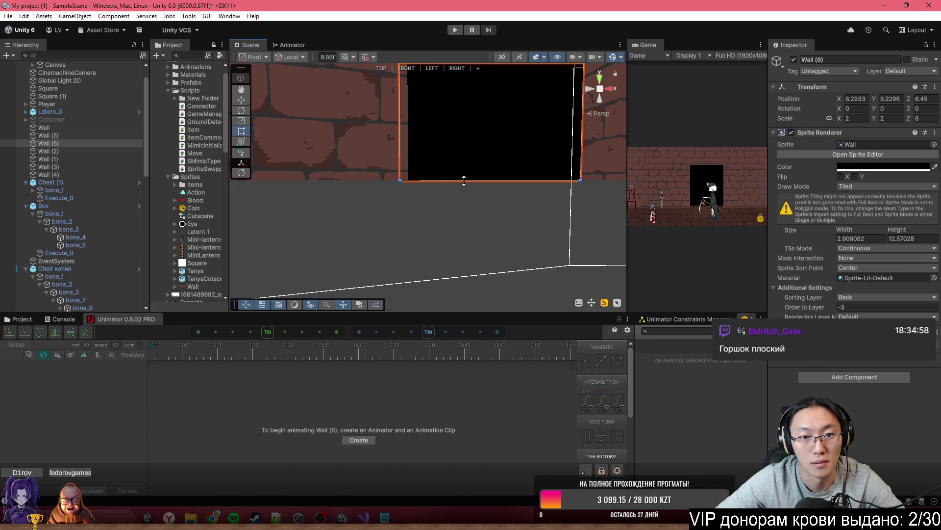
Step: Play-test the doorway, walking the character left and right with A and D, then stop
{"action": "mouse_move", "coordinate": [463, 179]}
{"action": "left_mouse_down"}
{"action": "mouse_move", "coordinate": [490, 262]}
{"action": "mouse_move", "coordinate": [639, 34]}
{"action": "left_mouse_up"}
{"action": "left_click", "coordinate": [455, 30]}
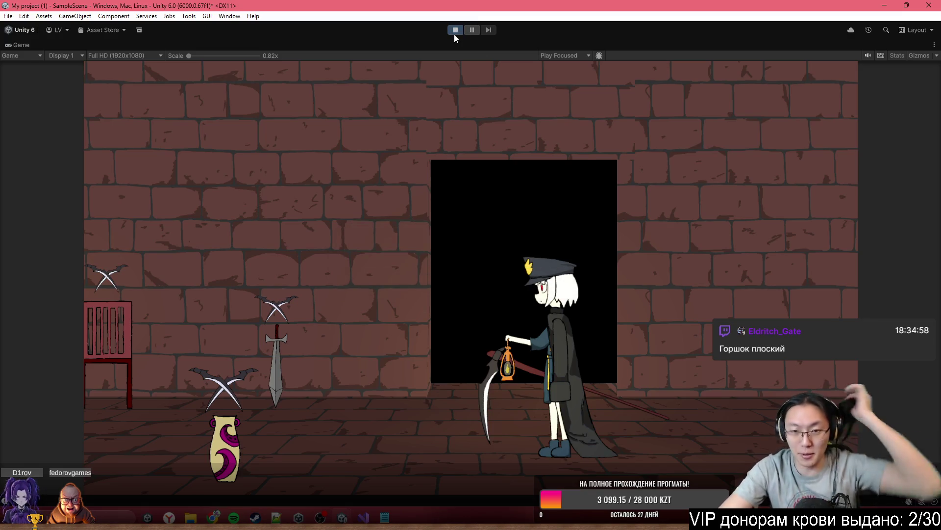
{"action": "key", "text": "a"}
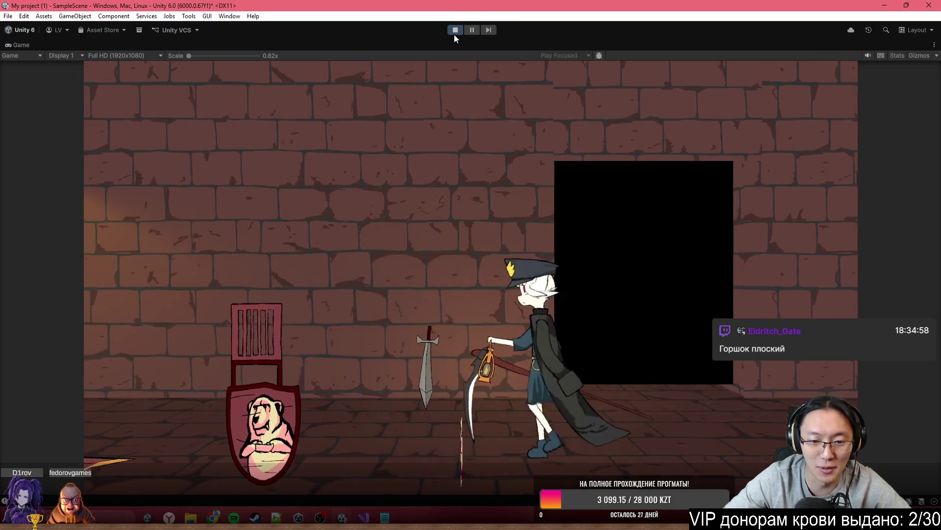
{"action": "key", "text": "a"}
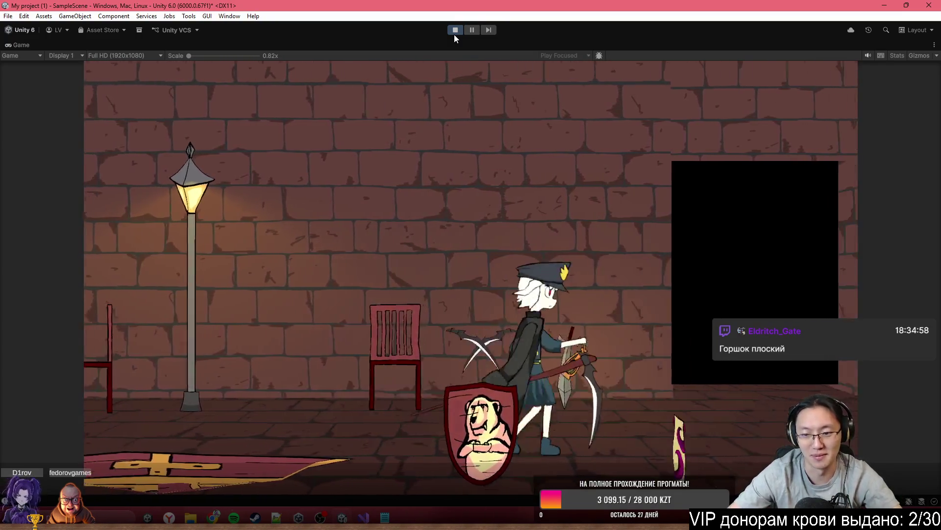
{"action": "key", "text": "d"}
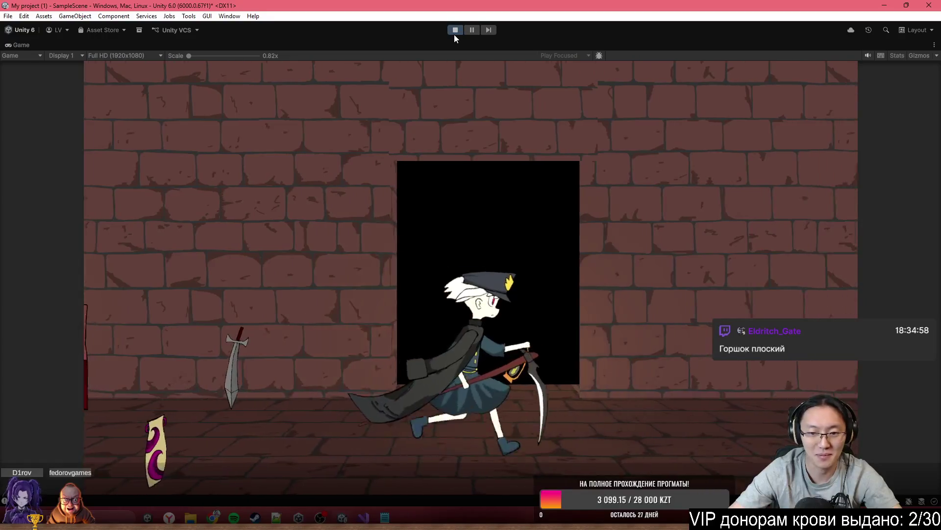
{"action": "key", "text": "a"}
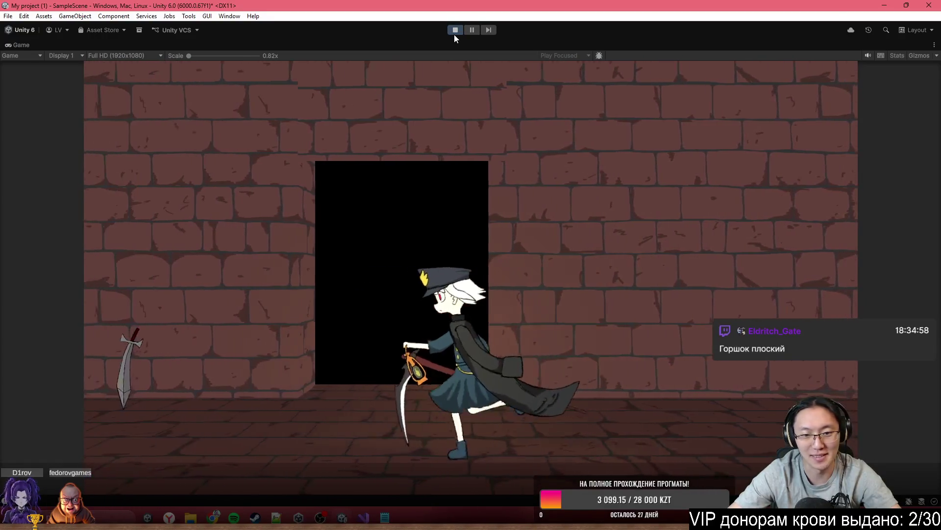
{"action": "key", "text": "a"}
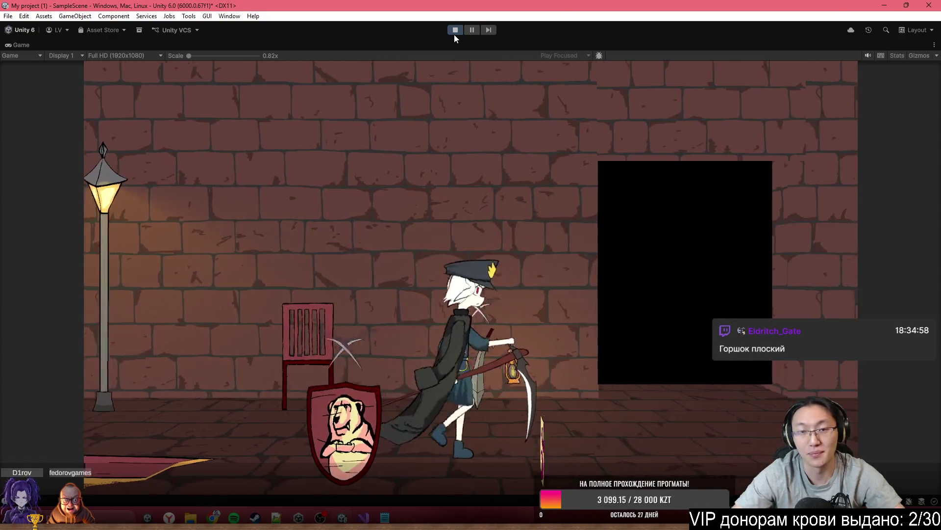
{"action": "left_click", "coordinate": [454, 30]}
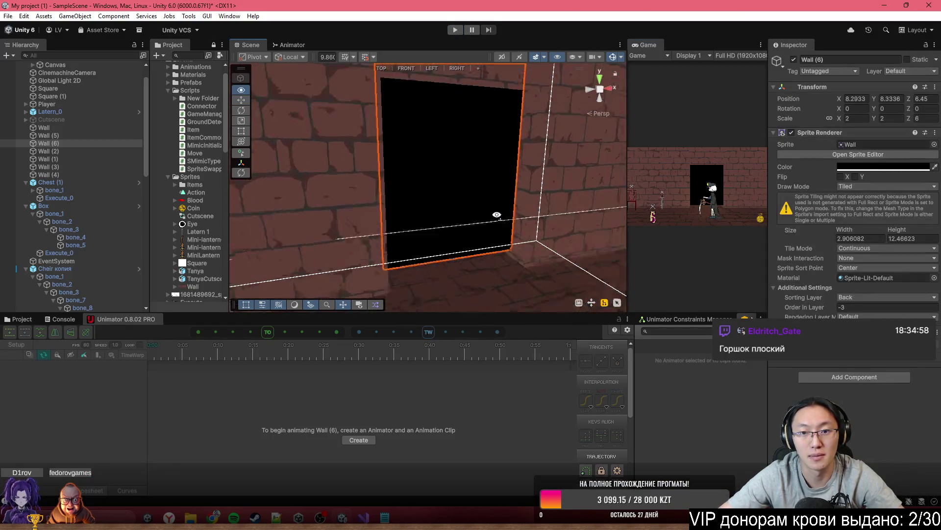
Step: Narrow the black doorway Wall (6) to about 2.78 wide by 12.47 high and check the Game view
{"action": "mouse_move", "coordinate": [501, 217]}
{"action": "left_mouse_down"}
{"action": "mouse_move", "coordinate": [466, 246]}
{"action": "mouse_move", "coordinate": [480, 229]}
{"action": "mouse_move", "coordinate": [473, 216]}
{"action": "left_mouse_up"}
{"action": "left_click", "coordinate": [380, 200]}
{"action": "left_click", "coordinate": [372, 201]}
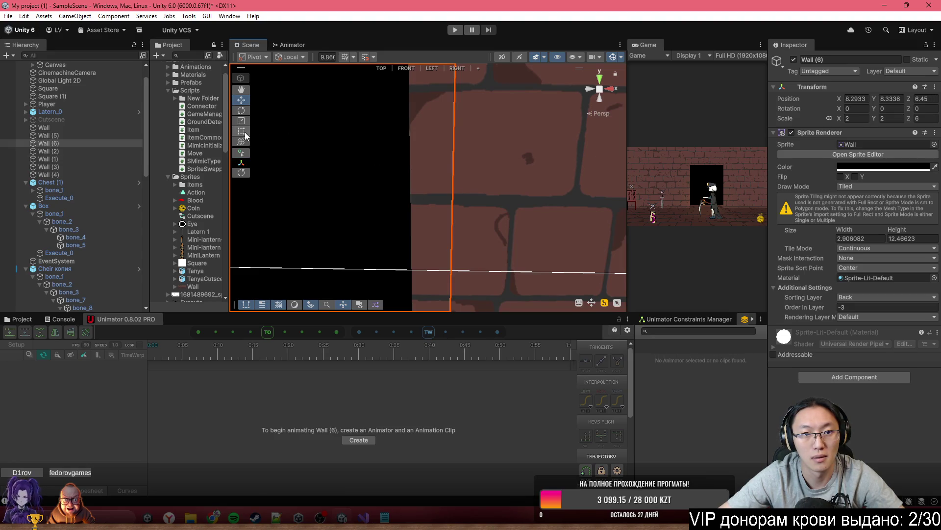
{"action": "scroll", "coordinate": [455, 172], "scroll_direction": "down", "scroll_amount": 5}
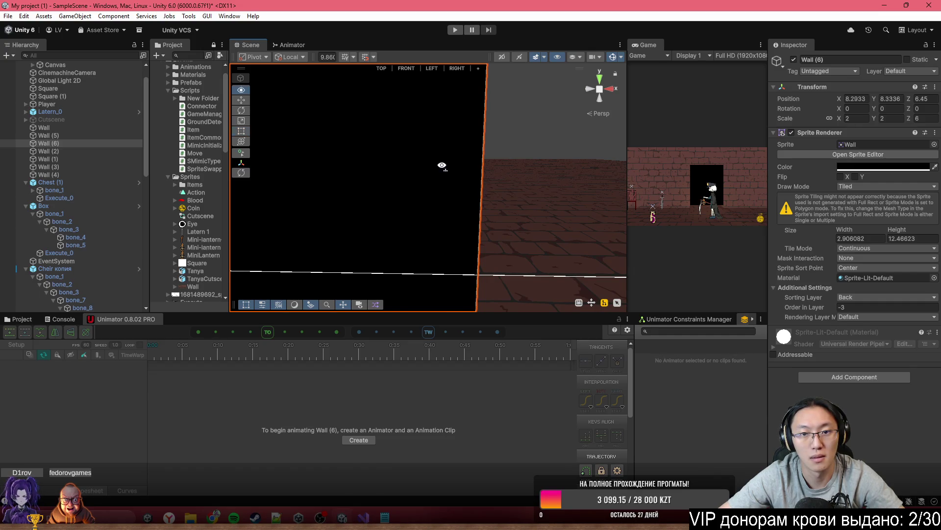
{"action": "left_click_drag", "start_coordinate": [442, 164], "coordinate": [434, 160]}
{"action": "scroll", "coordinate": [434, 159], "scroll_direction": "down", "scroll_amount": 8}
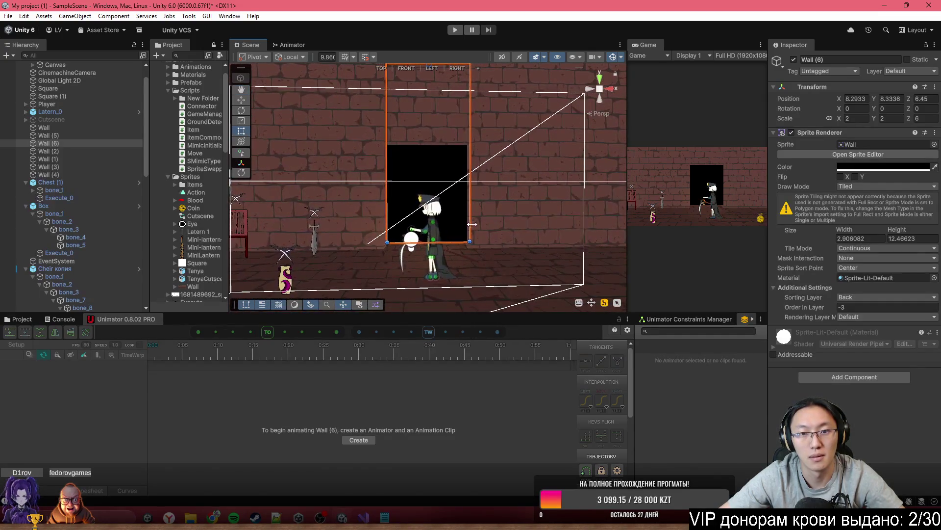
{"action": "mouse_move", "coordinate": [469, 225]}
{"action": "left_mouse_down"}
{"action": "mouse_move", "coordinate": [455, 107]}
{"action": "mouse_move", "coordinate": [620, 52]}
{"action": "left_mouse_up"}
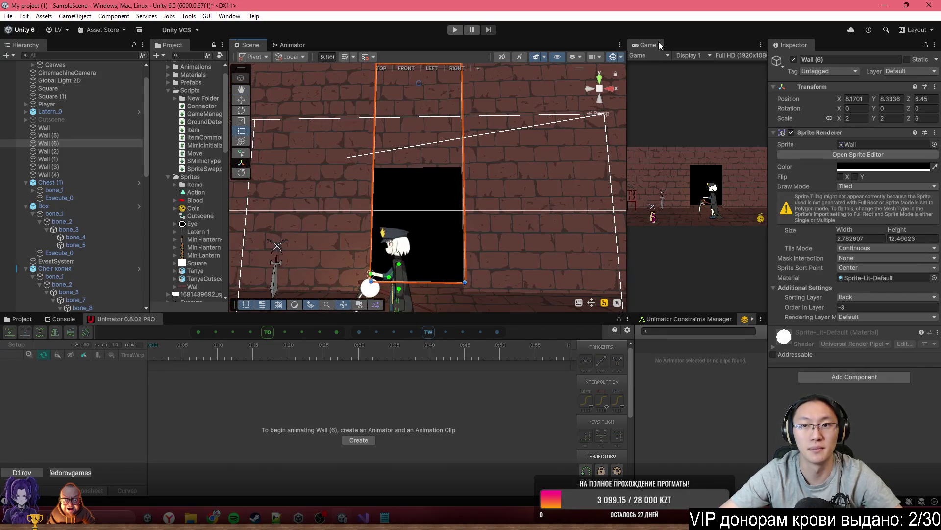
{"action": "double_click", "coordinate": [659, 45]}
{"action": "double_click", "coordinate": [439, 48]}
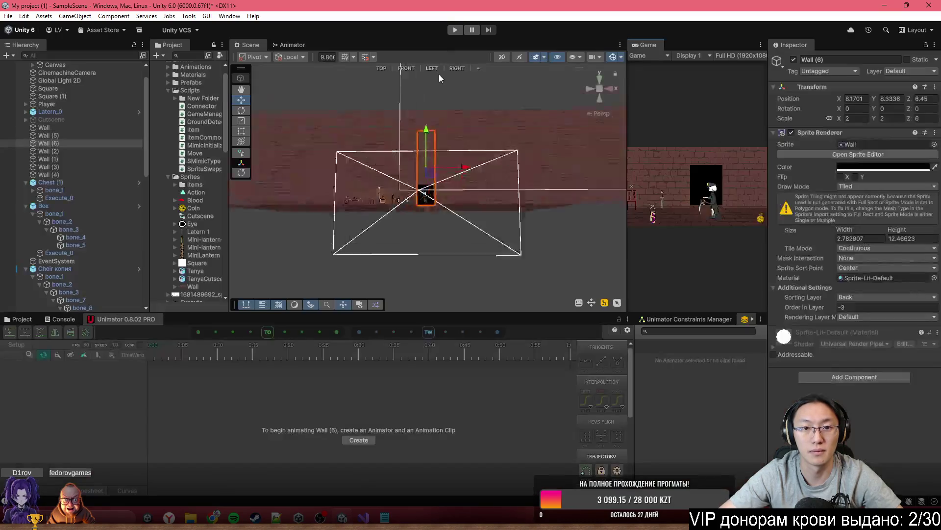
{"action": "scroll", "coordinate": [414, 175], "scroll_direction": "up", "scroll_amount": 10}
{"action": "left_click", "coordinate": [395, 189]}
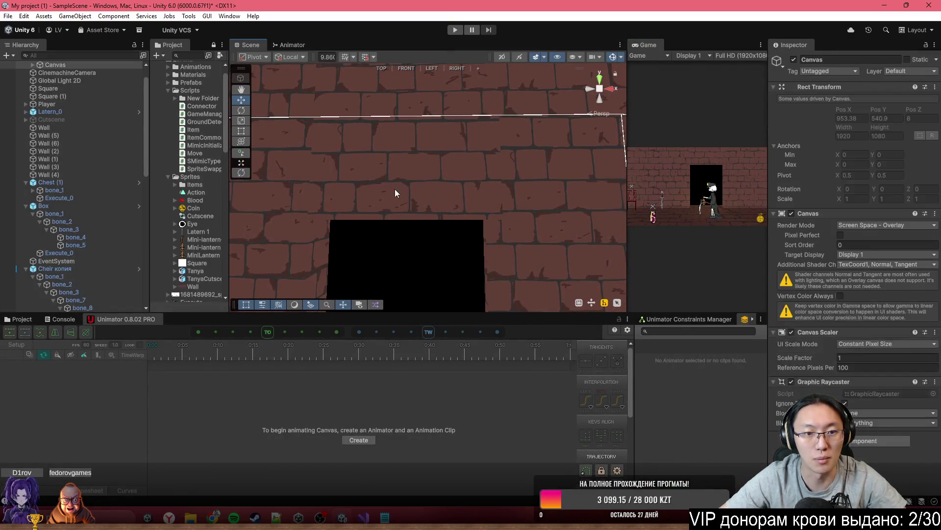
Step: Nudge Wall (5) above the doorway up to Position Y 15.09 and maximize the Game view
{"action": "mouse_move", "coordinate": [272, 110]}
{"action": "left_mouse_down"}
{"action": "mouse_move", "coordinate": [440, 114]}
{"action": "mouse_move", "coordinate": [275, 113]}
{"action": "left_mouse_up"}
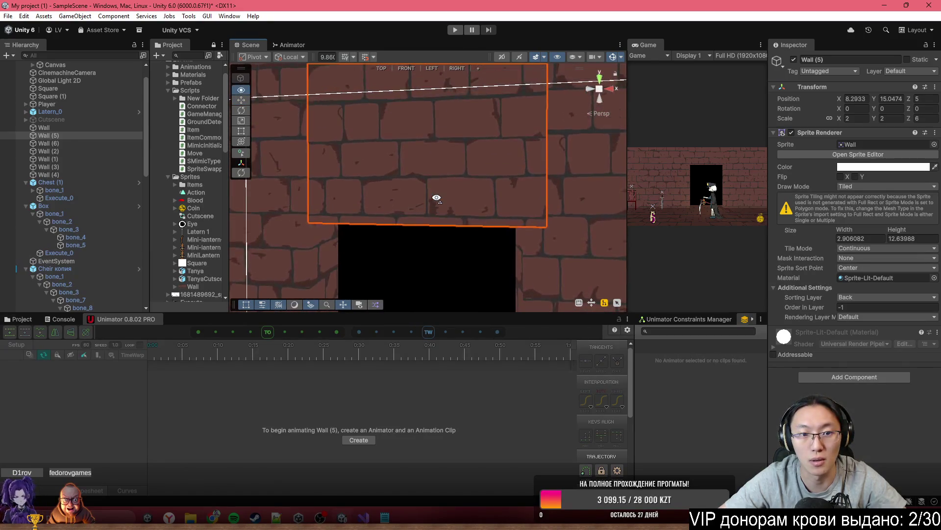
{"action": "left_click_drag", "start_coordinate": [875, 98], "coordinate": [877, 98]}
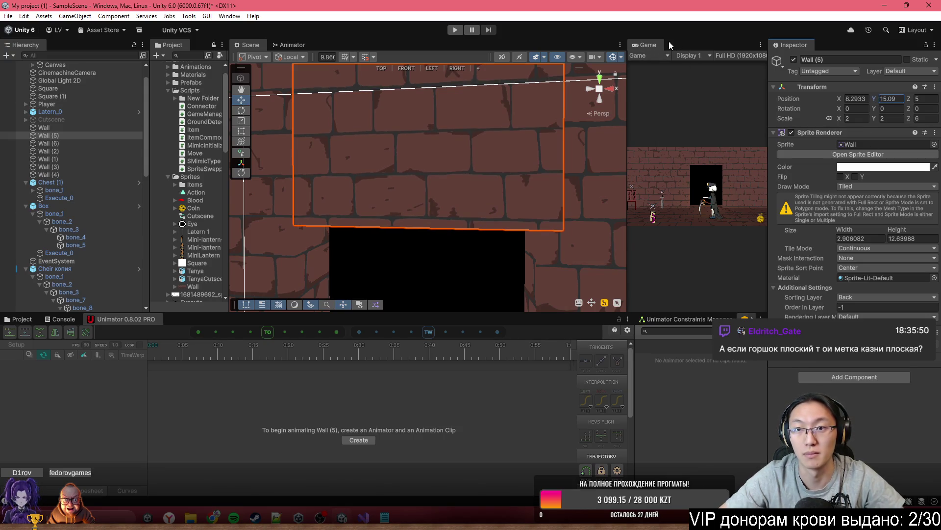
{"action": "double_click", "coordinate": [646, 44]}
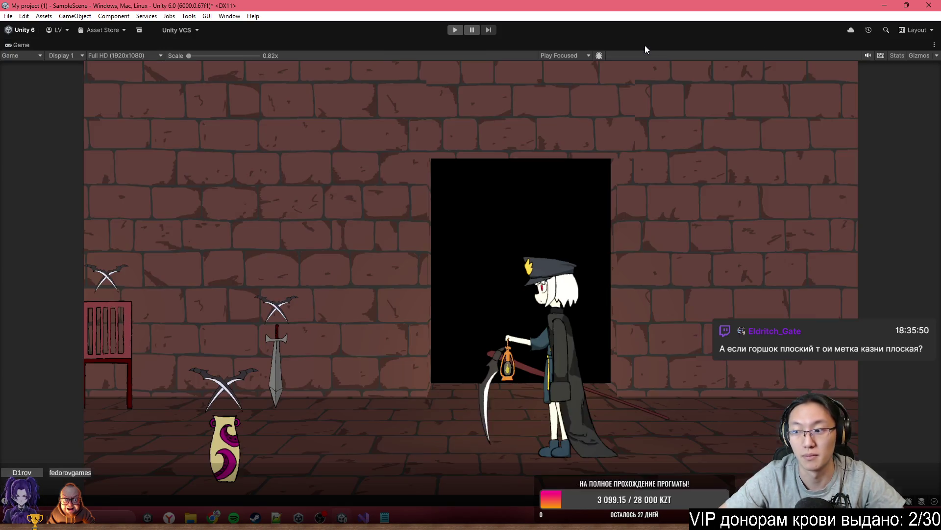
Step: Play-test the cutscene and run the character left down the corridor, then stop and restore the editor
{"action": "left_click", "coordinate": [458, 30]}
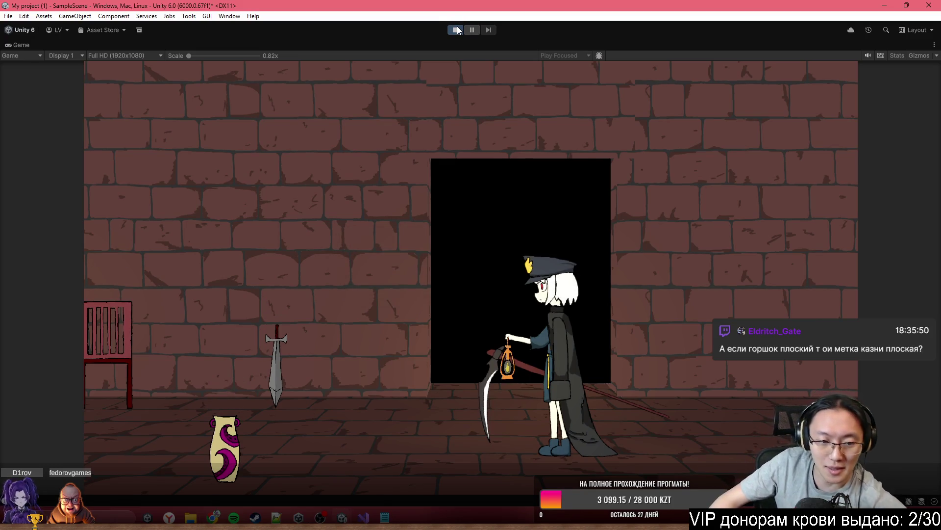
{"action": "key", "text": "a"}
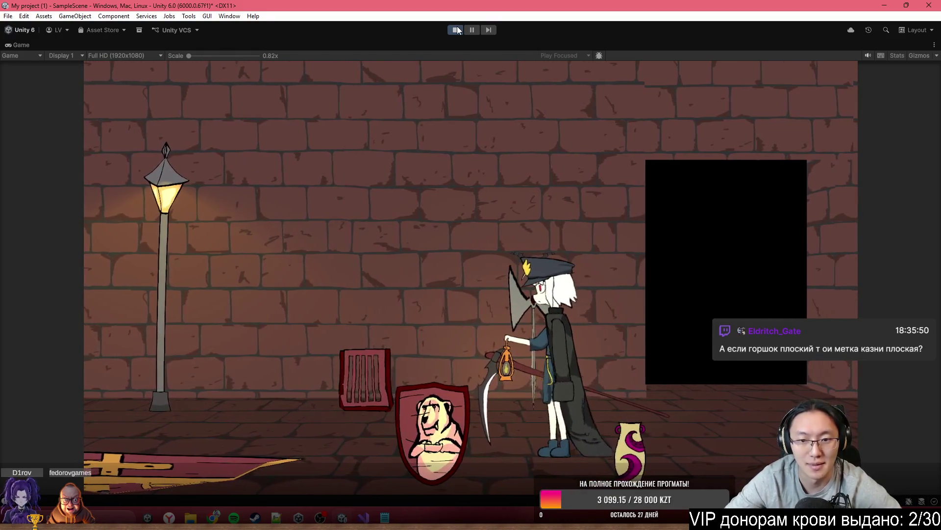
{"action": "key", "text": "a"}
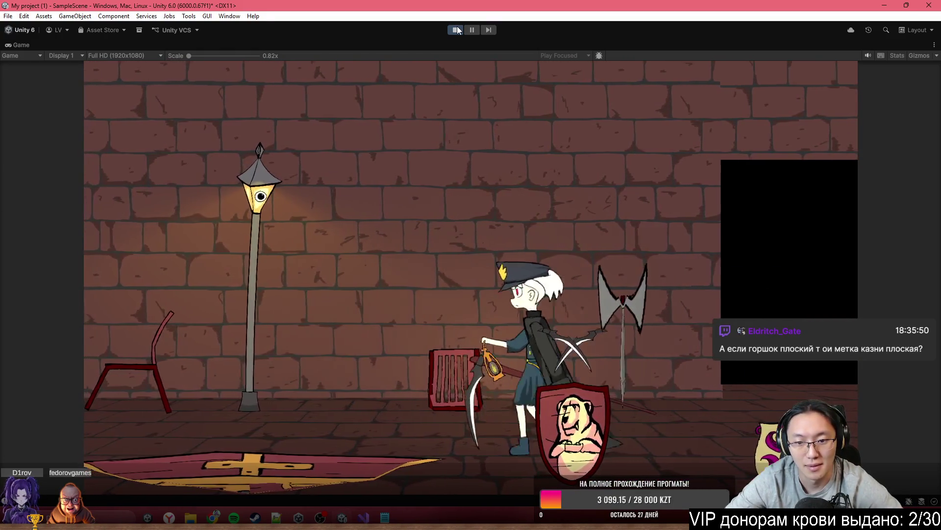
{"action": "key", "text": "a"}
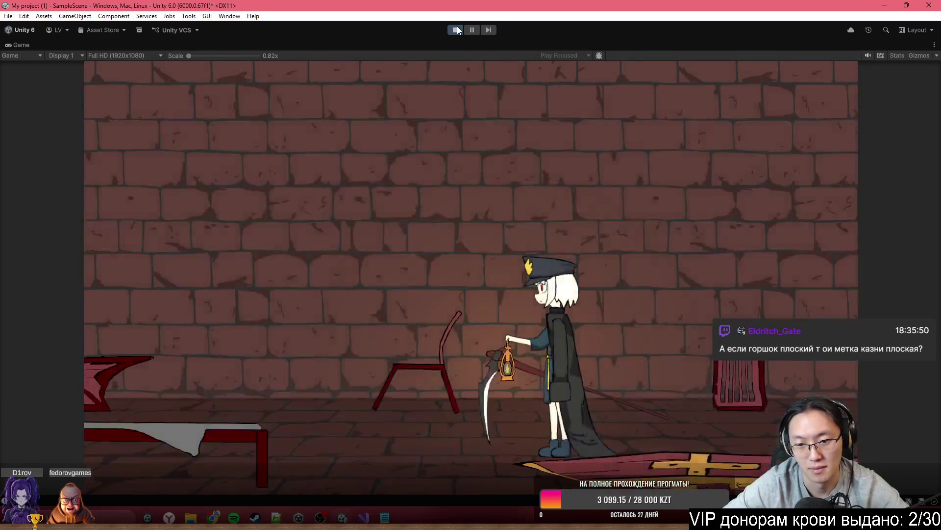
{"action": "key", "text": "a"}
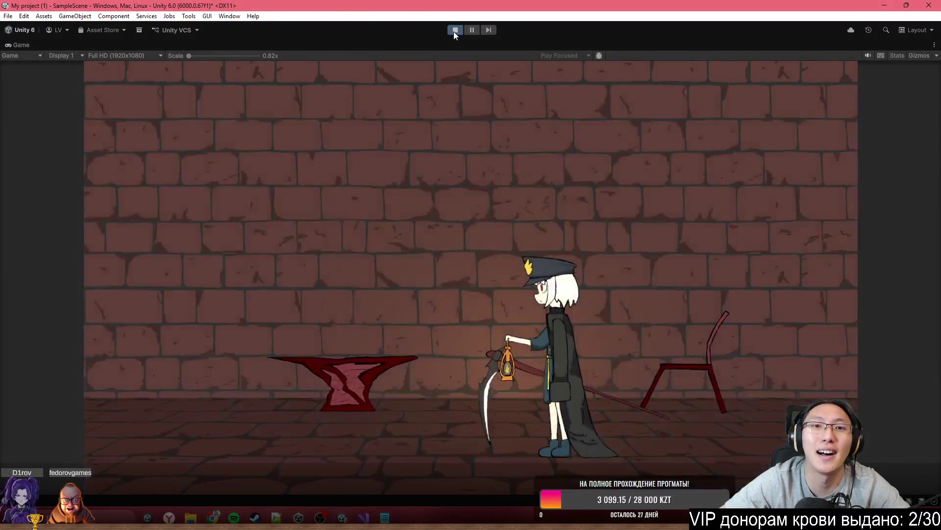
{"action": "left_click", "coordinate": [454, 30]}
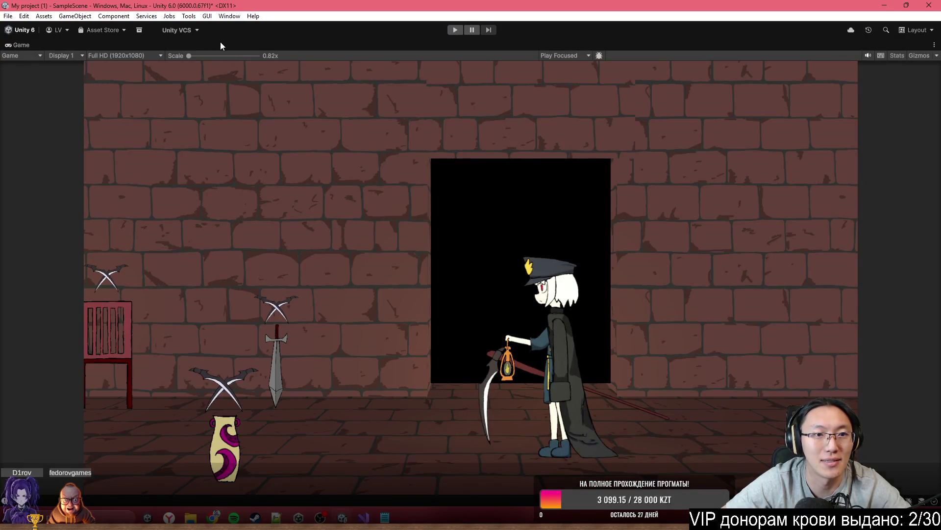
{"action": "key", "text": "shift+space"}
{"action": "mouse_move", "coordinate": [422, 162]}
{"action": "left_mouse_down"}
{"action": "mouse_move", "coordinate": [431, 140]}
{"action": "mouse_move", "coordinate": [233, 162]}
{"action": "left_mouse_up"}
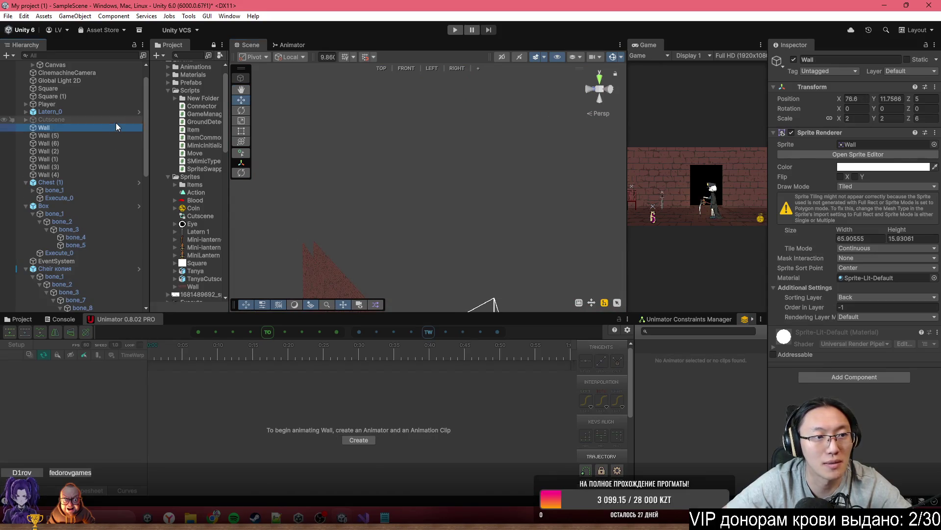
Step: Shorten side wall Wall (4) from its left end using the Rect tool
{"action": "left_click", "coordinate": [116, 120]}
{"action": "mouse_move", "coordinate": [422, 186]}
{"action": "left_mouse_down"}
{"action": "mouse_move", "coordinate": [577, 220]}
{"action": "mouse_move", "coordinate": [343, 226]}
{"action": "mouse_move", "coordinate": [341, 214]}
{"action": "mouse_move", "coordinate": [445, 238]}
{"action": "mouse_move", "coordinate": [511, 210]}
{"action": "mouse_move", "coordinate": [498, 264]}
{"action": "mouse_move", "coordinate": [430, 236]}
{"action": "left_mouse_up"}
{"action": "left_click", "coordinate": [374, 162]}
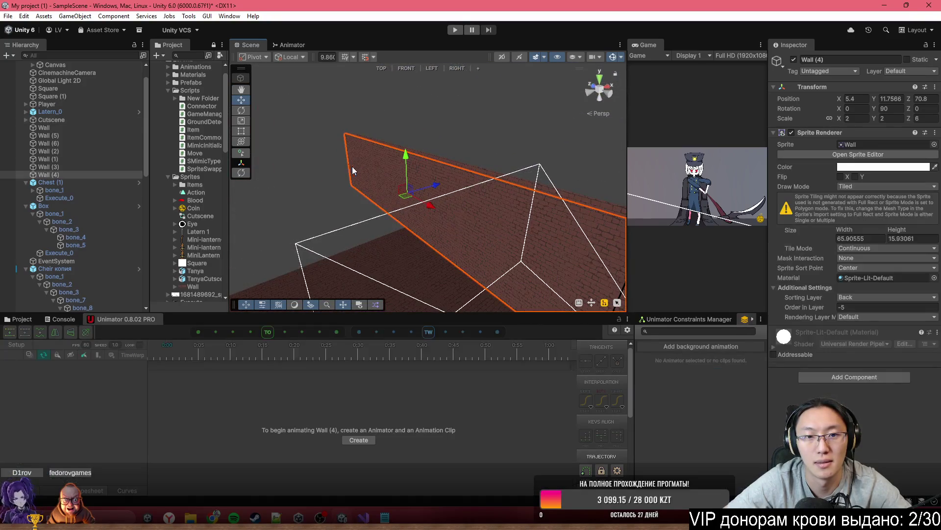
{"action": "key", "text": "t"}
{"action": "left_click_drag", "start_coordinate": [349, 155], "coordinate": [510, 206]}
Step: Narrow Wall (3) from its left end and trim the floor Wall (1) to about 65.83 wide
{"action": "left_click", "coordinate": [441, 167]}
{"action": "left_click_drag", "start_coordinate": [358, 162], "coordinate": [559, 215]}
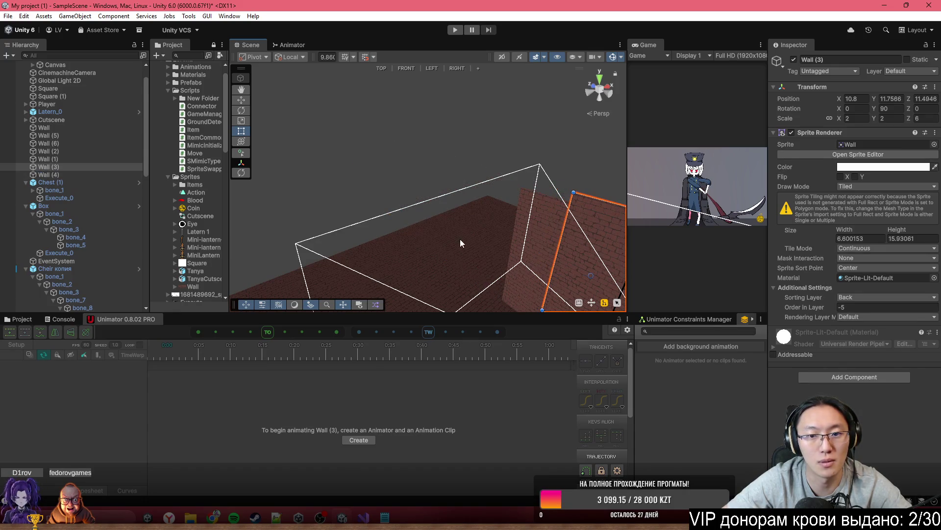
{"action": "left_click", "coordinate": [421, 213]}
{"action": "mouse_move", "coordinate": [414, 217]}
{"action": "left_mouse_down"}
{"action": "mouse_move", "coordinate": [531, 296]}
{"action": "mouse_move", "coordinate": [495, 234]}
{"action": "mouse_move", "coordinate": [427, 168]}
{"action": "mouse_move", "coordinate": [435, 266]}
{"action": "left_mouse_up"}
{"action": "scroll", "coordinate": [89, 181], "scroll_direction": "up", "scroll_amount": 1}
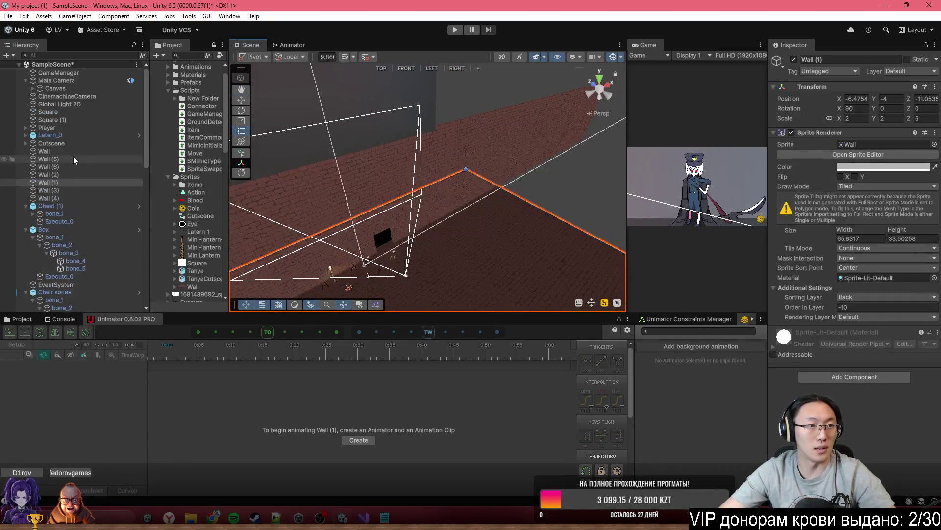
{"action": "left_click", "coordinate": [68, 206]}
{"action": "left_click", "coordinate": [55, 291]}
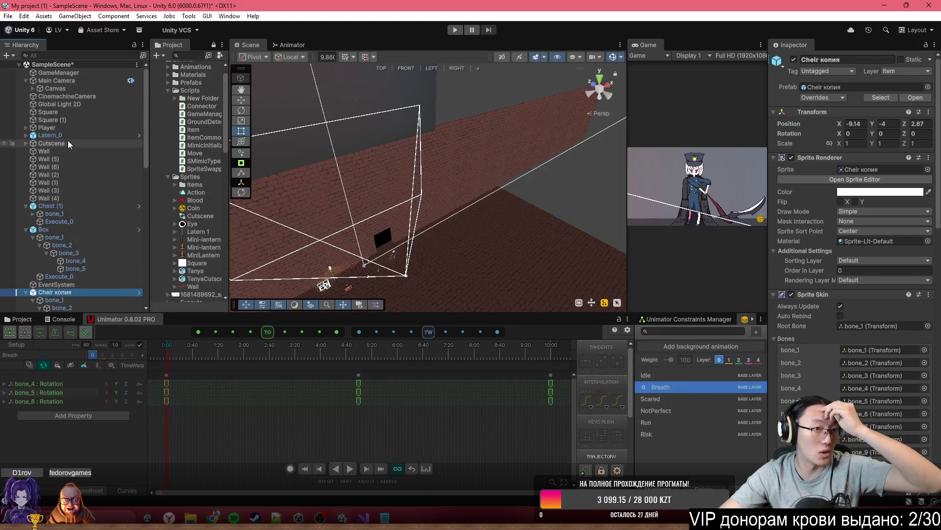
Step: Select Cutscene, then orbit and zoom the Scene view for a front-on look at the doorway and character
{"action": "left_click", "coordinate": [52, 142]}
{"action": "mouse_move", "coordinate": [441, 221]}
{"action": "left_mouse_down"}
{"action": "mouse_move", "coordinate": [561, 255]}
{"action": "mouse_move", "coordinate": [459, 102]}
{"action": "left_mouse_up"}
{"action": "scroll", "coordinate": [459, 102], "scroll_direction": "up", "scroll_amount": 3}
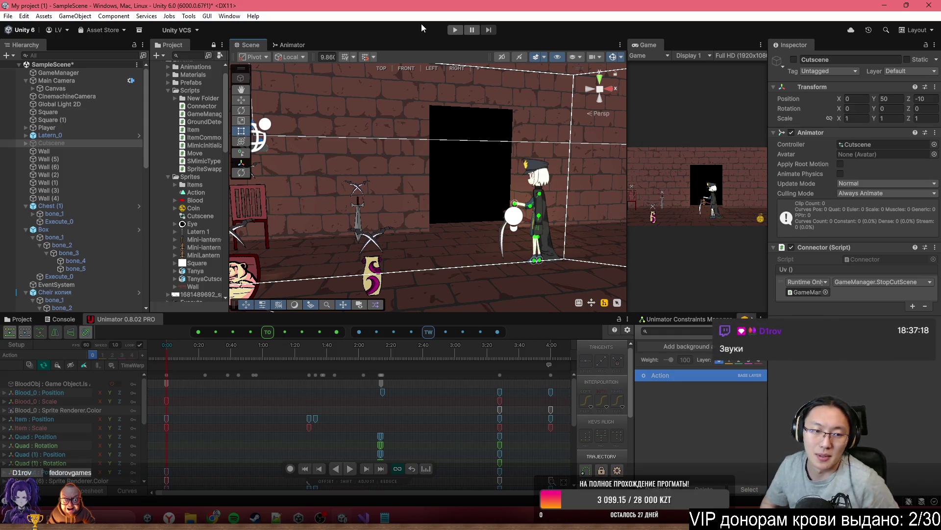
{"action": "mouse_move", "coordinate": [546, 89]}
{"action": "left_mouse_down"}
{"action": "mouse_move", "coordinate": [181, 178]}
{"action": "mouse_move", "coordinate": [441, 147]}
{"action": "mouse_move", "coordinate": [646, 139]}
{"action": "mouse_move", "coordinate": [537, 156]}
{"action": "mouse_move", "coordinate": [490, 139]}
{"action": "left_mouse_up"}
{"action": "scroll", "coordinate": [490, 139], "scroll_direction": "down", "scroll_amount": 10}
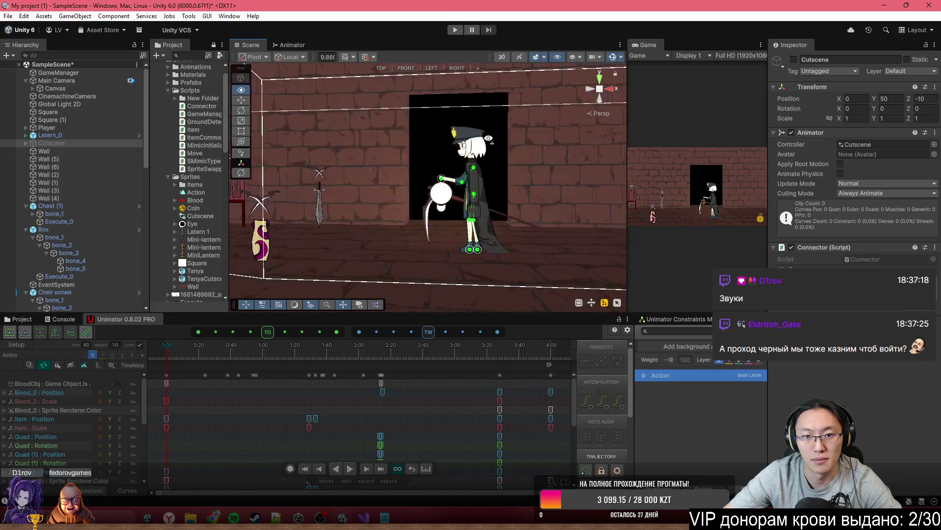
{"action": "key", "text": "a"}
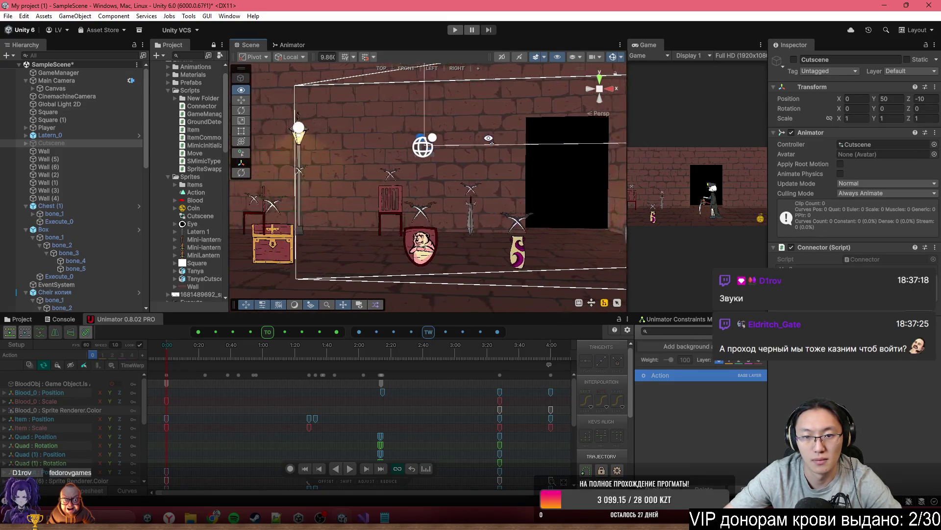
{"action": "key", "text": "d"}
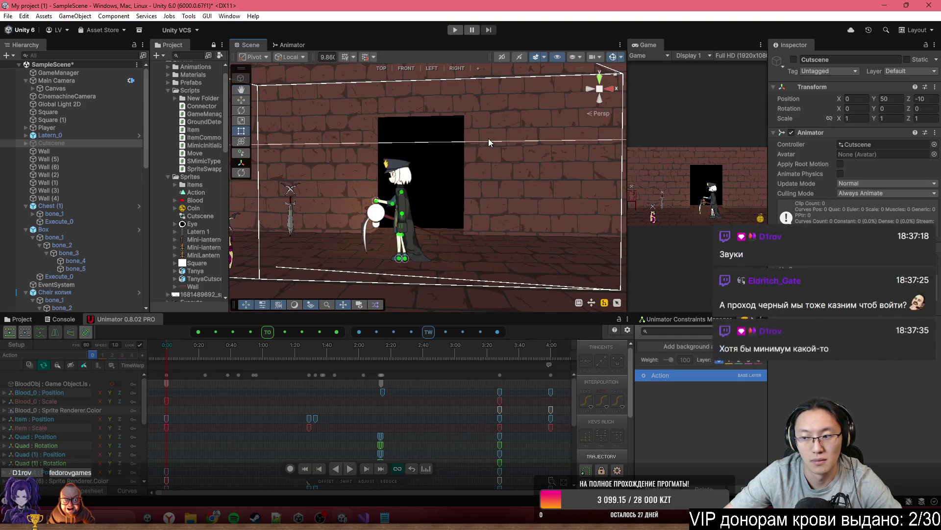
{"action": "key", "text": "a"}
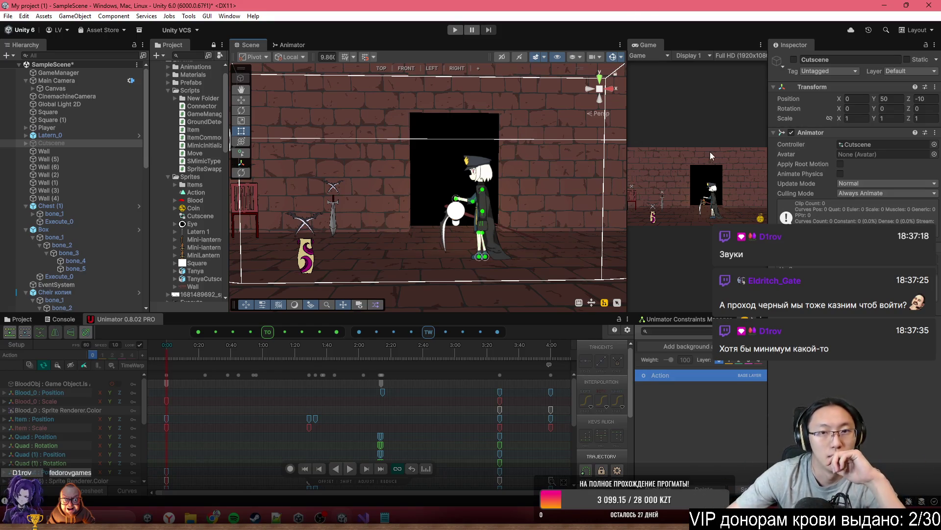
{"action": "scroll", "coordinate": [339, 142], "scroll_direction": "down", "scroll_amount": 5}
{"action": "scroll", "coordinate": [375, 162], "scroll_direction": "up", "scroll_amount": 3}
{"action": "scroll", "coordinate": [448, 156], "scroll_direction": "up", "scroll_amount": 5}
{"action": "scroll", "coordinate": [451, 152], "scroll_direction": "down", "scroll_amount": 5}
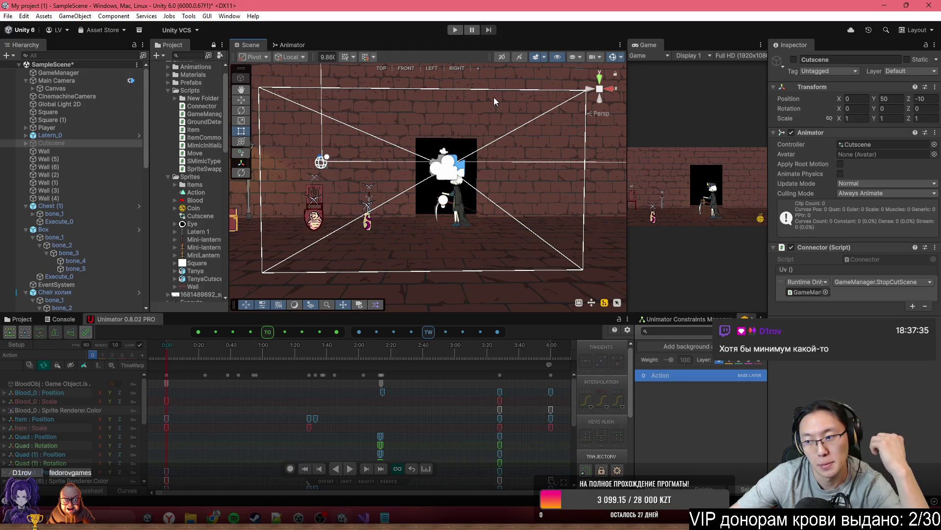
{"action": "mouse_move", "coordinate": [507, 108]}
{"action": "left_mouse_down"}
{"action": "mouse_move", "coordinate": [481, 123]}
{"action": "mouse_move", "coordinate": [400, 126]}
{"action": "mouse_move", "coordinate": [625, 121]}
{"action": "mouse_move", "coordinate": [309, 125]}
{"action": "mouse_move", "coordinate": [469, 134]}
{"action": "mouse_move", "coordinate": [493, 122]}
{"action": "mouse_move", "coordinate": [495, 75]}
{"action": "left_mouse_up"}
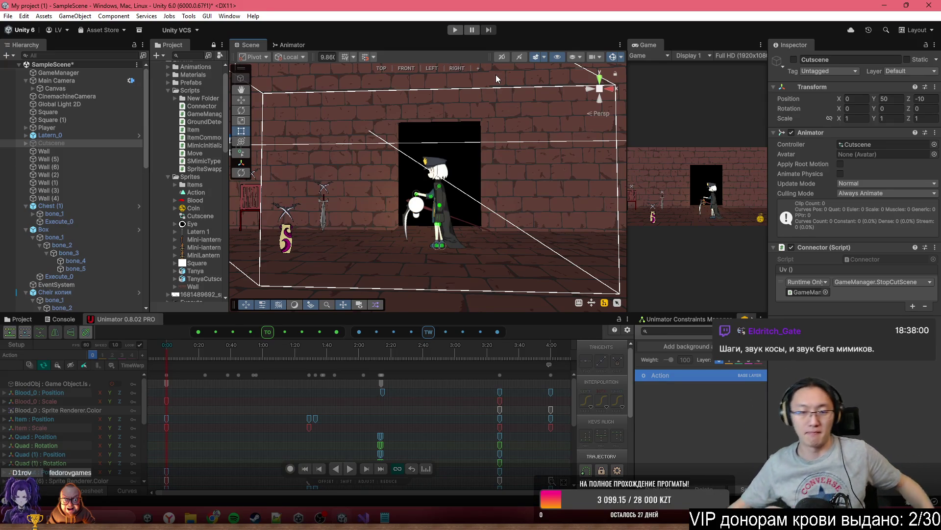
{"action": "left_click_drag", "start_coordinate": [489, 96], "coordinate": [458, 232]}
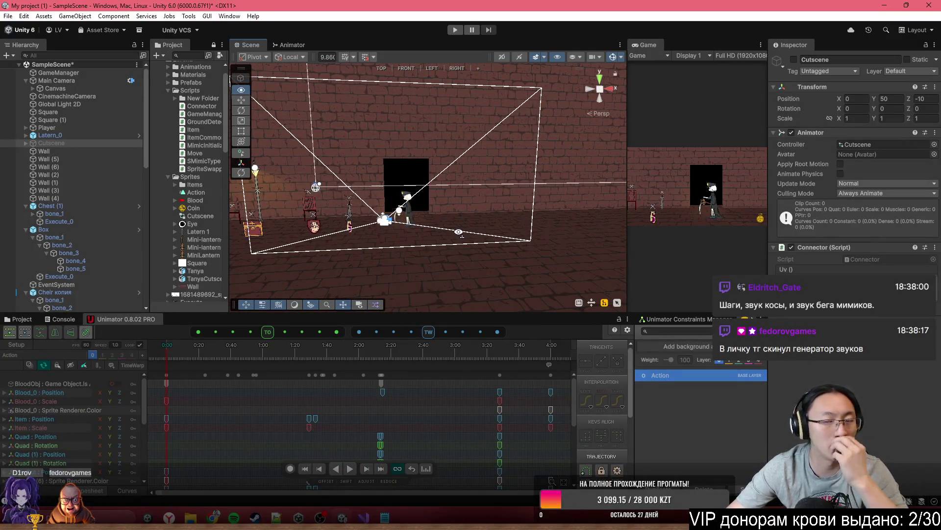
{"action": "left_click_drag", "start_coordinate": [459, 232], "coordinate": [460, 232]}
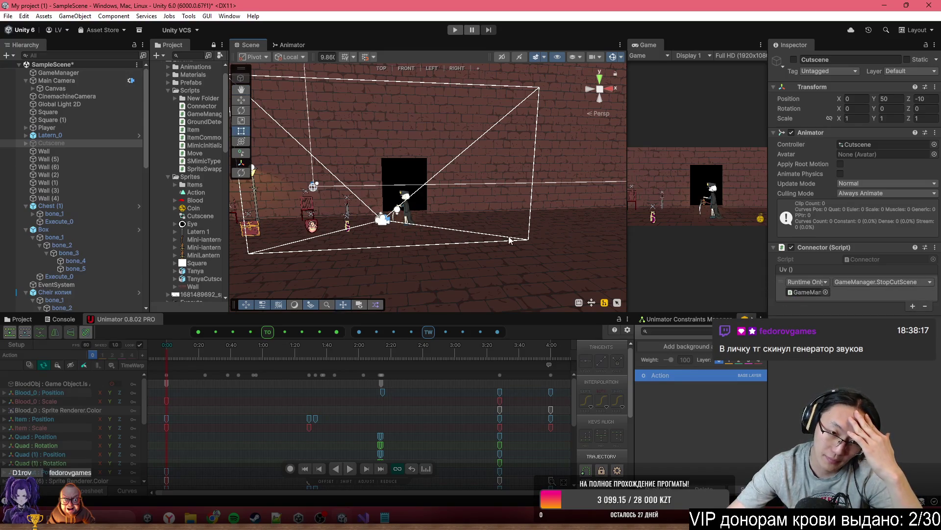
{"action": "mouse_move", "coordinate": [507, 223]}
{"action": "left_mouse_down"}
{"action": "mouse_move", "coordinate": [559, 225]}
{"action": "mouse_move", "coordinate": [491, 233]}
{"action": "mouse_move", "coordinate": [457, 149]}
{"action": "mouse_move", "coordinate": [487, 158]}
{"action": "mouse_move", "coordinate": [506, 120]}
{"action": "mouse_move", "coordinate": [495, 115]}
{"action": "mouse_move", "coordinate": [400, 212]}
{"action": "mouse_move", "coordinate": [407, 185]}
{"action": "mouse_move", "coordinate": [512, 172]}
{"action": "left_mouse_up"}
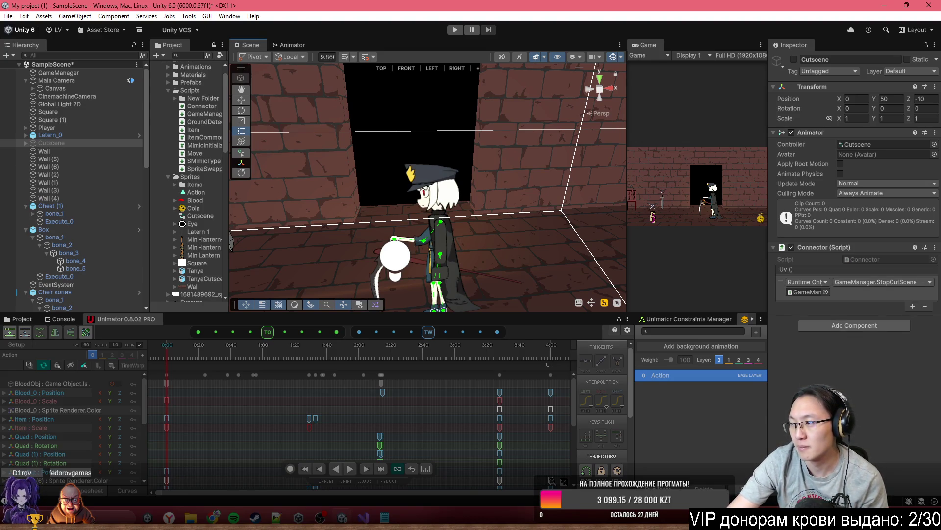
{"action": "mouse_move", "coordinate": [458, 126]}
{"action": "left_mouse_down"}
{"action": "mouse_move", "coordinate": [474, 175]}
{"action": "mouse_move", "coordinate": [367, 164]}
{"action": "mouse_move", "coordinate": [464, 153]}
{"action": "mouse_move", "coordinate": [454, 154]}
{"action": "left_mouse_up"}
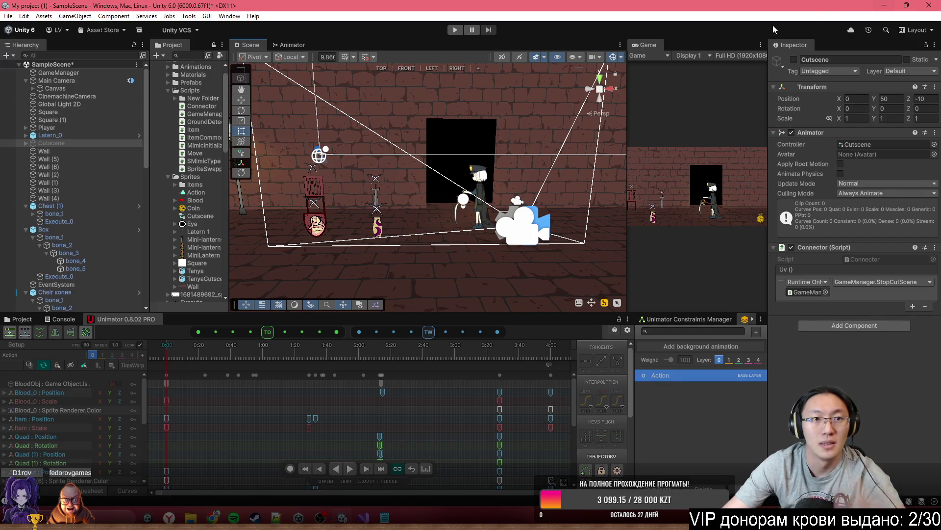
Step: Minimize Unity, briefly open the Mage of Words and Архив folders, then open Local Disk (C:) via This PC
{"action": "left_click", "coordinate": [885, 7]}
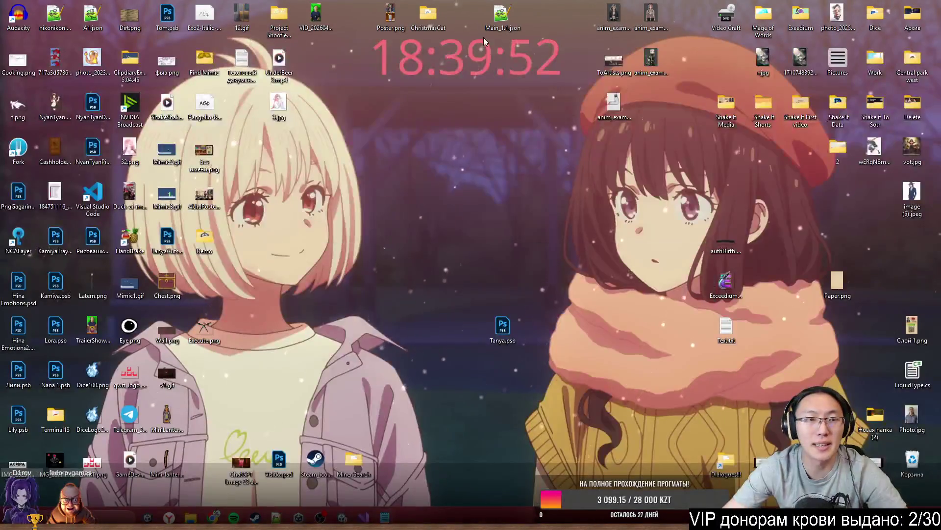
{"action": "double_click", "coordinate": [770, 17]}
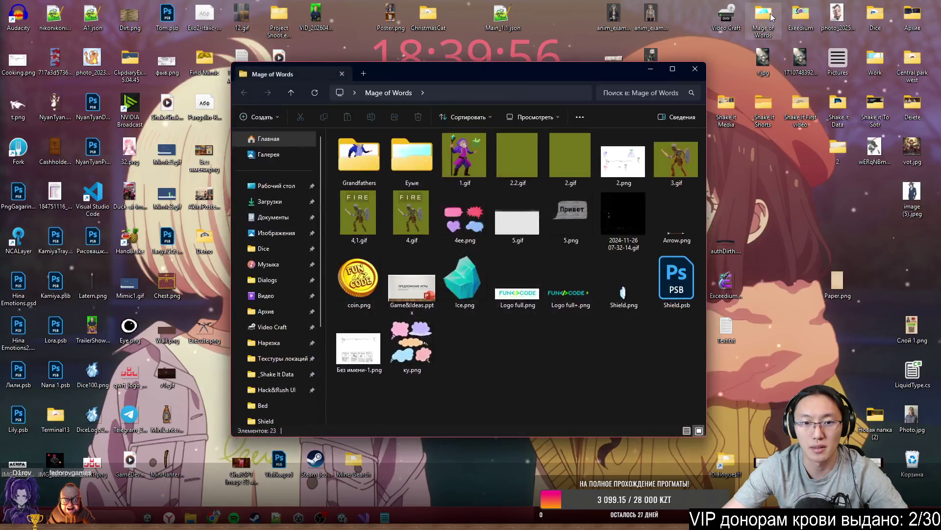
{"action": "left_click", "coordinate": [694, 68]}
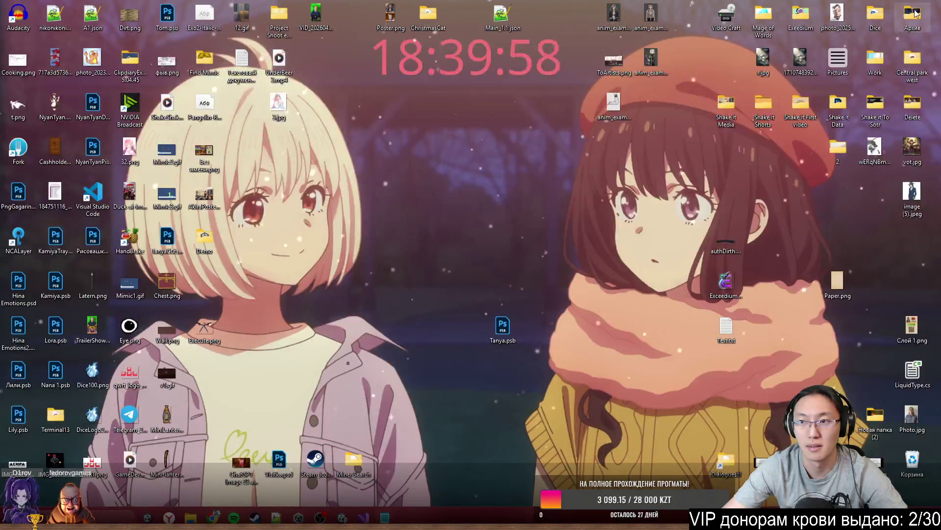
{"action": "double_click", "coordinate": [893, 21]}
{"action": "scroll", "coordinate": [311, 336], "scroll_direction": "down", "scroll_amount": 3}
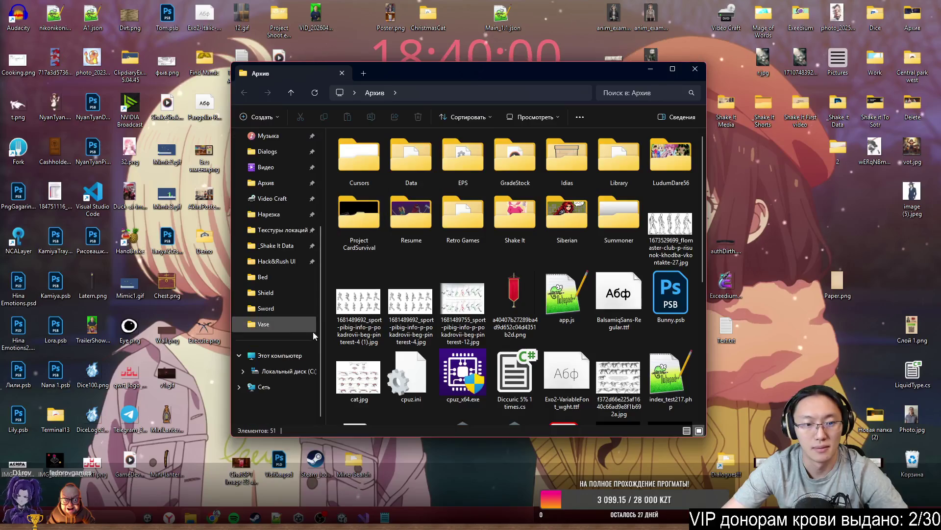
{"action": "left_click", "coordinate": [280, 356]}
{"action": "double_click", "coordinate": [407, 158]}
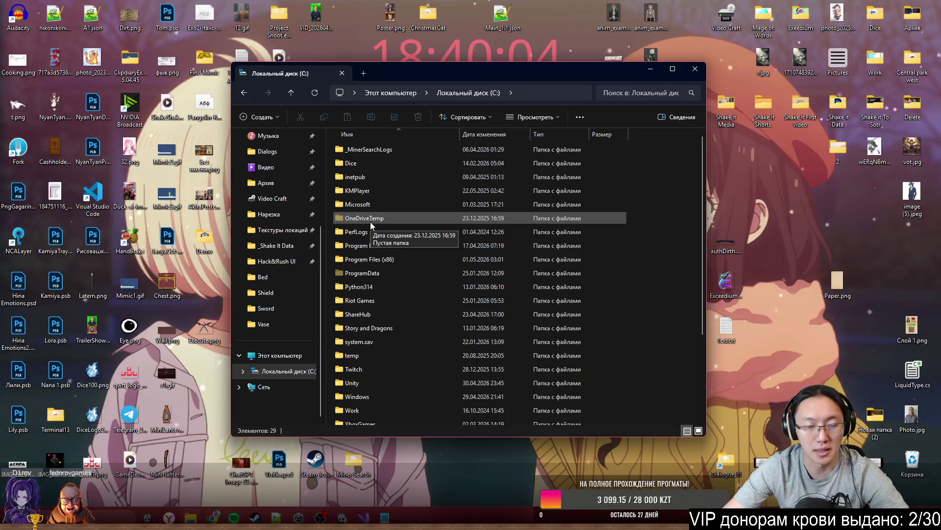
{"action": "scroll", "coordinate": [370, 226], "scroll_direction": "down", "scroll_amount": 3}
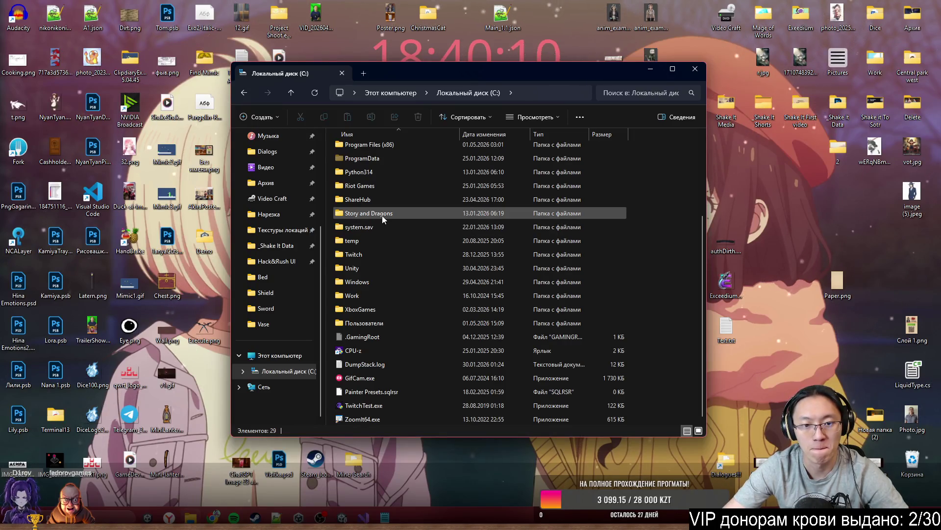
{"action": "left_click", "coordinate": [854, 295]}
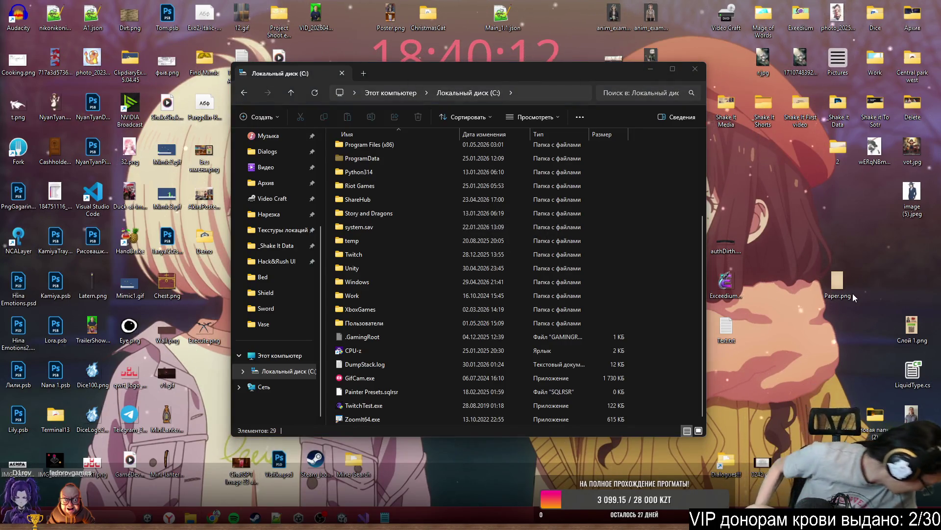
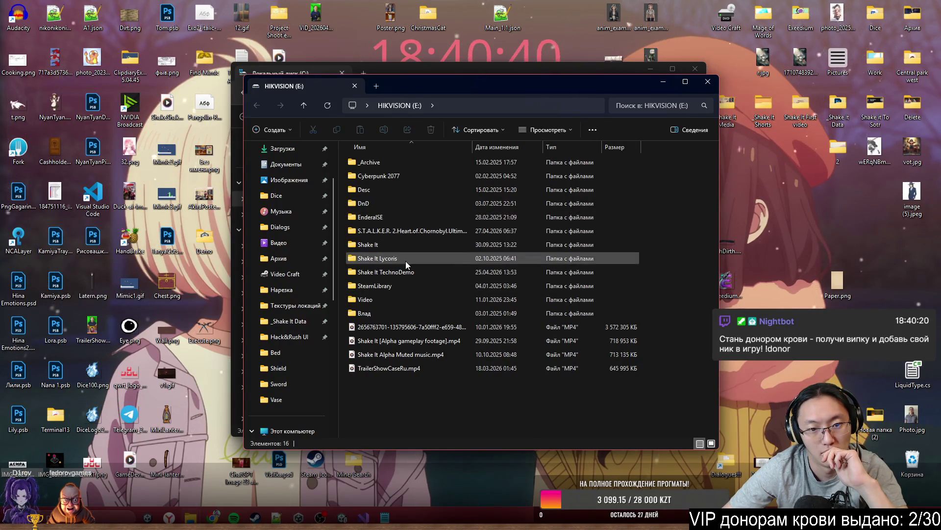
Step: Open the _Archive folder on HIKVISION (E:) and shift the Explorer window slightly right
{"action": "double_click", "coordinate": [378, 166]}
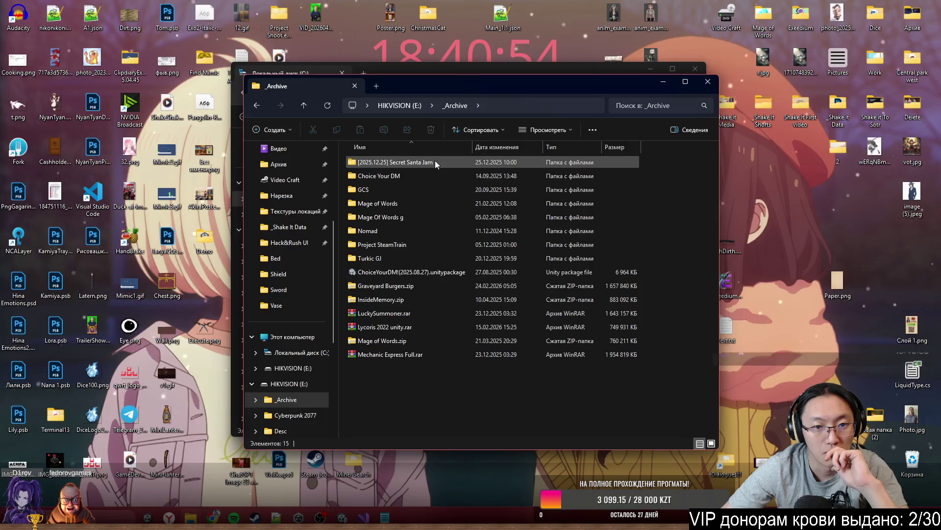
{"action": "left_click_drag", "start_coordinate": [494, 91], "coordinate": [529, 96]}
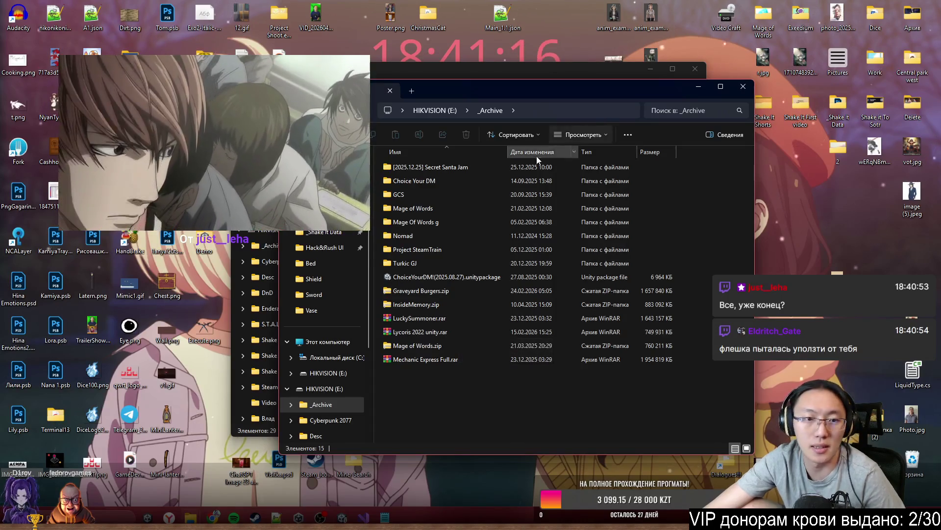
Step: Browse from This PC to C:\Unity\Assets From ShroomStore\Resources\Recipes
{"action": "left_click", "coordinate": [326, 341]}
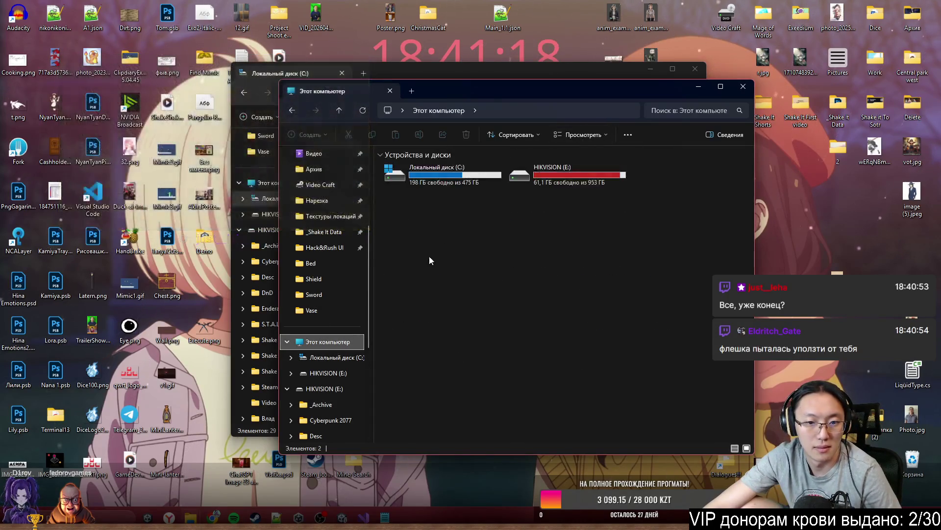
{"action": "double_click", "coordinate": [478, 174]}
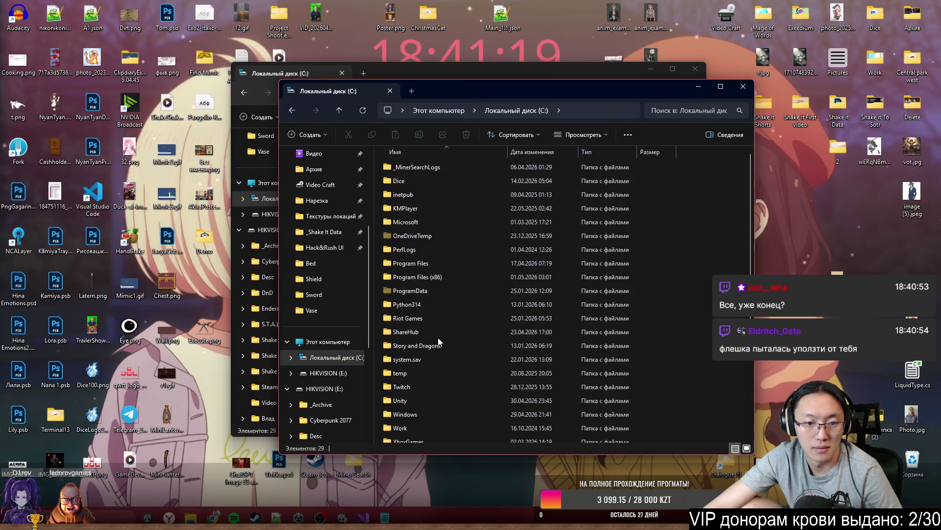
{"action": "double_click", "coordinate": [449, 404]}
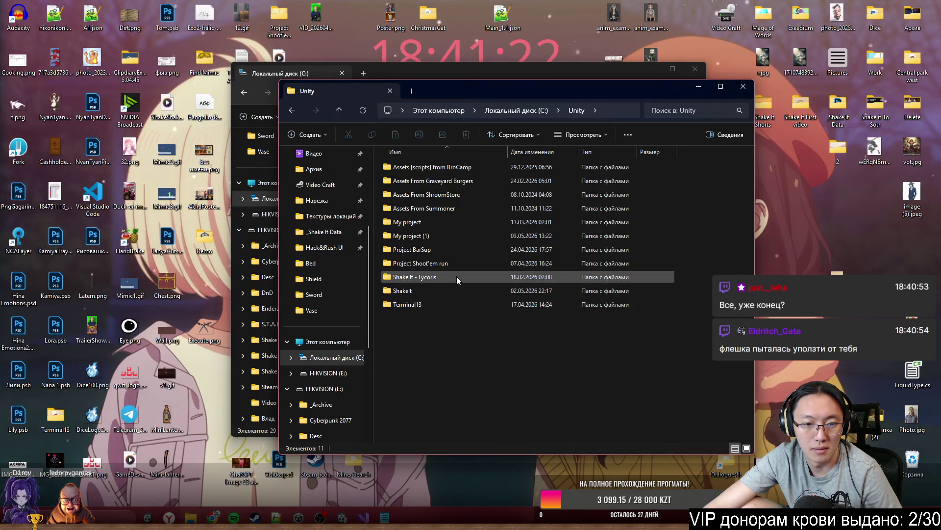
{"action": "double_click", "coordinate": [470, 196]}
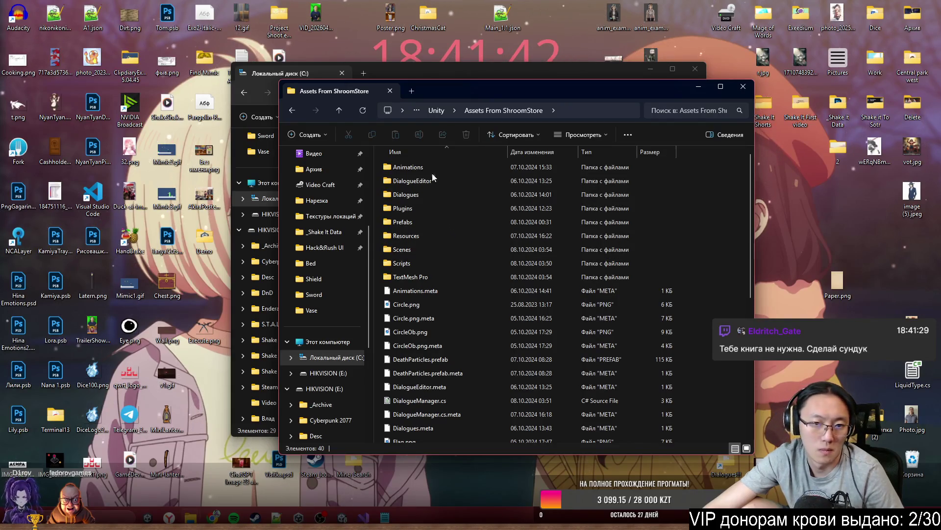
{"action": "double_click", "coordinate": [445, 236]}
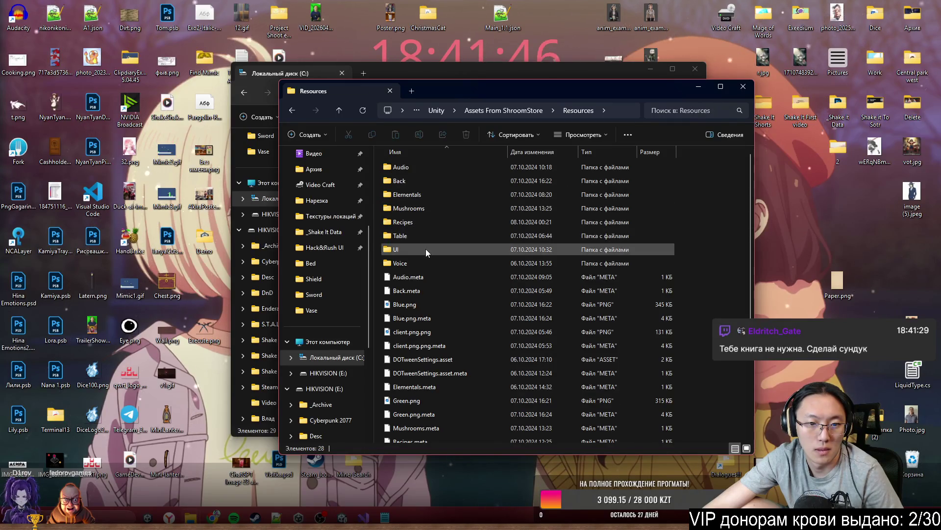
{"action": "double_click", "coordinate": [428, 223]}
Step: View G_Amanita.png and flip through the recipe images to S_Podostroma.png, then close the viewer
{"action": "left_click", "coordinate": [427, 185]}
{"action": "double_click", "coordinate": [428, 184]}
{"action": "key", "text": "Right"}
{"action": "key", "text": "Right"}
{"action": "key", "text": "Right"}
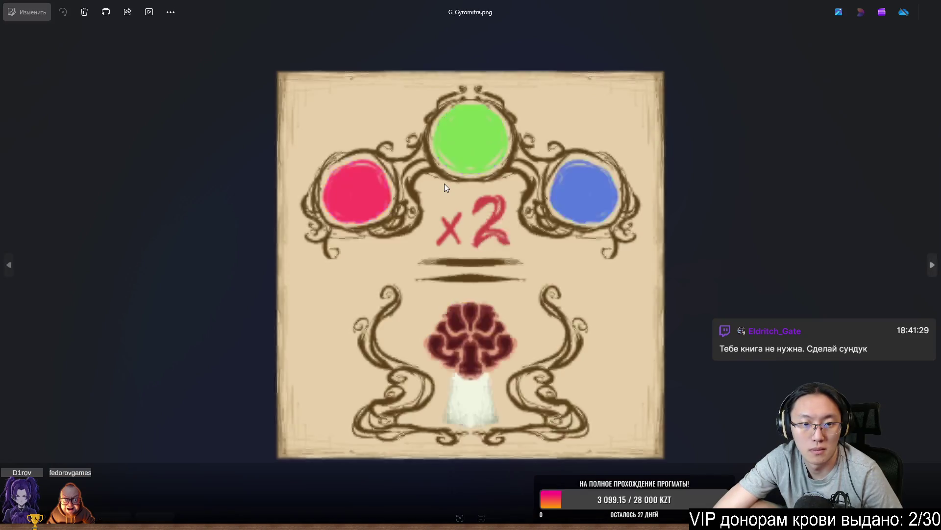
{"action": "key", "text": "Right"}
{"action": "key", "text": "Right"}
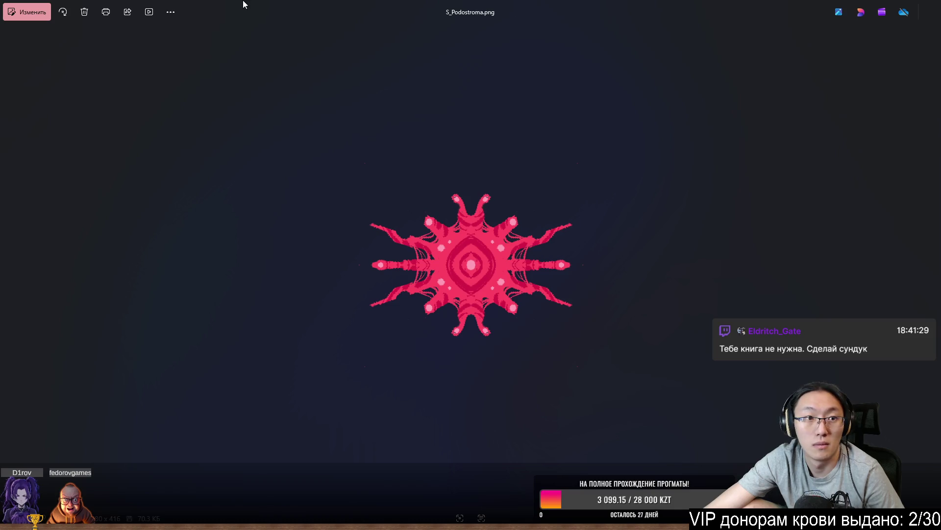
{"action": "scroll", "coordinate": [768, 298], "scroll_direction": "up", "scroll_amount": 3}
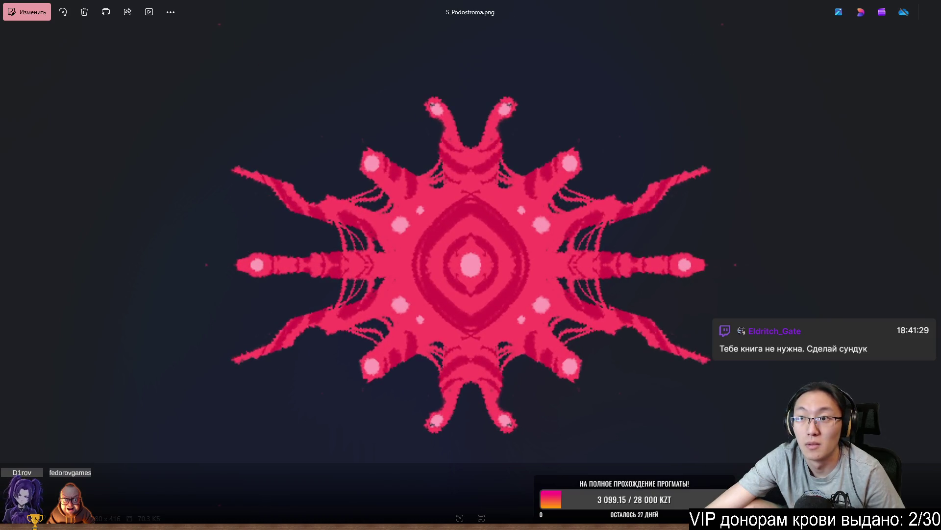
{"action": "key", "text": "Escape"}
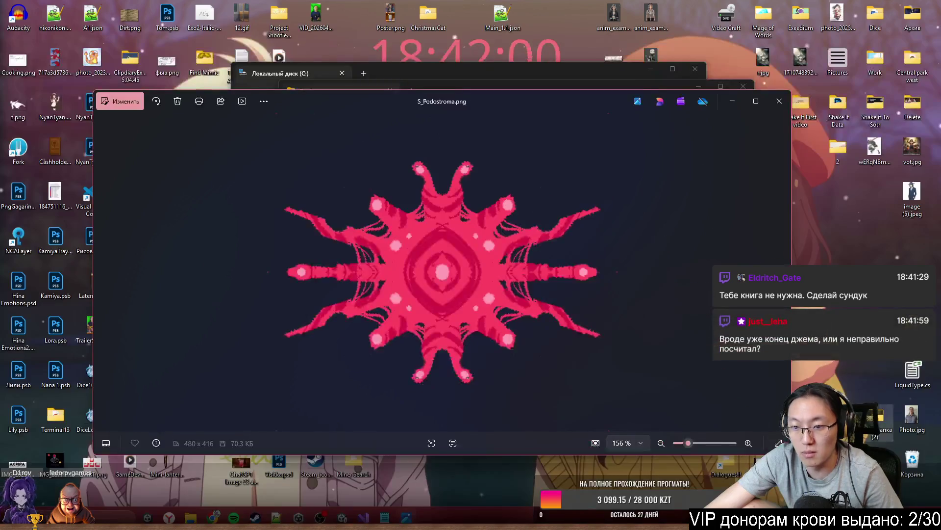
{"action": "left_click", "coordinate": [779, 100]}
Step: In the RecipesList folder, preview G_Amanita.png and the next recipe image
{"action": "double_click", "coordinate": [463, 168]}
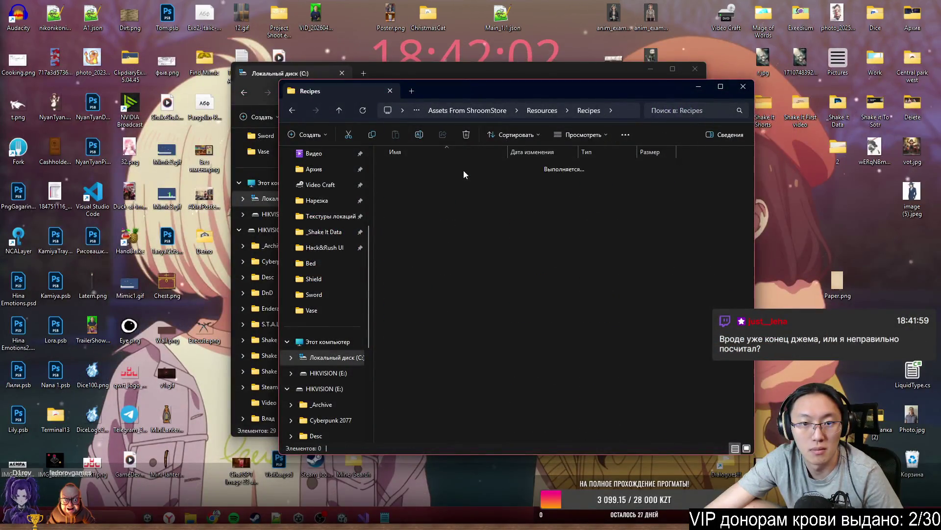
{"action": "left_click", "coordinate": [464, 166]}
{"action": "double_click", "coordinate": [463, 167]}
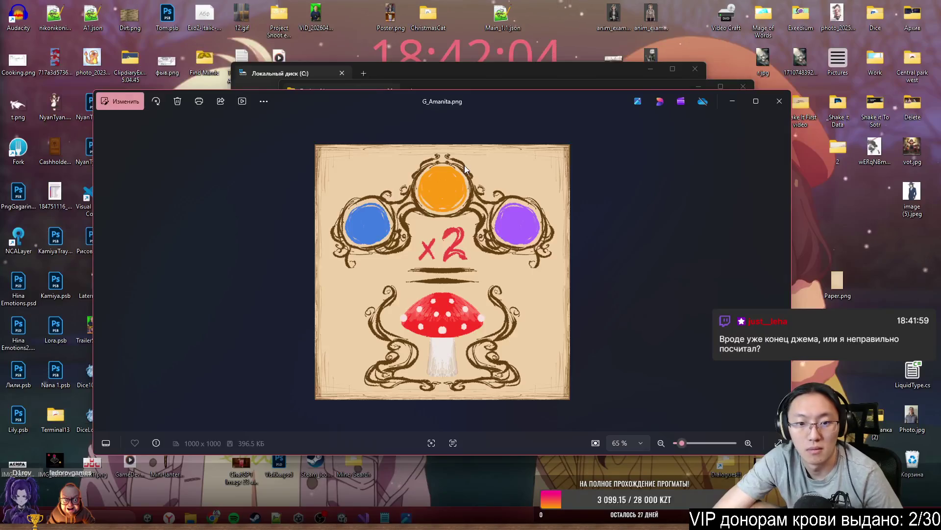
{"action": "key", "text": "Right"}
{"action": "key", "text": "Right"}
{"action": "key", "text": "alt+F4"}
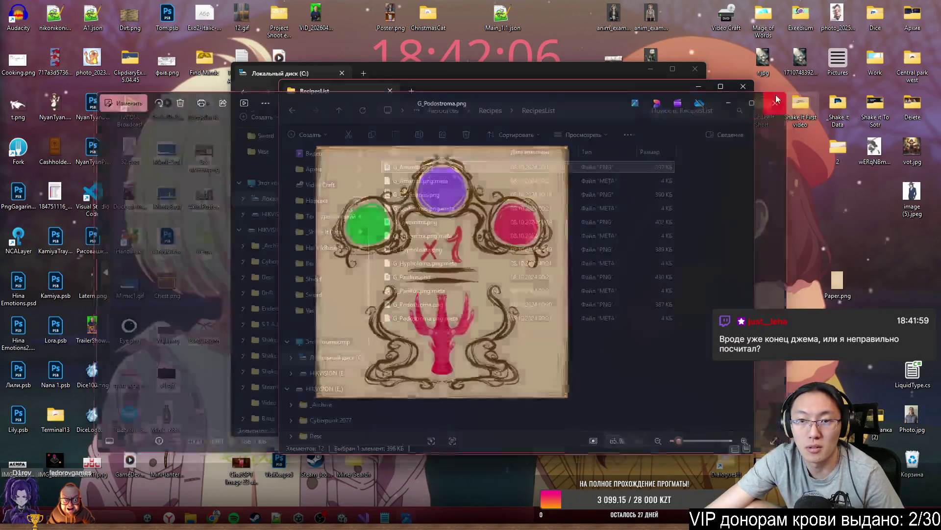
Step: Go up to the Resources folder and preview Blue.png and Green.png
{"action": "left_click", "coordinate": [502, 116]}
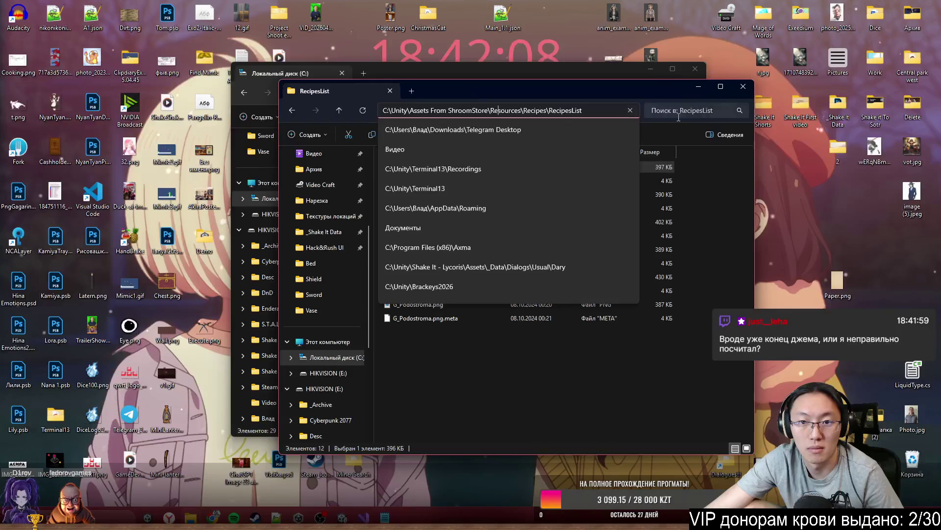
{"action": "key", "text": "Escape"}
{"action": "left_click", "coordinate": [482, 114]}
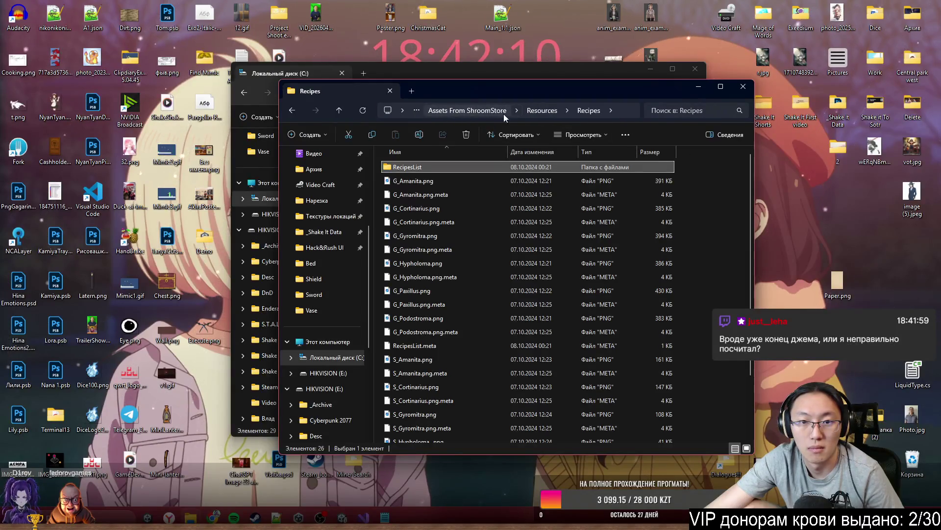
{"action": "left_click", "coordinate": [547, 116]}
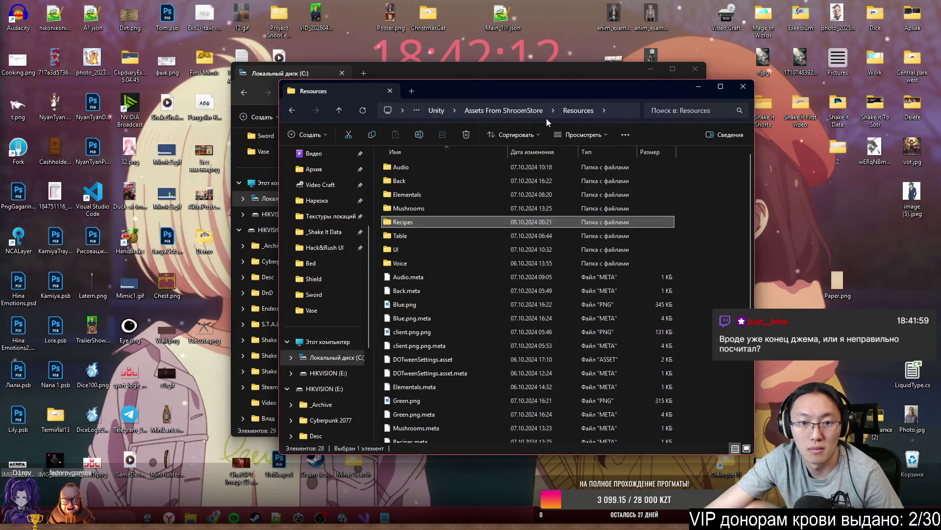
{"action": "double_click", "coordinate": [490, 305]}
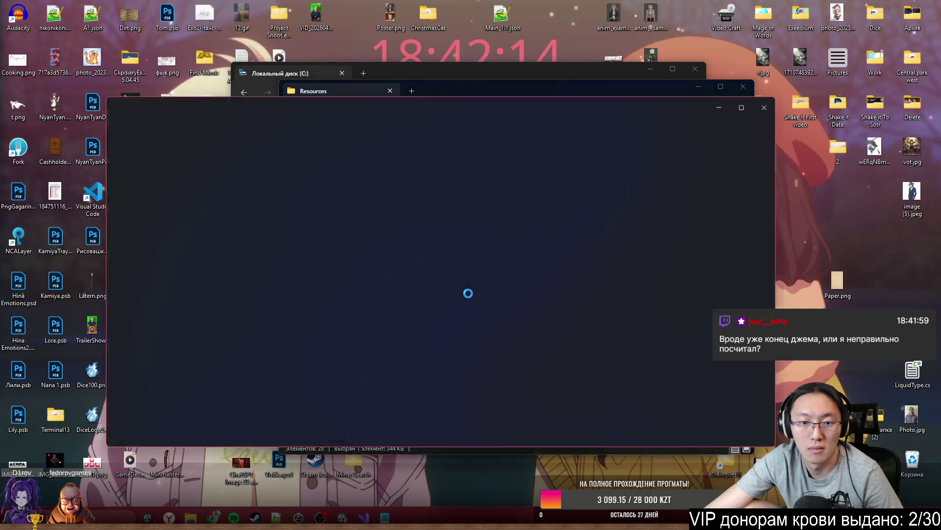
{"action": "key", "text": "Right"}
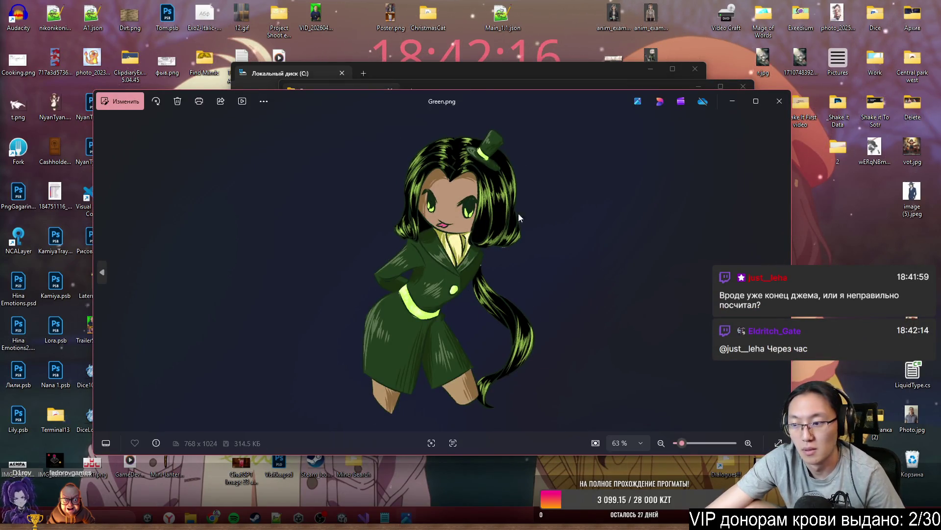
{"action": "left_click", "coordinate": [779, 103]}
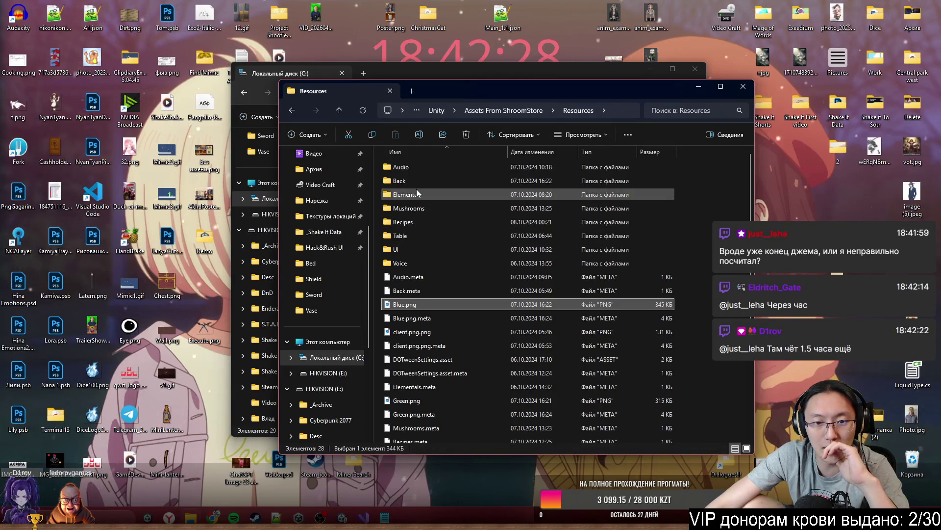
Step: Peek into the Audio folder, return to Resources, and close that window
{"action": "double_click", "coordinate": [440, 164]}
{"action": "left_click", "coordinate": [529, 113]}
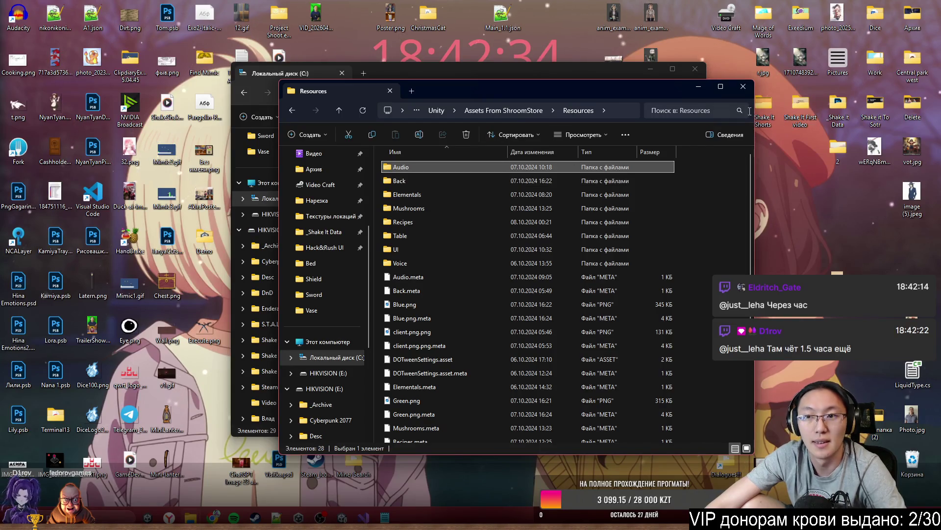
{"action": "left_click", "coordinate": [749, 91]}
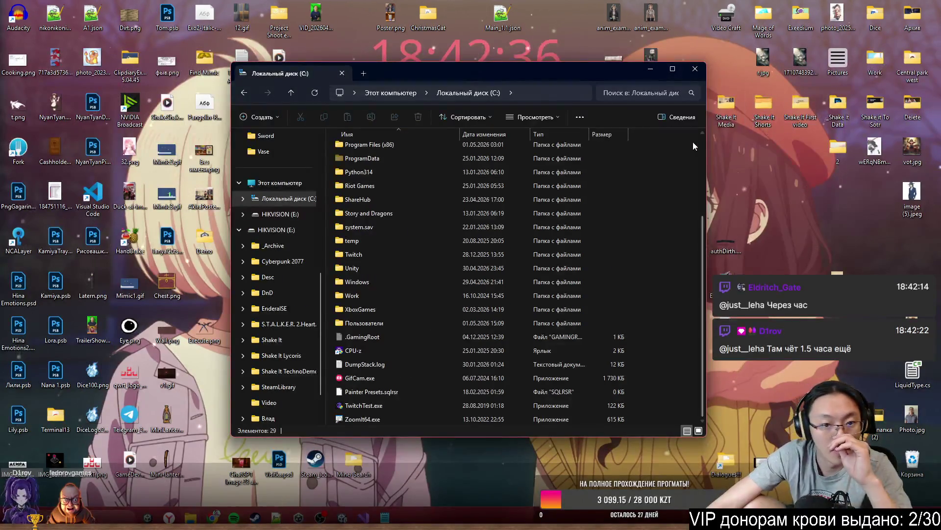
Step: Navigate to the Unity > Assets From Summoner > Resources folder
{"action": "scroll", "coordinate": [412, 157], "scroll_direction": "up", "scroll_amount": 3}
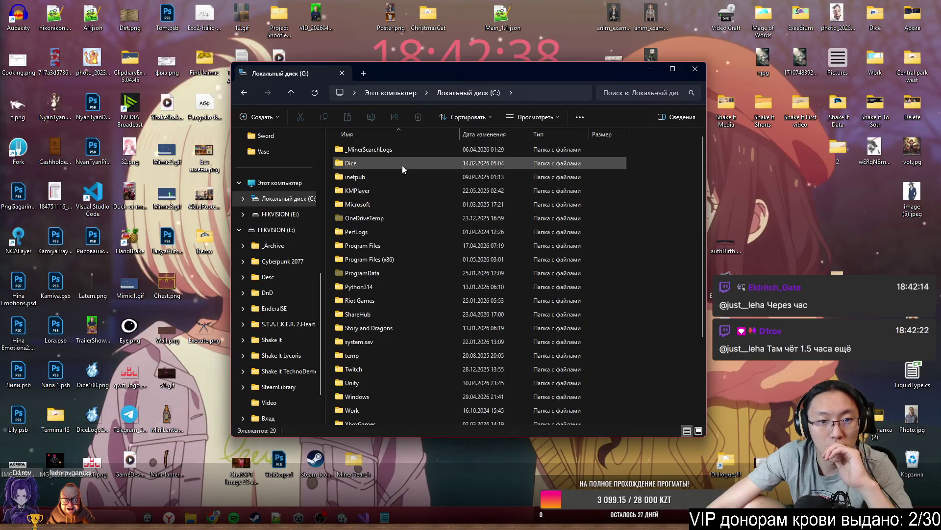
{"action": "double_click", "coordinate": [405, 383]}
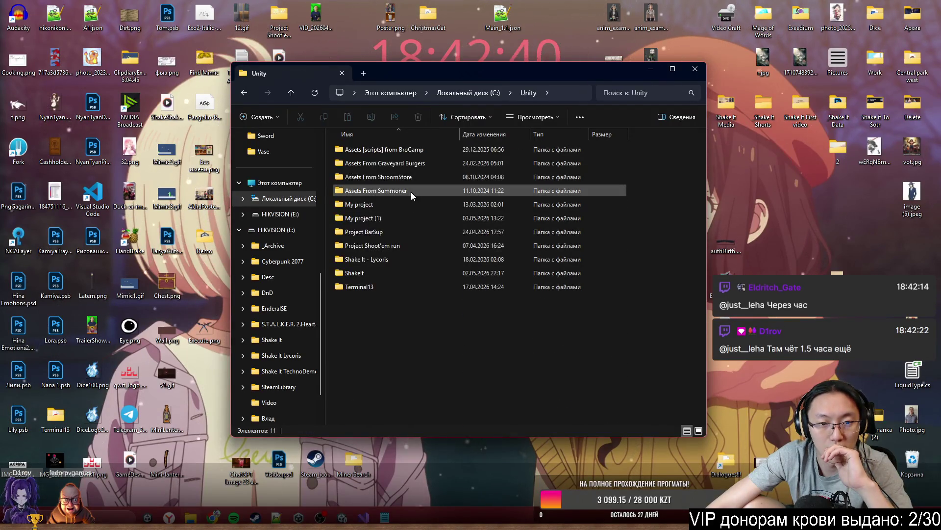
{"action": "double_click", "coordinate": [426, 190]}
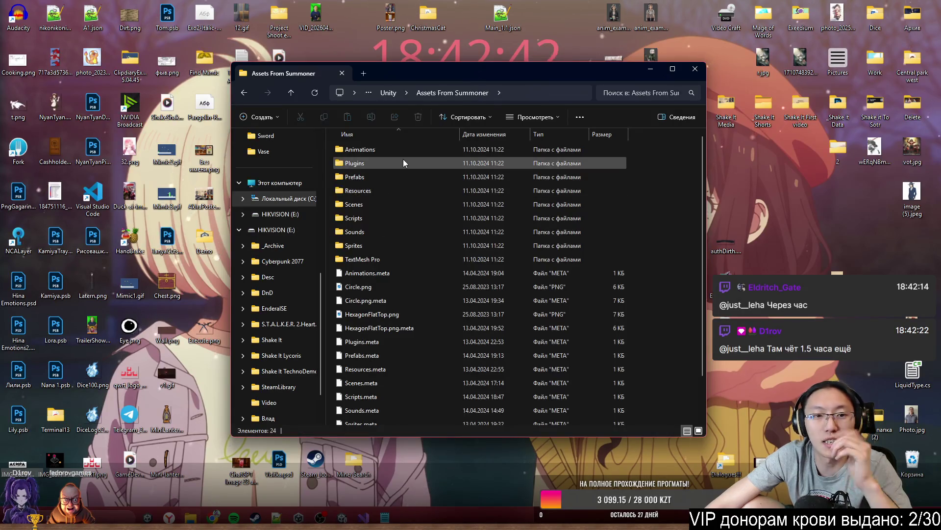
{"action": "double_click", "coordinate": [404, 195]}
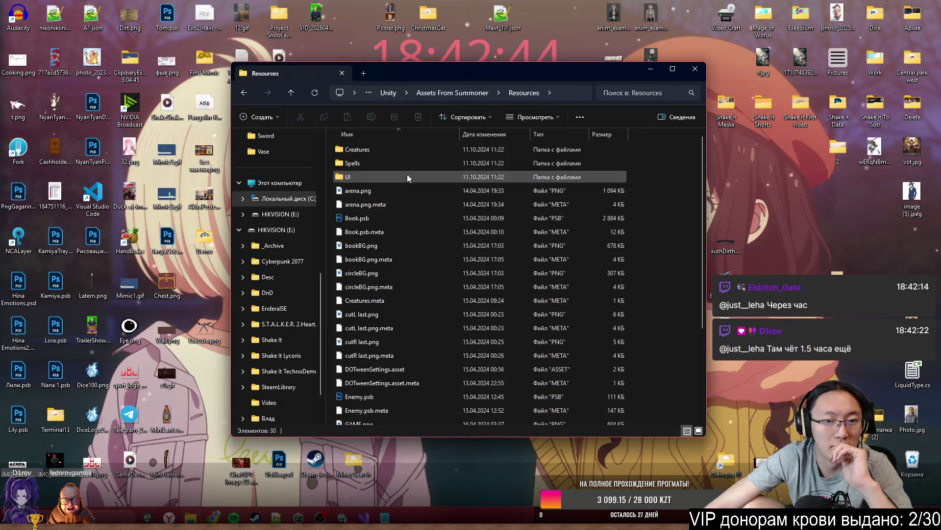
Step: Preview arena.png, then open Book.psb in Photoshop
{"action": "double_click", "coordinate": [361, 191]}
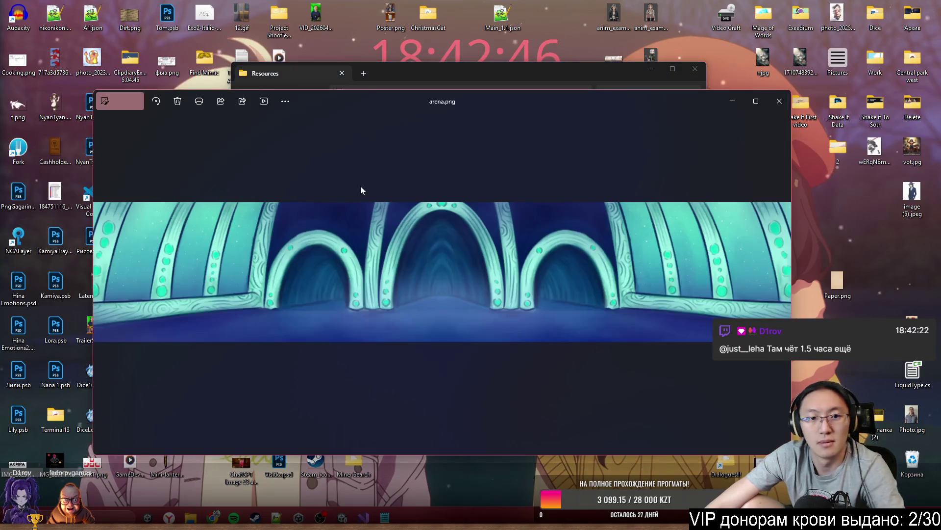
{"action": "key", "text": "Escape"}
{"action": "left_click", "coordinate": [396, 218]}
{"action": "double_click", "coordinate": [381, 217]}
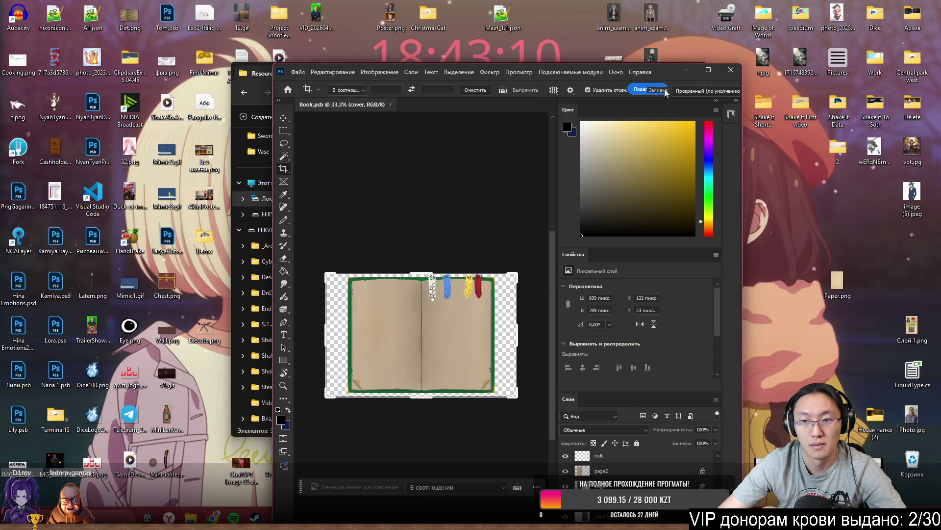
Step: Maximize Photoshop and leave the crop preview on Book.psb
{"action": "left_click", "coordinate": [714, 71]}
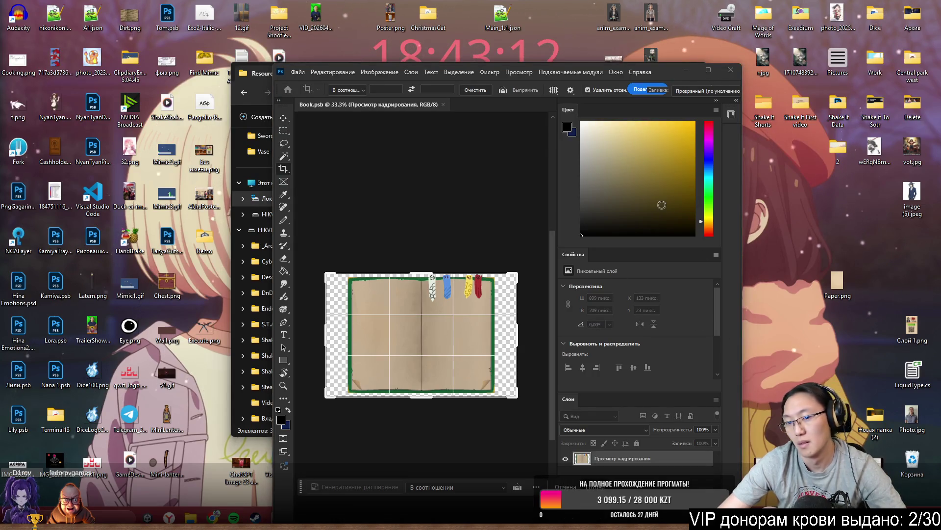
{"action": "left_click", "coordinate": [709, 69]}
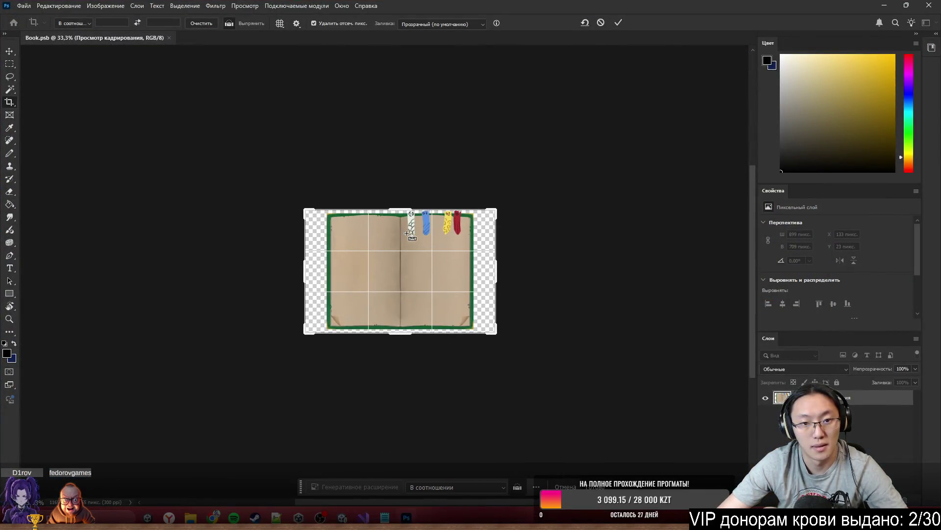
{"action": "scroll", "coordinate": [451, 233], "scroll_direction": "up", "scroll_amount": 3}
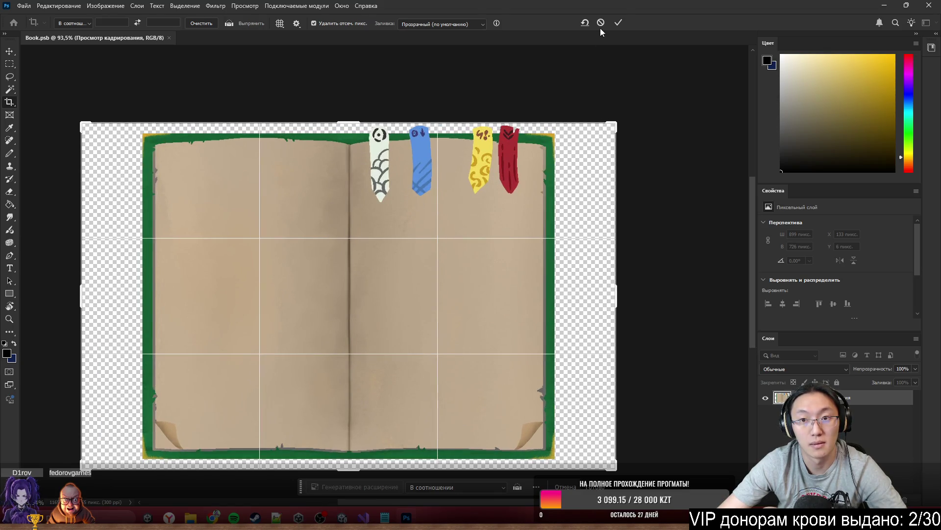
{"action": "left_click", "coordinate": [601, 23]}
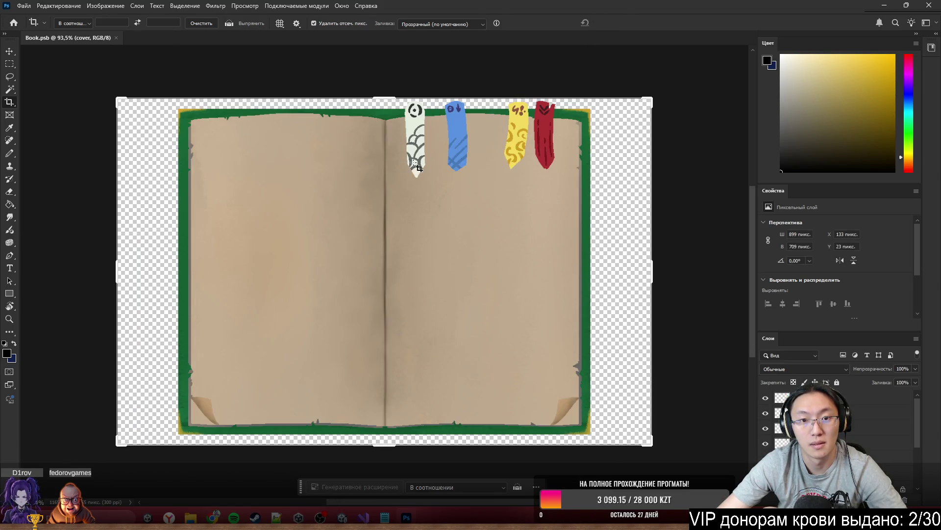
Step: Hide the white, blue, yellow and red bookmark layers
{"action": "left_click", "coordinate": [11, 53]}
{"action": "left_click", "coordinate": [416, 140]}
{"action": "key", "text": "Delete"}
{"action": "left_click", "coordinate": [457, 137]}
{"action": "key", "text": "Delete"}
{"action": "left_click", "coordinate": [508, 133]}
{"action": "left_click", "coordinate": [544, 132], "text": "shift"}
{"action": "key", "text": "Delete"}
Step: Quick-export the image as a PNG and save it as Book.png
{"action": "left_click", "coordinate": [23, 6]}
{"action": "mouse_move", "coordinate": [112, 159]}
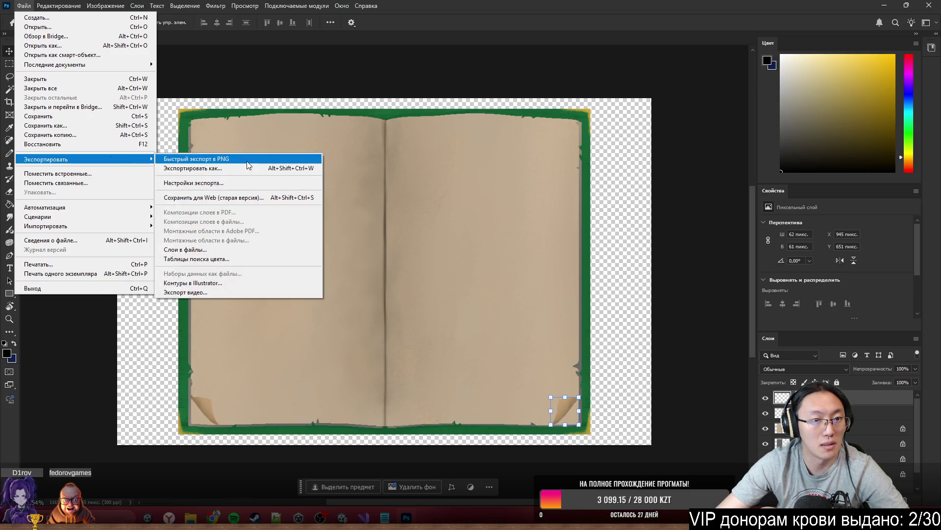
{"action": "left_click", "coordinate": [248, 160]}
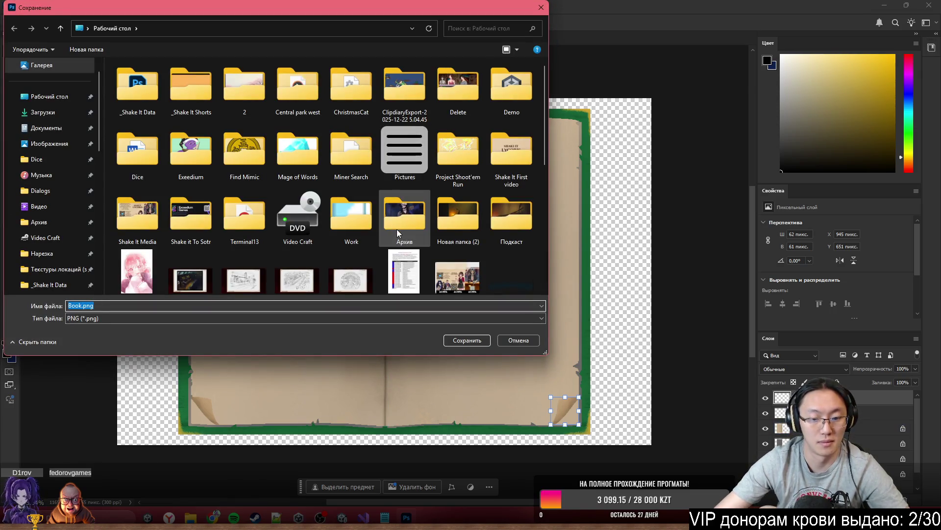
{"action": "key", "text": "Return"}
Step: Close Photoshop without saving changes to Book.psb and return to Unity
{"action": "left_click", "coordinate": [929, 5]}
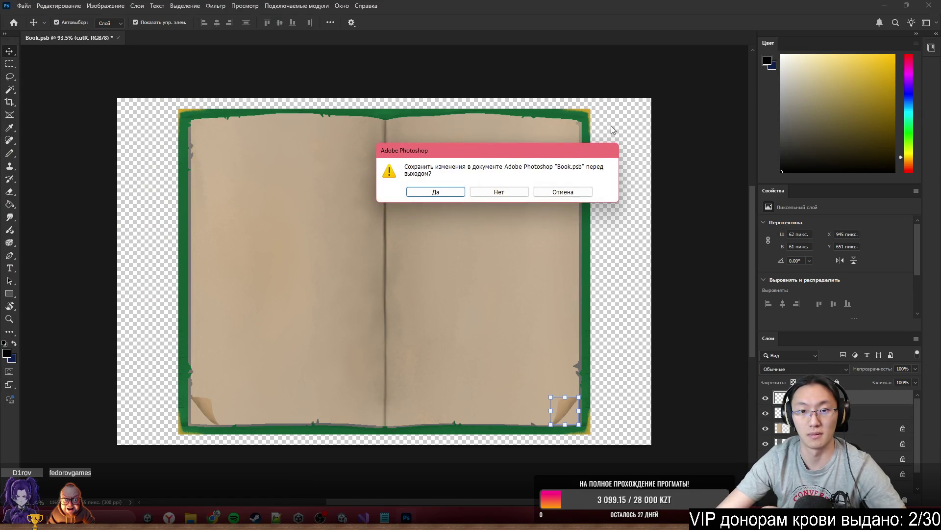
{"action": "left_click", "coordinate": [498, 192]}
{"action": "key", "text": "alt+Tab"}
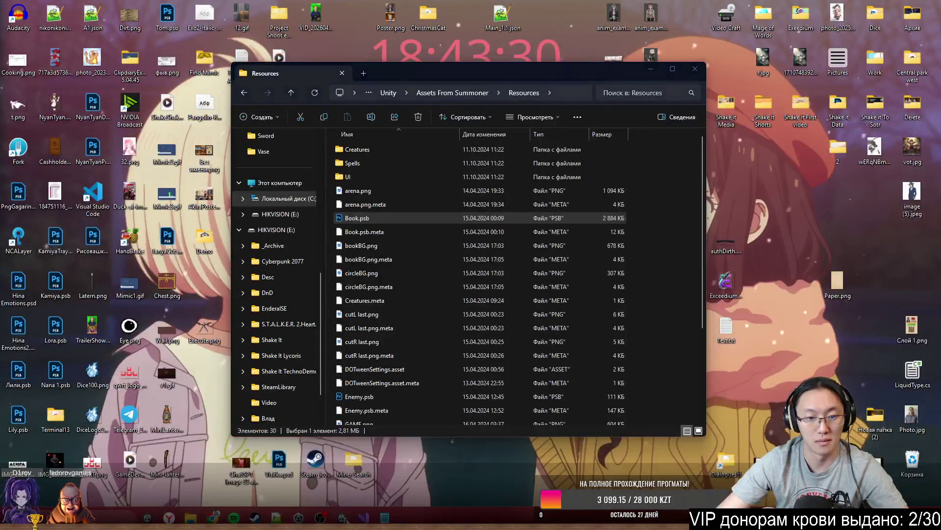
Step: Drag Book.png from the Resources folder into the Project's _GAME folder
{"action": "left_click", "coordinate": [22, 318]}
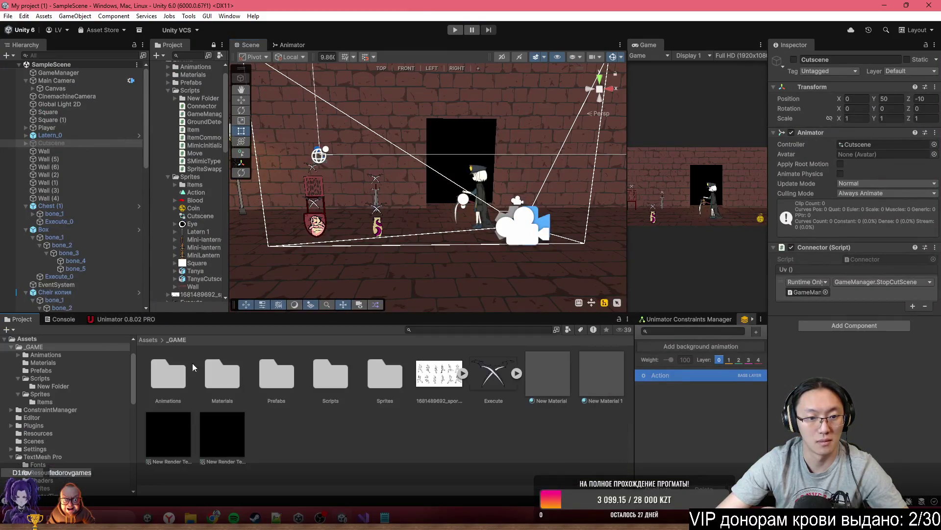
{"action": "key", "text": "alt+Tab"}
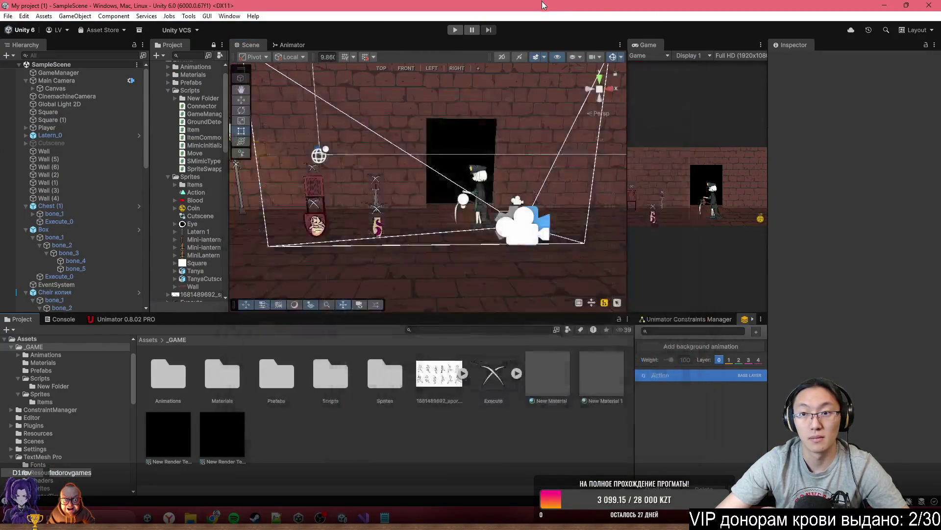
{"action": "mouse_move", "coordinate": [196, 6]}
{"action": "left_mouse_down"}
{"action": "mouse_move", "coordinate": [352, 79]}
{"action": "mouse_move", "coordinate": [414, 62]}
{"action": "left_mouse_up"}
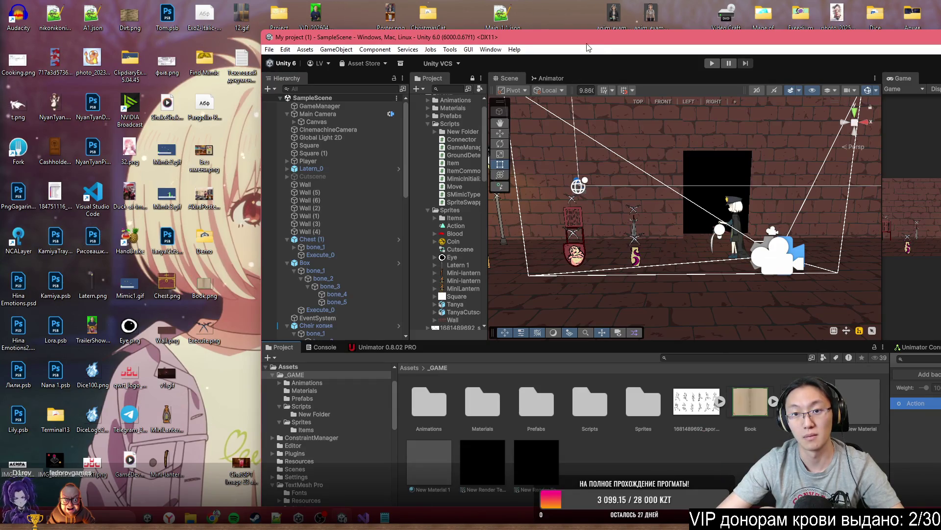
Step: Maximize Unity and frame the Canvas in a flat 2D Scene view
{"action": "key", "text": "super+Up"}
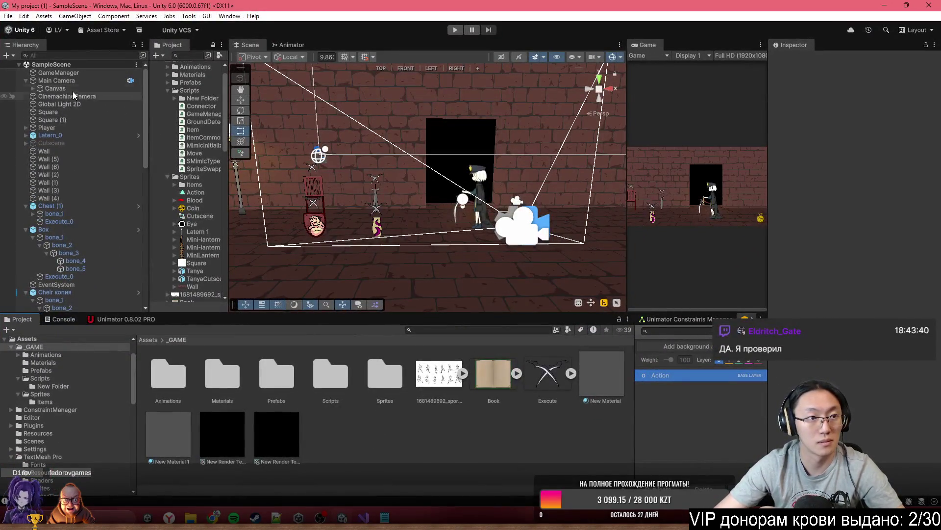
{"action": "left_click", "coordinate": [73, 90]}
{"action": "key", "text": "alt+Right"}
{"action": "key", "text": "shift+Down"}
{"action": "key", "text": "shift+Down"}
{"action": "key", "text": "shift+Down"}
{"action": "key", "text": "f"}
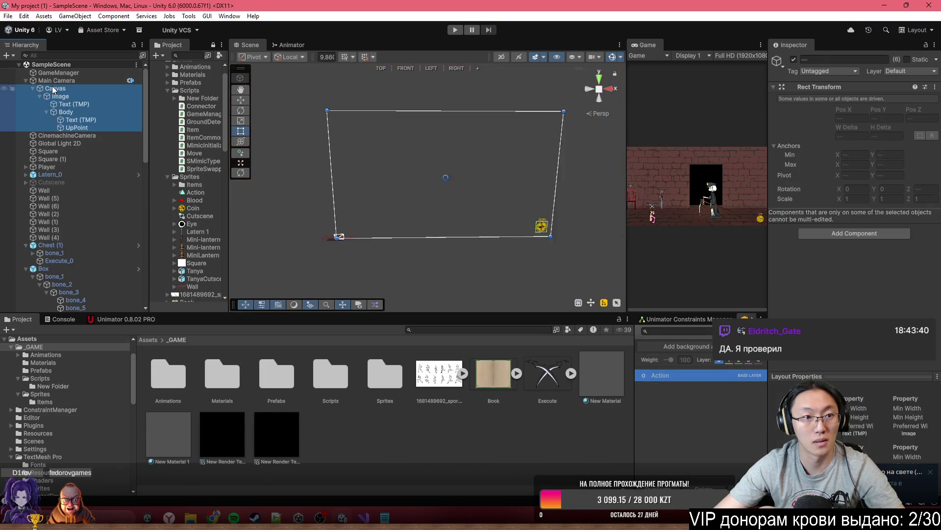
{"action": "left_click", "coordinate": [505, 56]}
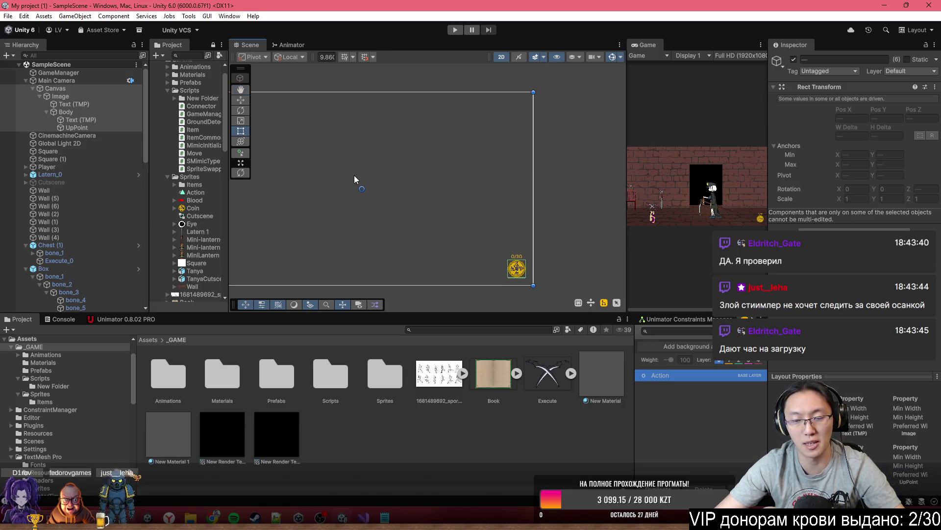
{"action": "key", "text": "f"}
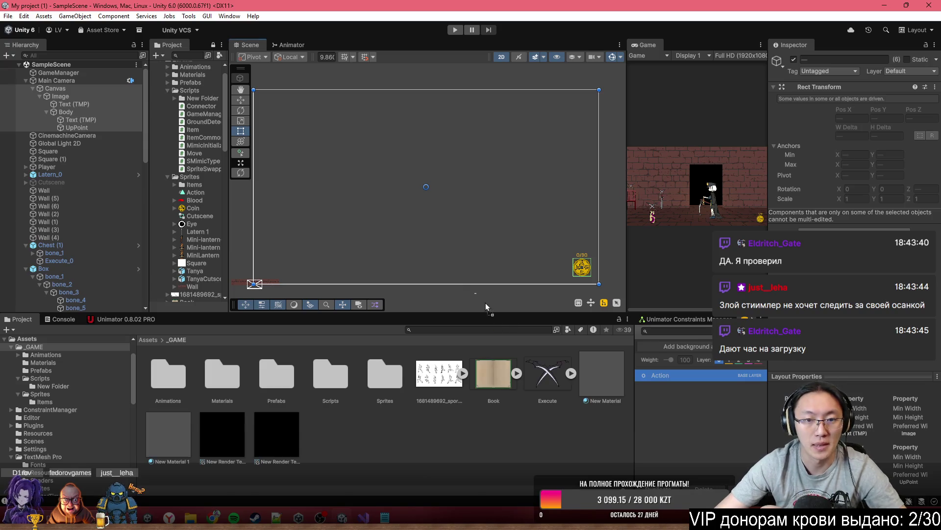
Step: Add a UI Image as a child of the Canvas
{"action": "left_click", "coordinate": [49, 88]}
{"action": "right_click", "coordinate": [55, 88]}
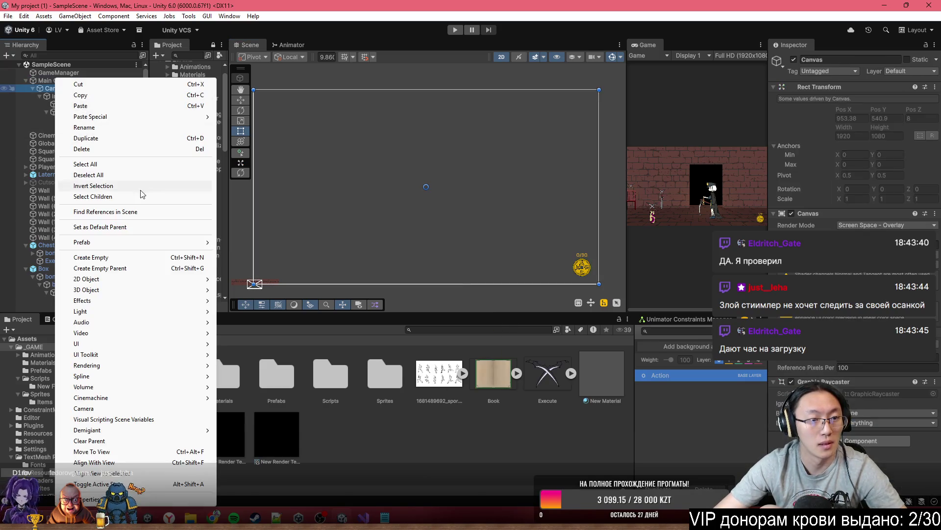
{"action": "left_click", "coordinate": [259, 344]}
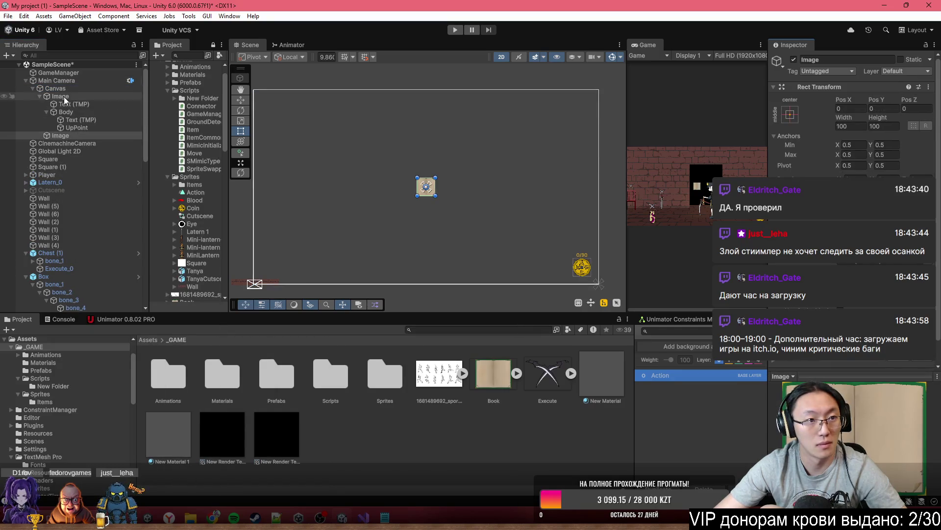
Step: Set the Canvas Scaler's UI Scale Mode to Scale With Screen Size
{"action": "left_click", "coordinate": [433, 172]}
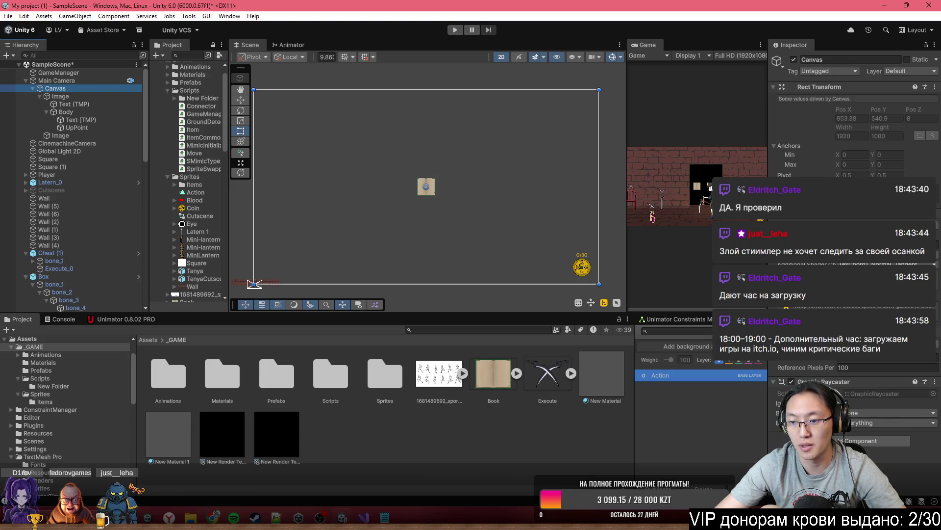
{"action": "left_click", "coordinate": [880, 357]}
{"action": "left_click", "coordinate": [883, 366]}
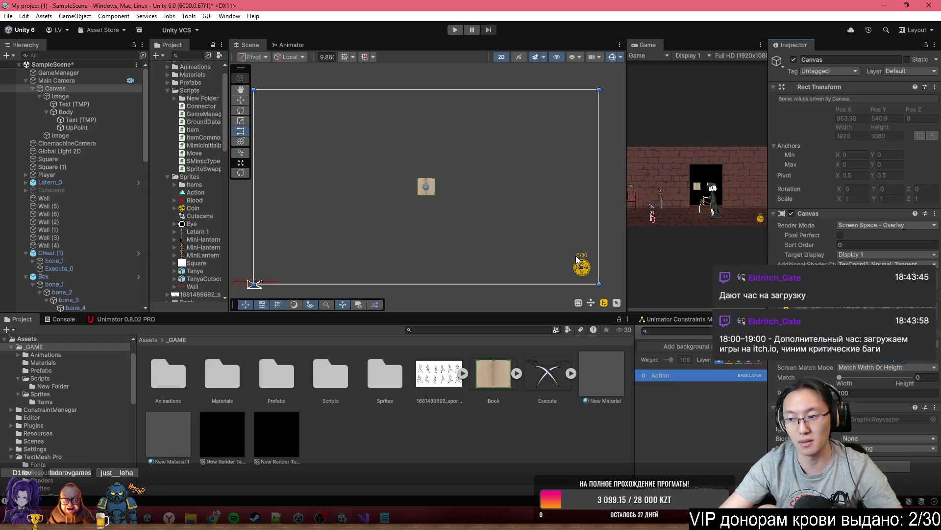
{"action": "scroll", "coordinate": [395, 226], "scroll_direction": "up", "scroll_amount": 2}
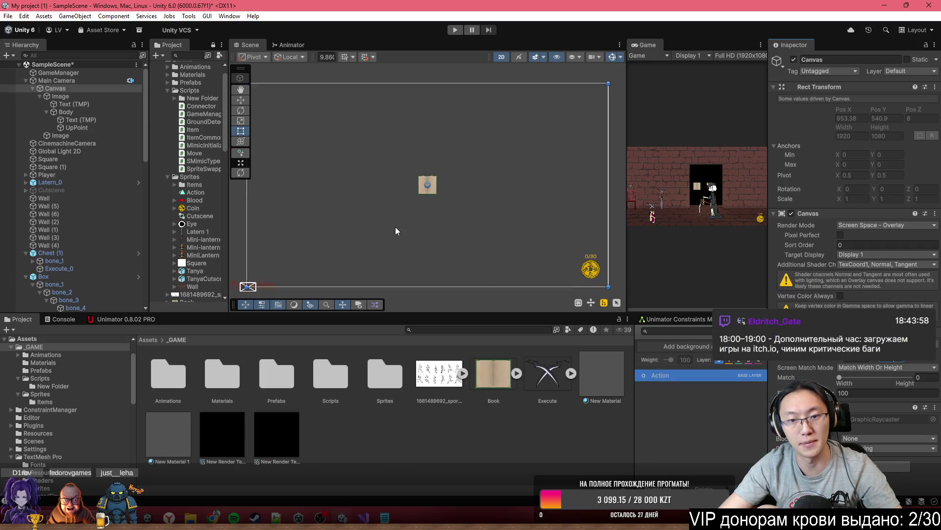
Step: Set the book Image to its native 901×711 size and move it left on the canvas
{"action": "left_click", "coordinate": [430, 187]}
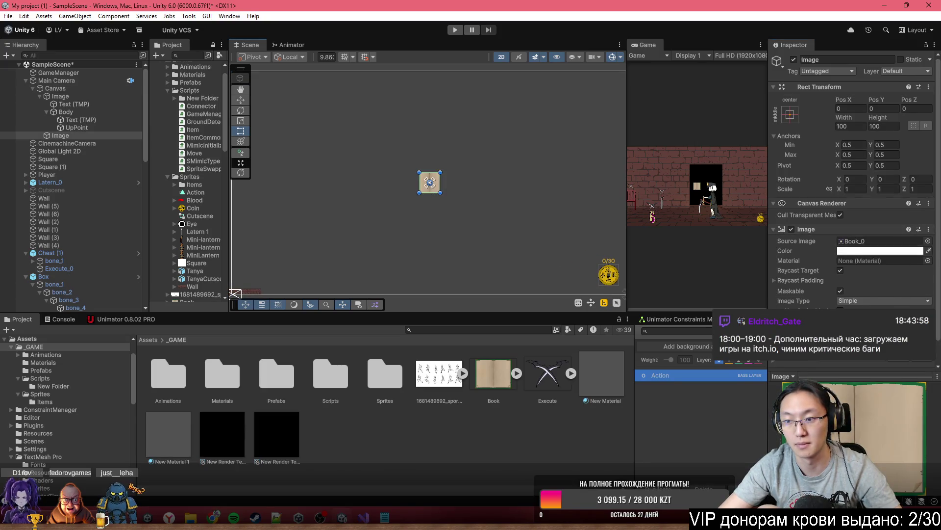
{"action": "left_click", "coordinate": [887, 332]}
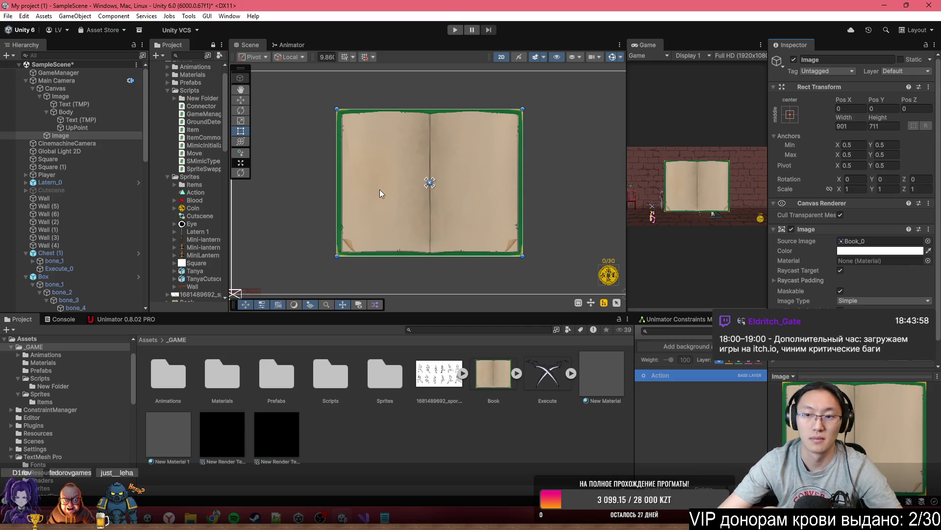
{"action": "mouse_move", "coordinate": [397, 162]}
{"action": "left_mouse_down"}
{"action": "mouse_move", "coordinate": [299, 184]}
{"action": "mouse_move", "coordinate": [314, 177]}
{"action": "mouse_move", "coordinate": [309, 195]}
{"action": "mouse_move", "coordinate": [336, 167]}
{"action": "mouse_move", "coordinate": [347, 169]}
{"action": "left_mouse_up"}
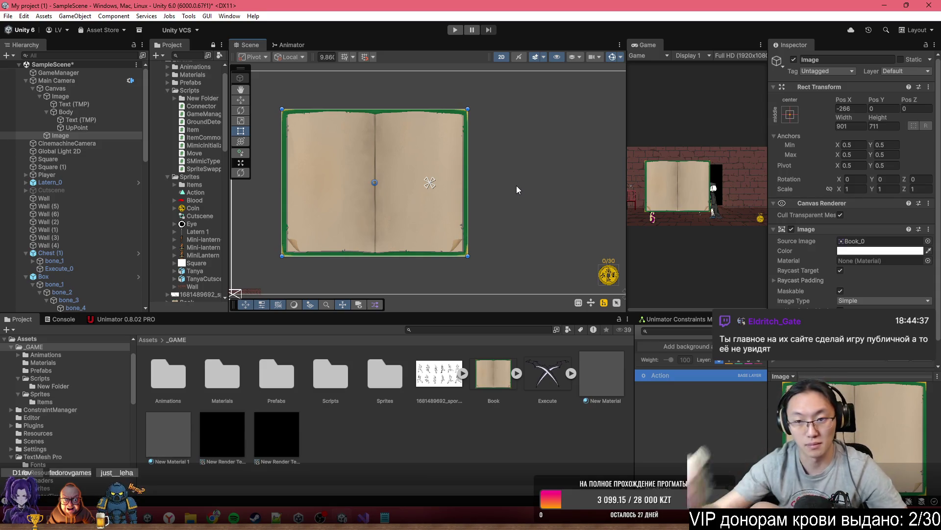
{"action": "left_click_drag", "start_coordinate": [431, 180], "coordinate": [610, 164]}
{"action": "key", "text": "ctrl+z"}
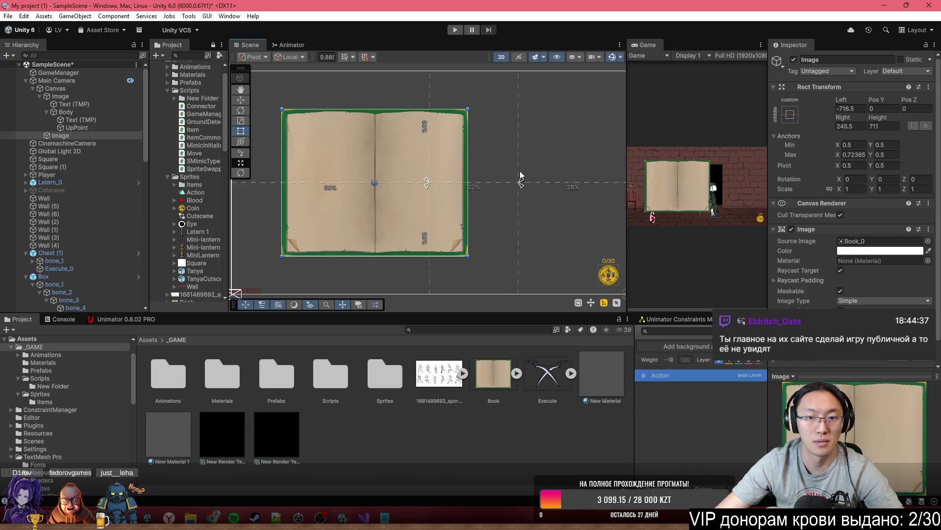
Step: Fine-tune the book's position to Pos X -247
{"action": "left_click_drag", "start_coordinate": [394, 211], "coordinate": [402, 211]}
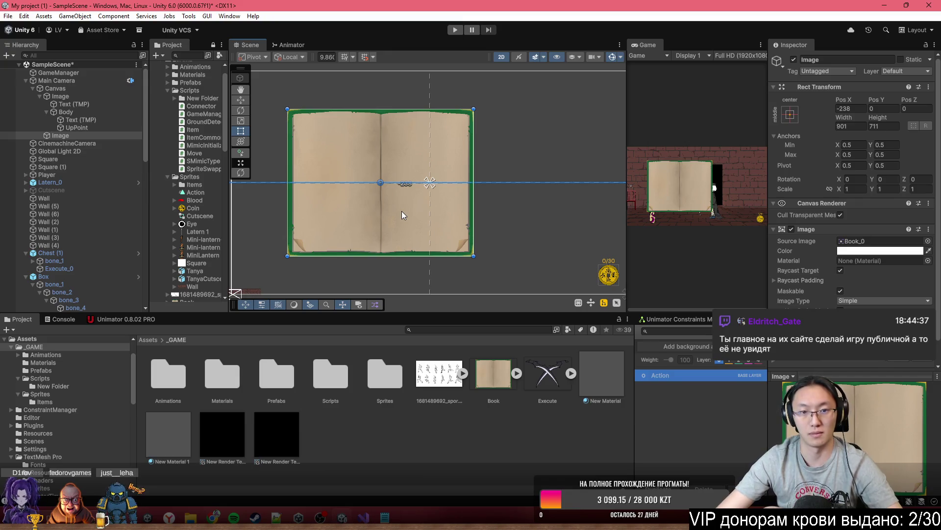
{"action": "left_click_drag", "start_coordinate": [402, 211], "coordinate": [400, 210]}
{"action": "left_click_drag", "start_coordinate": [329, 229], "coordinate": [421, 210]}
{"action": "scroll", "coordinate": [441, 216], "scroll_direction": "up", "scroll_amount": 2}
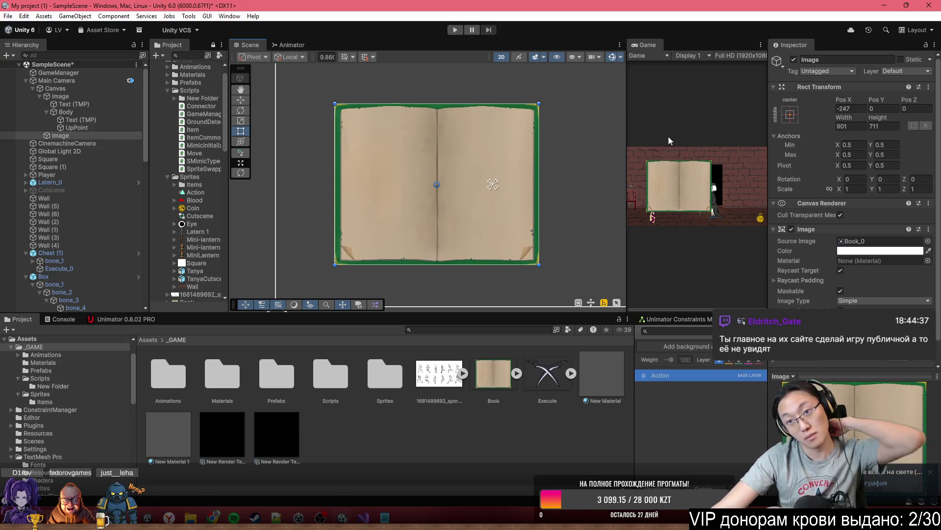
{"action": "left_click", "coordinate": [790, 114]}
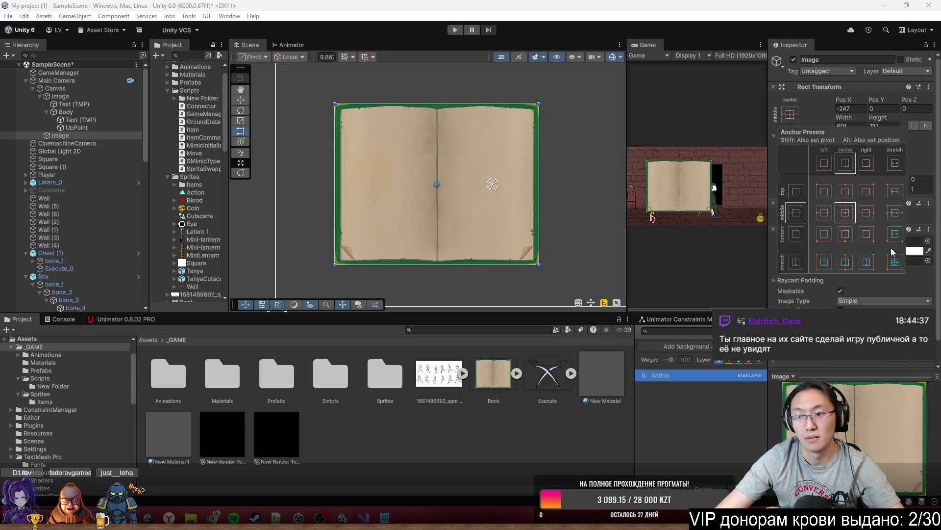
Step: Apply the stretch-stretch anchor preset, then snap the anchors to the image's corners for zero offsets
{"action": "left_click", "coordinate": [894, 265]}
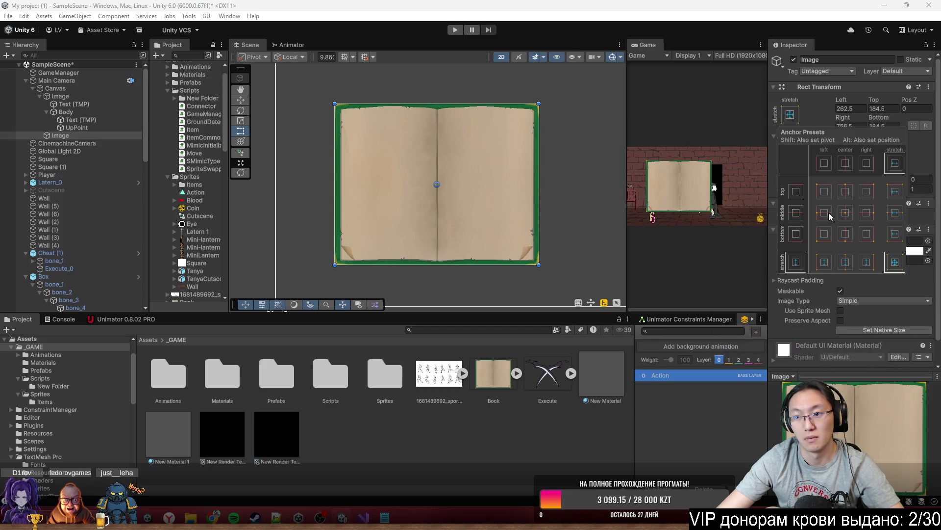
{"action": "left_click", "coordinate": [794, 119]}
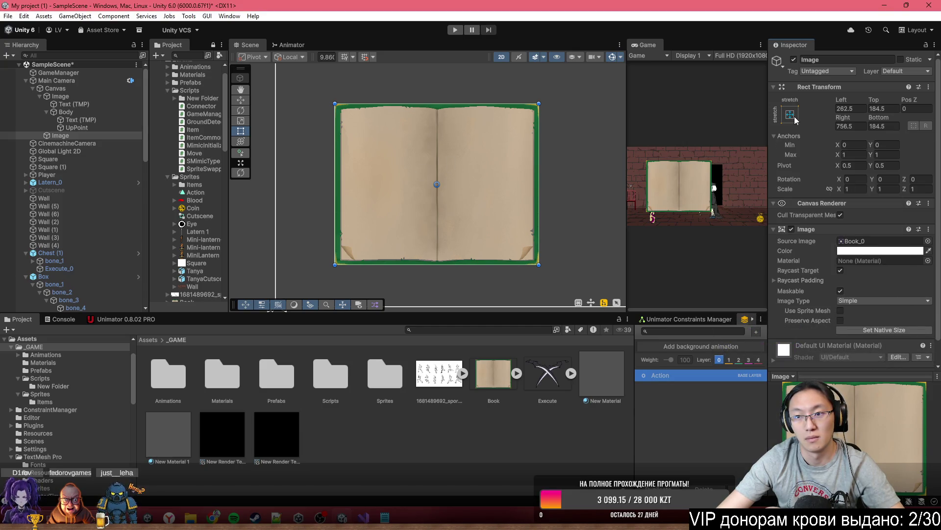
{"action": "key", "text": "ctrl+bracketleft"}
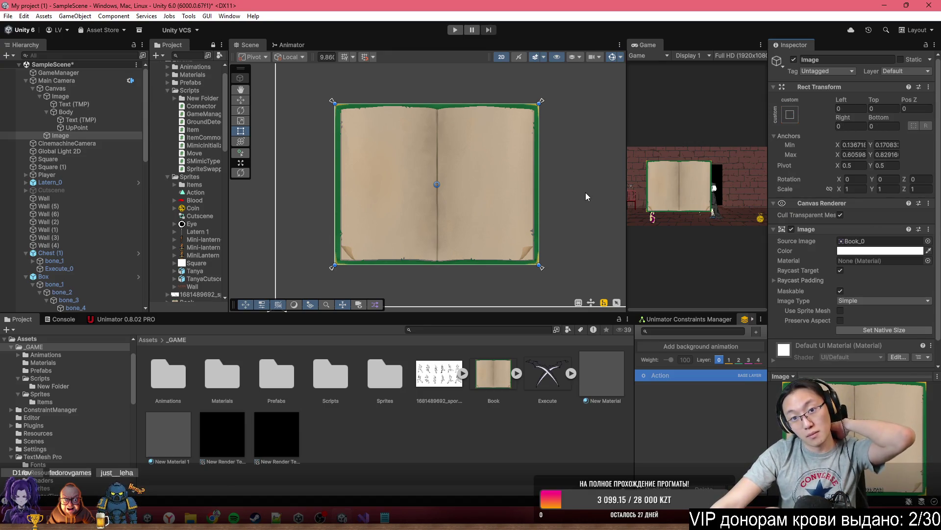
{"action": "scroll", "coordinate": [417, 195], "scroll_direction": "up", "scroll_amount": 2}
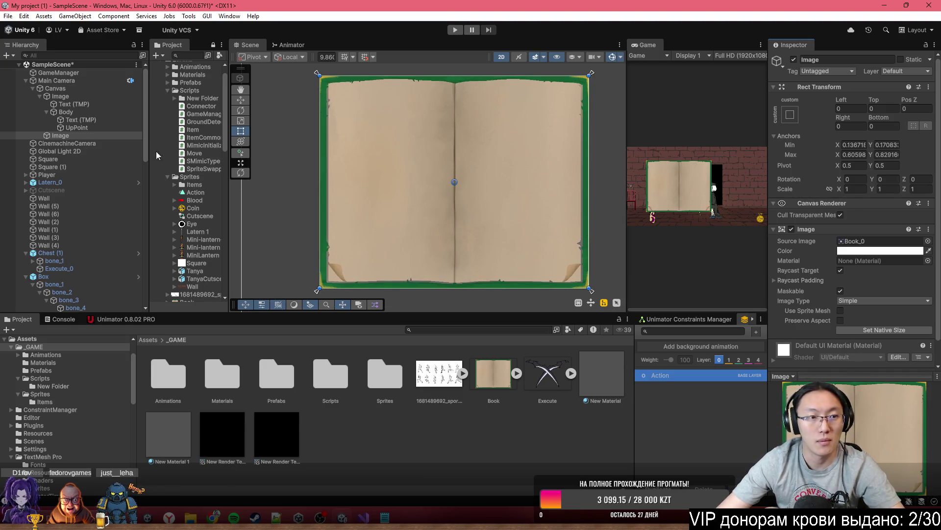
{"action": "right_click", "coordinate": [79, 135]}
Step: Create an empty child of the book Image over the left page, anchored to its corners
{"action": "mouse_move", "coordinate": [127, 333]}
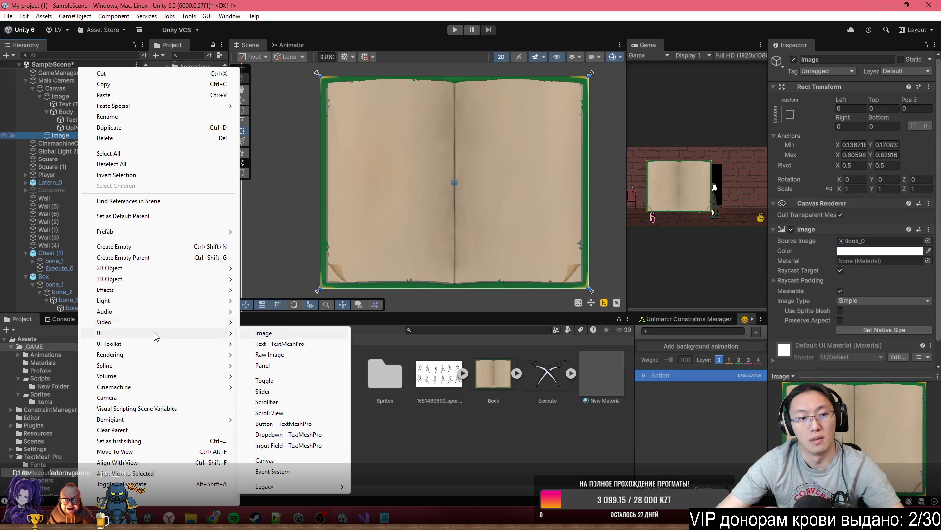
{"action": "left_click", "coordinate": [147, 247]}
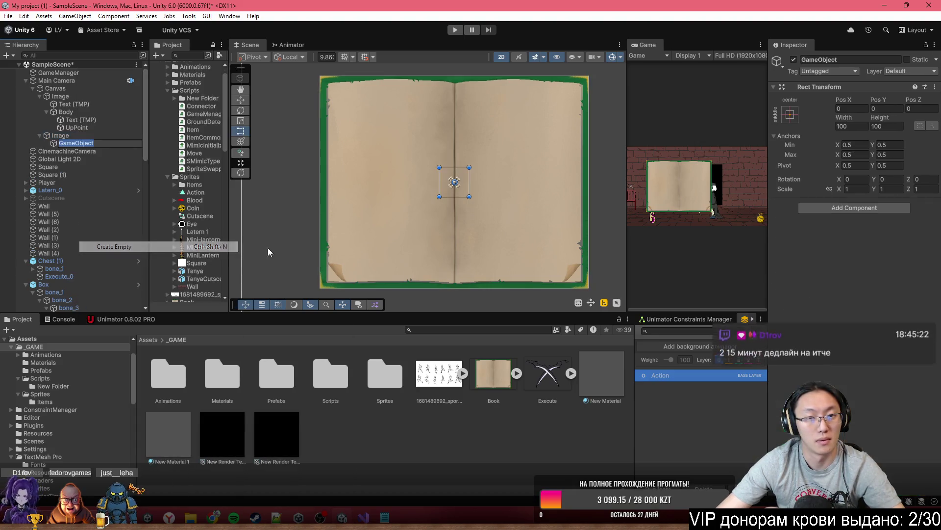
{"action": "mouse_move", "coordinate": [464, 189]}
{"action": "left_mouse_down"}
{"action": "mouse_move", "coordinate": [396, 119]}
{"action": "mouse_move", "coordinate": [364, 112]}
{"action": "mouse_move", "coordinate": [448, 278]}
{"action": "left_mouse_up"}
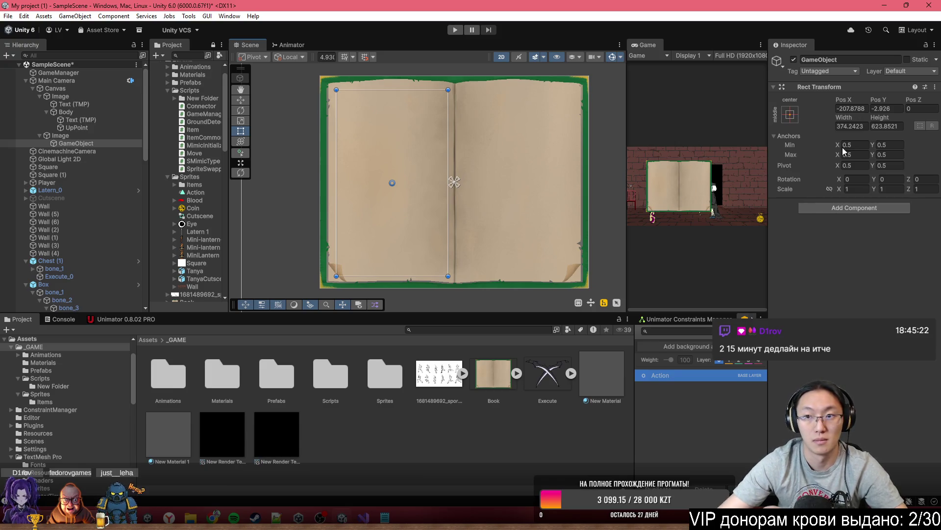
{"action": "key", "text": "ctrl+bracketleft"}
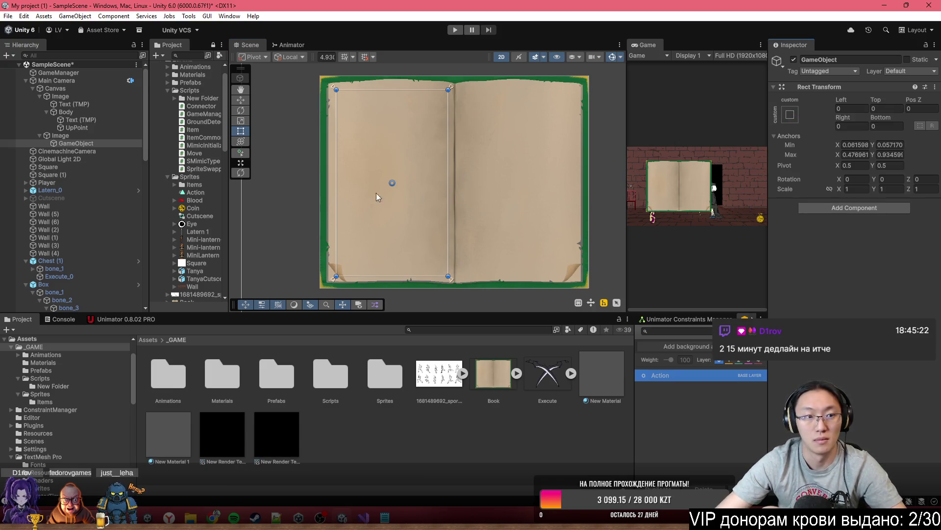
Step: Duplicate it onto the right page and anchor the copy to its corners
{"action": "left_click", "coordinate": [98, 141]}
{"action": "key", "text": "ctrl+d"}
{"action": "left_click_drag", "start_coordinate": [415, 187], "coordinate": [543, 188]}
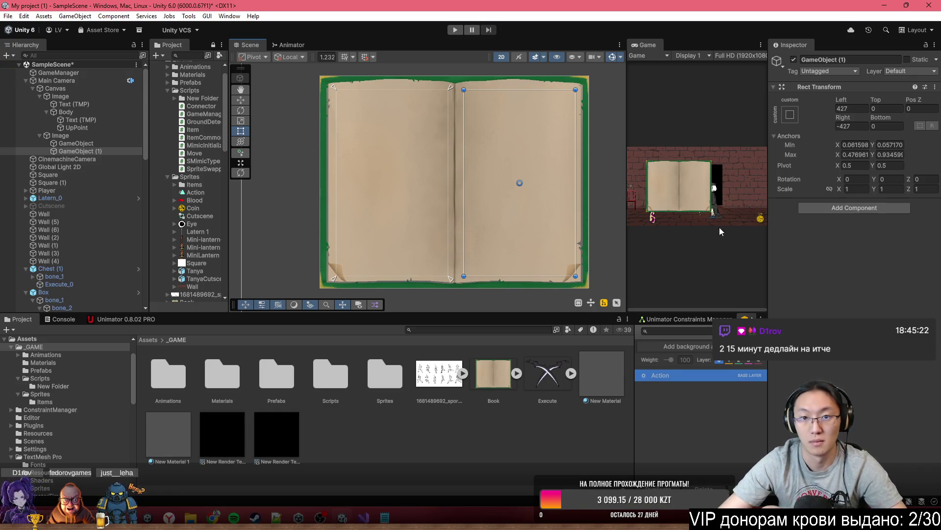
{"action": "key", "text": "ctrl+["}
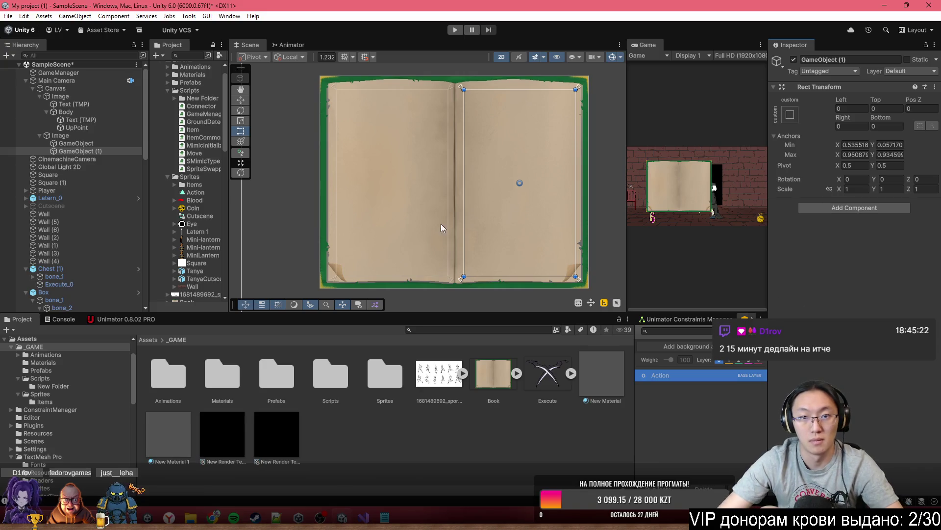
{"action": "left_click", "coordinate": [340, 167]}
{"action": "scroll", "coordinate": [430, 159], "scroll_direction": "up", "scroll_amount": 2}
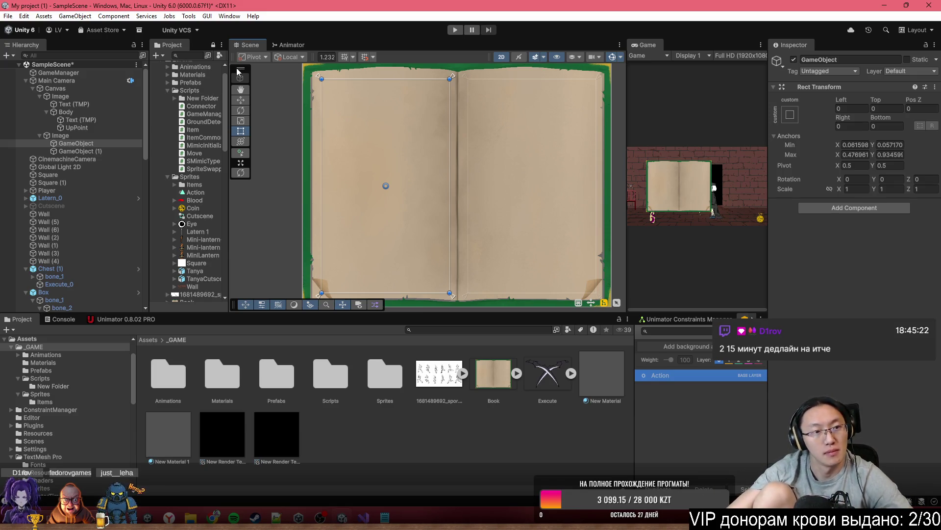
{"action": "left_click", "coordinate": [72, 137]}
Step: Add an empty child under the book Image, stretched to fill it with zero offsets
{"action": "right_click", "coordinate": [71, 139]}
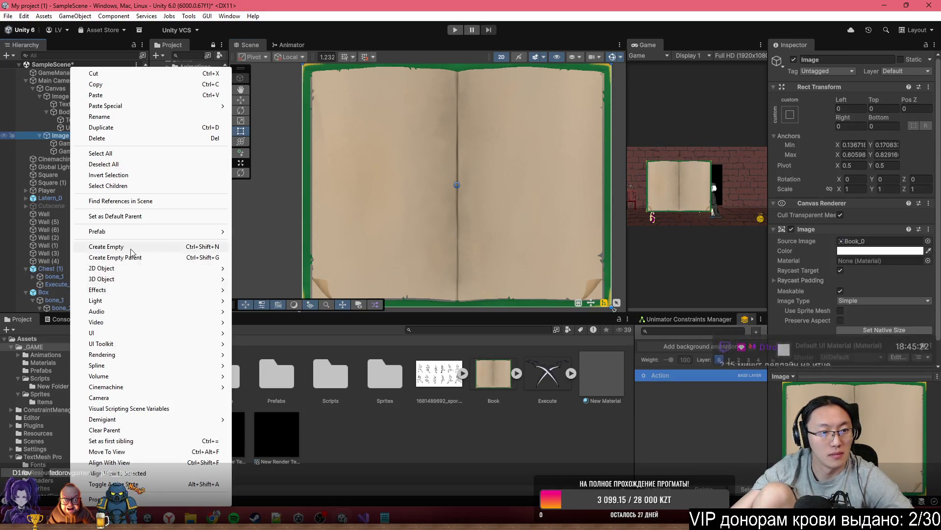
{"action": "left_click", "coordinate": [166, 247]}
{"action": "left_click", "coordinate": [792, 116]}
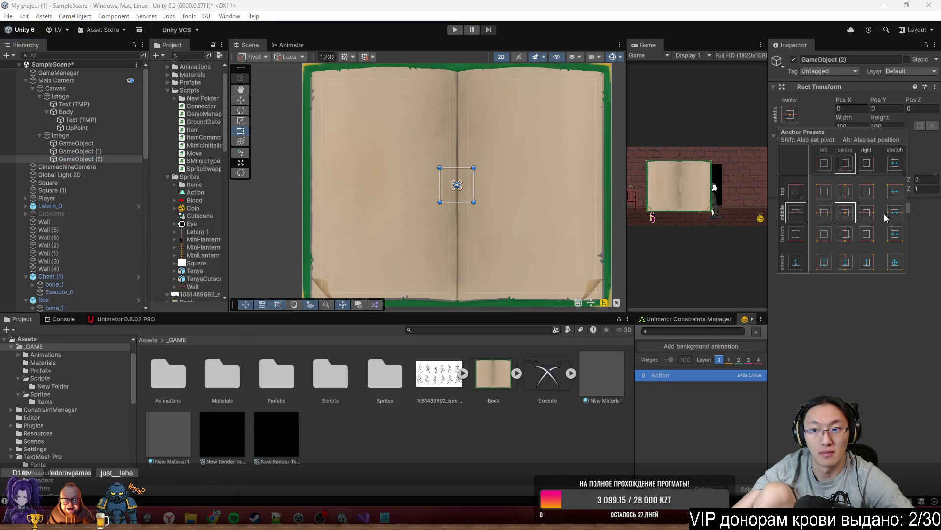
{"action": "left_click", "coordinate": [896, 263]}
{"action": "left_click", "coordinate": [852, 109]}
{"action": "type", "text": "0"}
{"action": "key", "text": "Tab"}
{"action": "type", "text": "0"}
{"action": "key", "text": "Tab"}
{"action": "key", "text": "Tab"}
{"action": "type", "text": "0"}
{"action": "key", "text": "Tab"}
{"action": "type", "text": "0"}
Step: Move both page objects into the new container, duplicate it, and disable the copy
{"action": "left_click_drag", "start_coordinate": [63, 158], "coordinate": [70, 152]}
{"action": "left_click", "coordinate": [69, 144]}
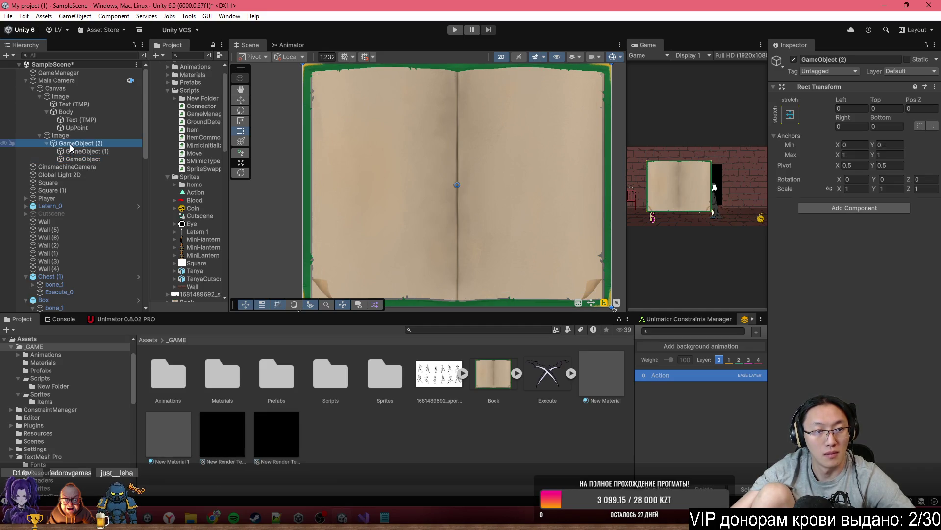
{"action": "key", "text": "ctrl+d"}
{"action": "left_click", "coordinate": [47, 168]}
{"action": "key", "text": "alt+shift+a"}
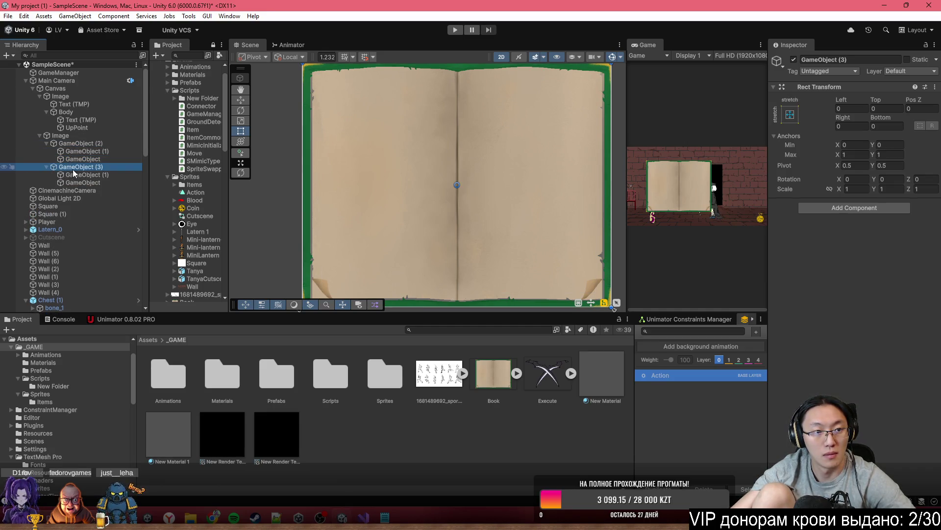
Step: Begin renaming the first container to StartGame, then abandon the rename
{"action": "left_click", "coordinate": [75, 144]}
{"action": "left_click", "coordinate": [849, 59]}
{"action": "type", "text": "StartGame"}
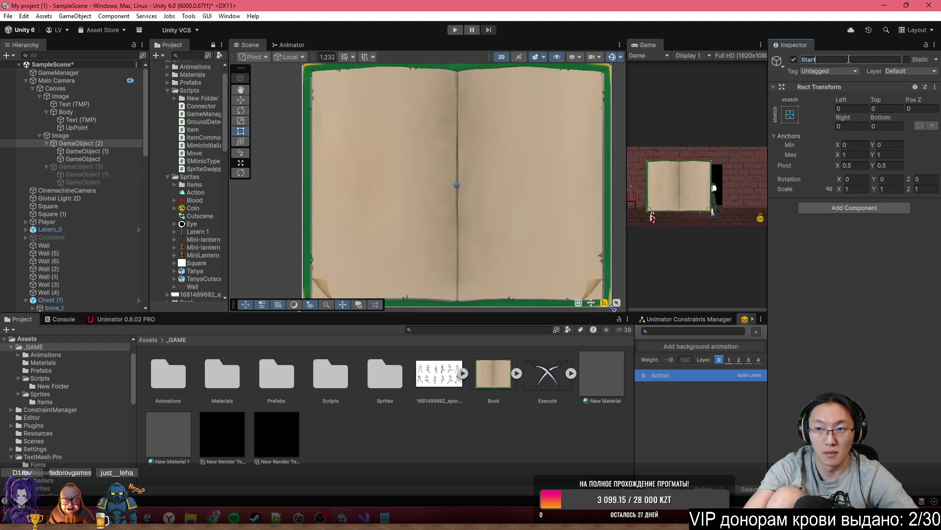
{"action": "key", "text": "Escape"}
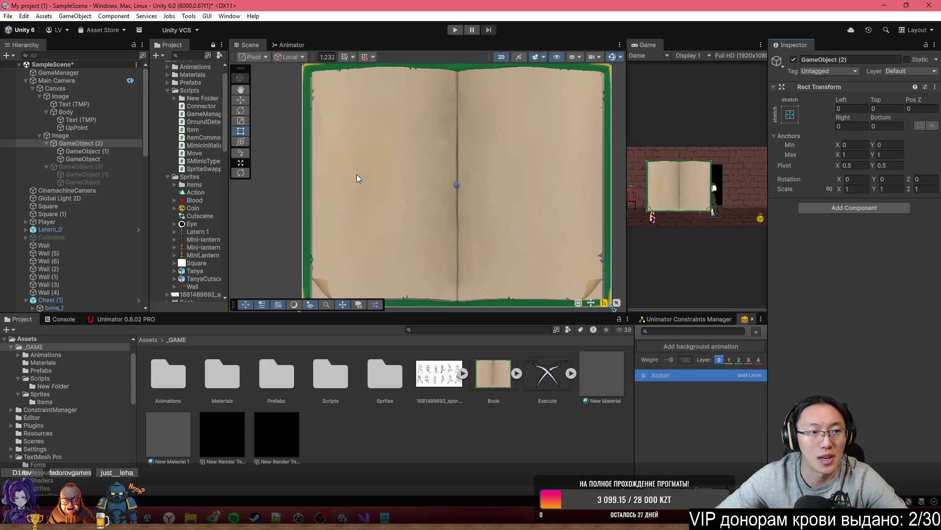
{"action": "left_click", "coordinate": [107, 144]}
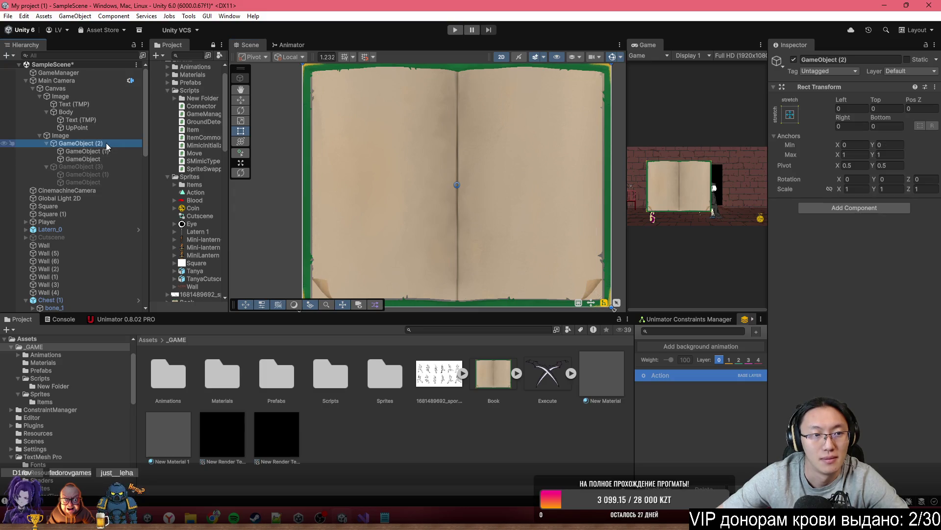
Step: Rename GameObject (2) to StartGame and GameObject (3) to EndGame, enabling EndGame
{"action": "left_click", "coordinate": [853, 59]}
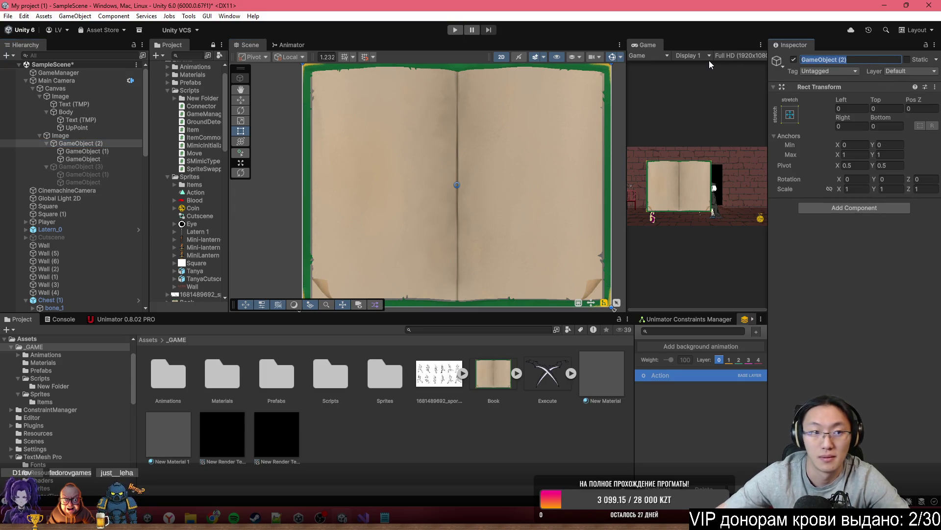
{"action": "type", "text": "Start"}
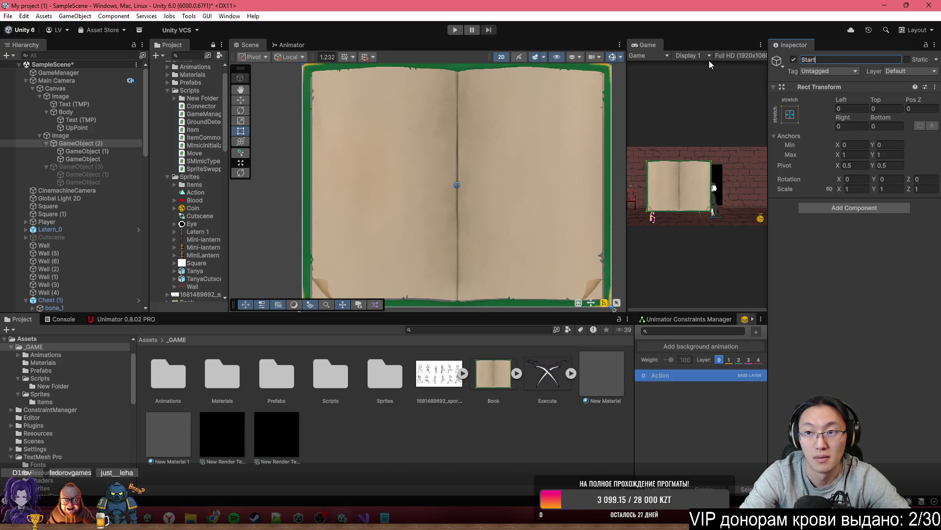
{"action": "type", "text": "Game"}
{"action": "key", "text": "Return"}
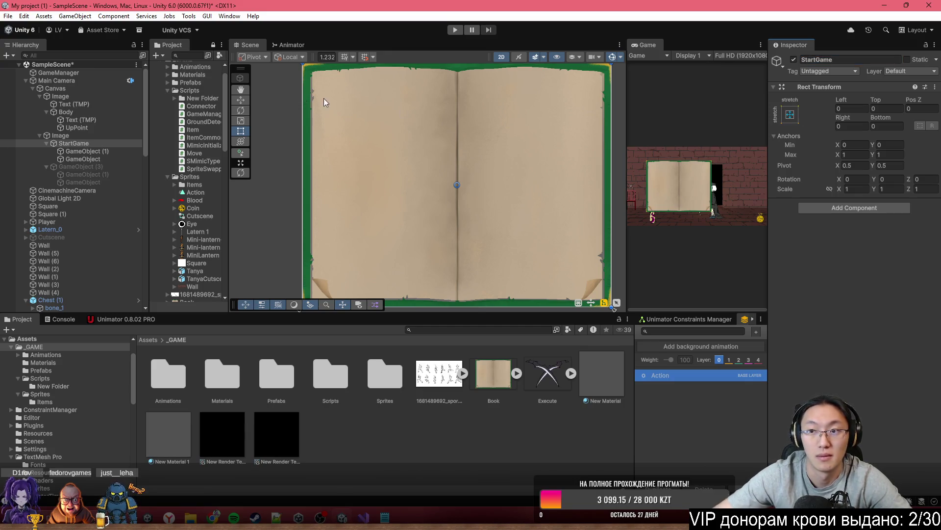
{"action": "left_click", "coordinate": [85, 169]}
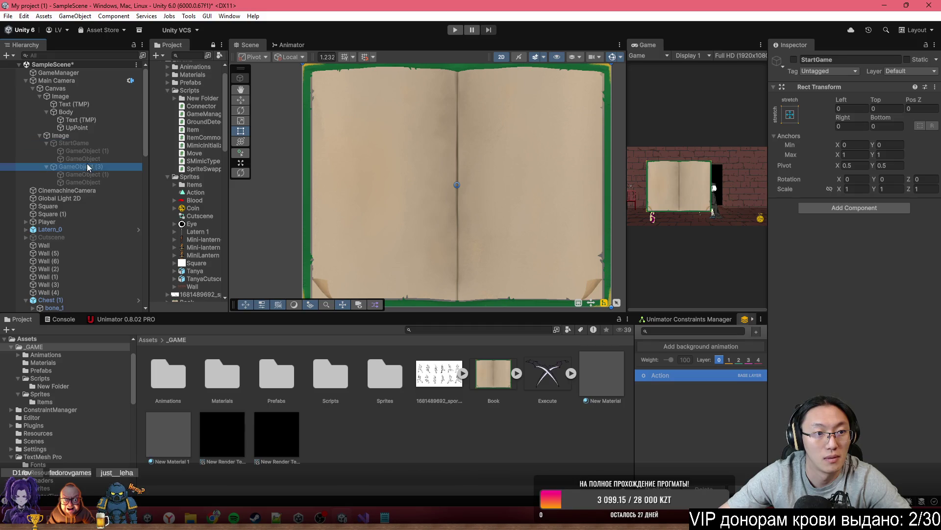
{"action": "key", "text": "alt+shift+a"}
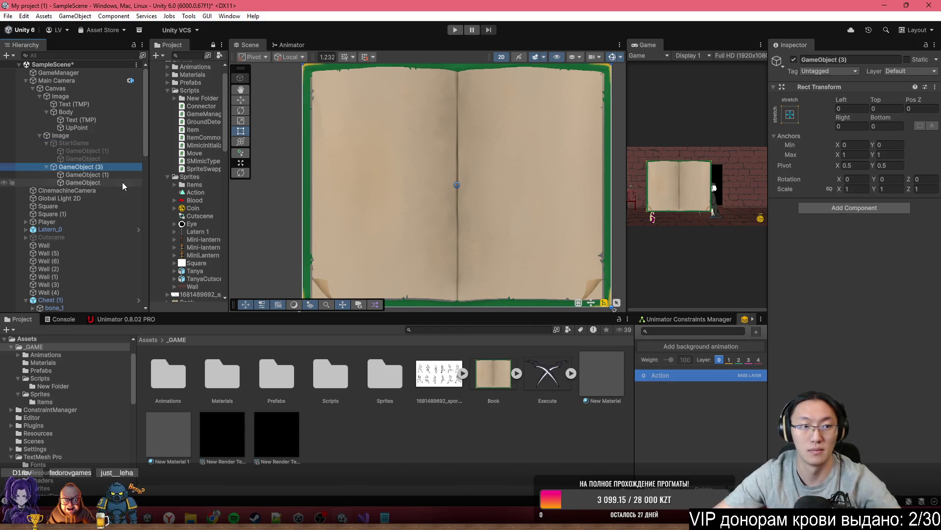
{"action": "left_click", "coordinate": [852, 59]}
{"action": "type", "text": "E"}
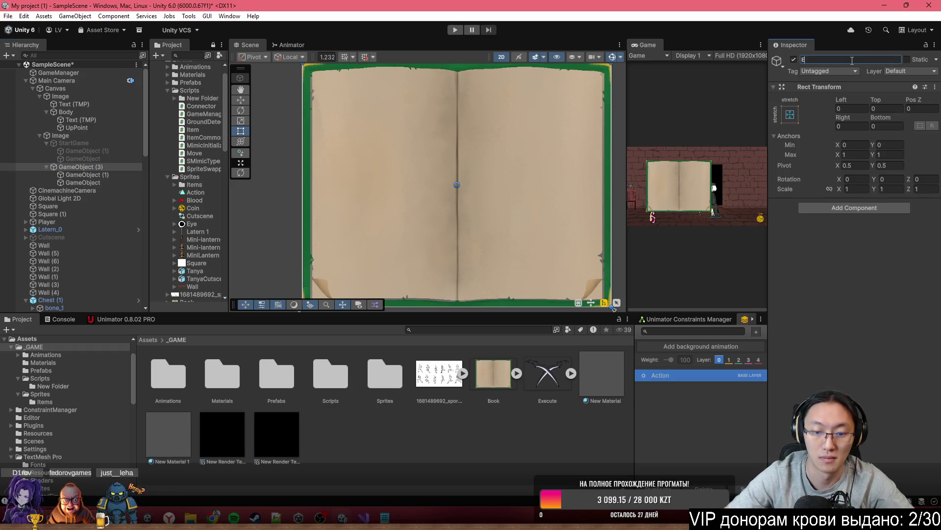
{"action": "type", "text": "ndGame"}
{"action": "key", "text": "Return"}
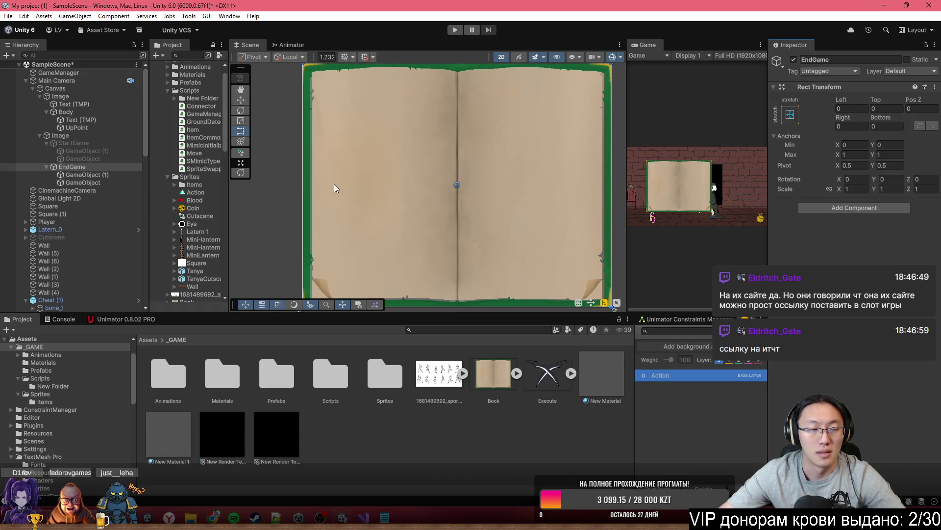
{"action": "left_click", "coordinate": [87, 174]}
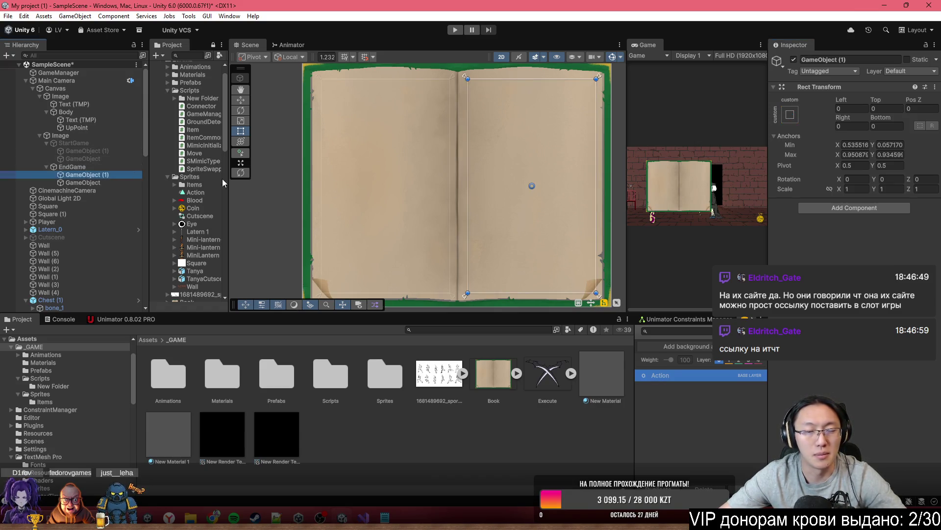
Step: Move the left-page object above the right-page one under EndGame and bring up its UI menu
{"action": "left_click_drag", "start_coordinate": [78, 182], "coordinate": [77, 175]}
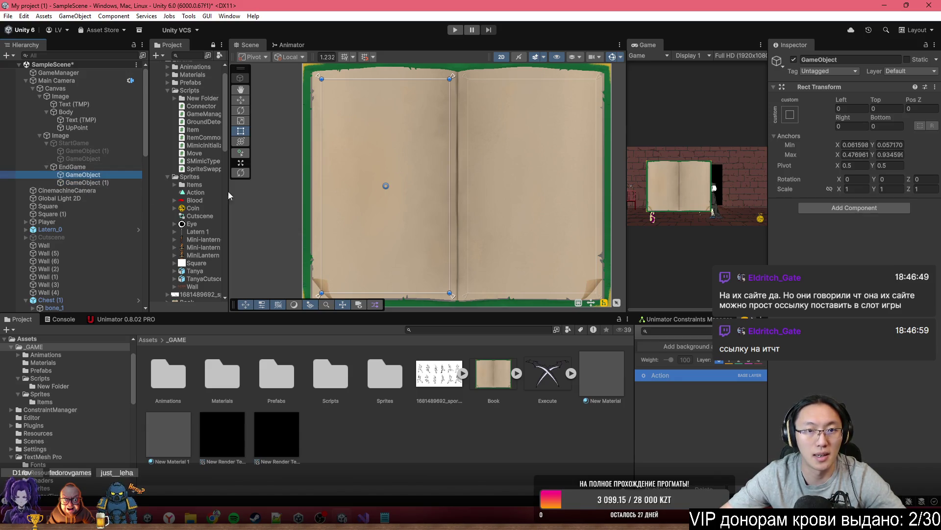
{"action": "right_click", "coordinate": [72, 177]}
{"action": "mouse_move", "coordinate": [168, 333]}
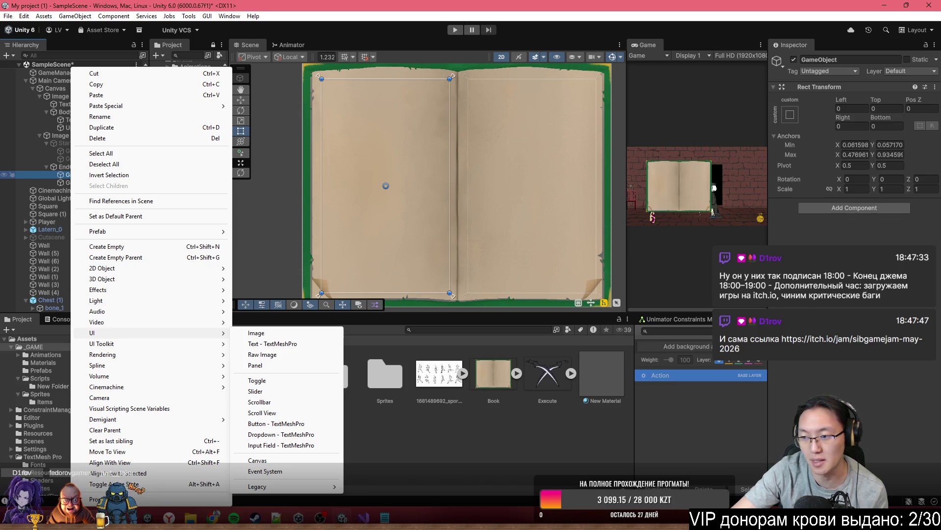
Step: Join the Siberian Game Jam on itch.io, then close the Chrome window
{"action": "key", "text": "alt+Tab"}
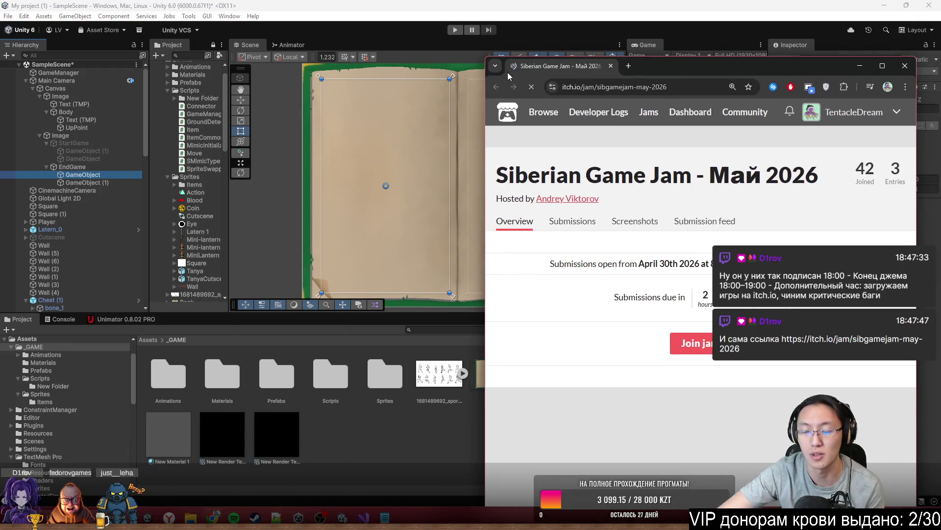
{"action": "left_click", "coordinate": [697, 342]}
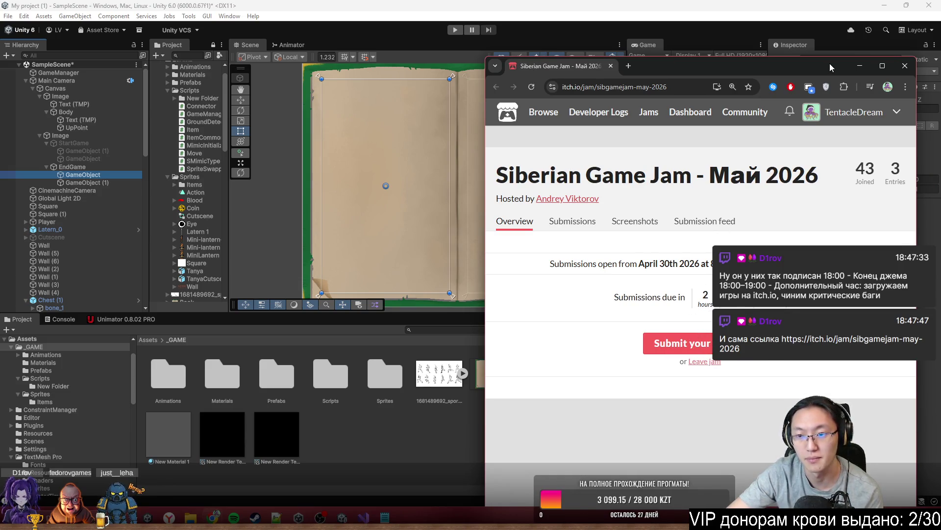
{"action": "left_click_drag", "start_coordinate": [762, 64], "coordinate": [578, 76]}
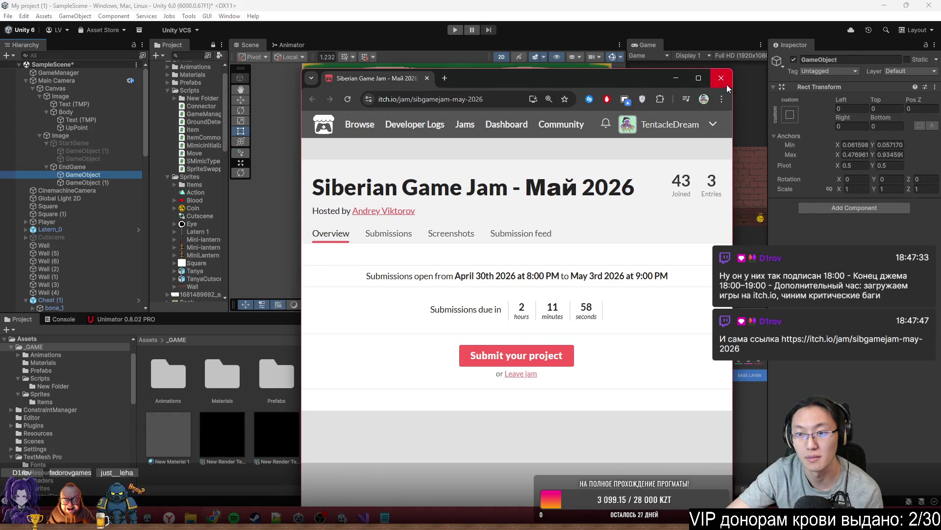
{"action": "left_click", "coordinate": [727, 85]}
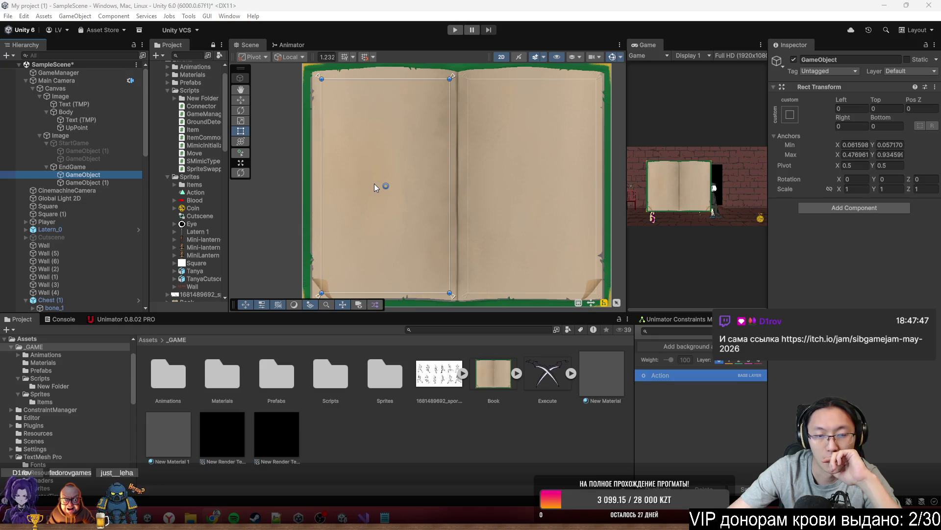
{"action": "scroll", "coordinate": [314, 138], "scroll_direction": "up", "scroll_amount": 2}
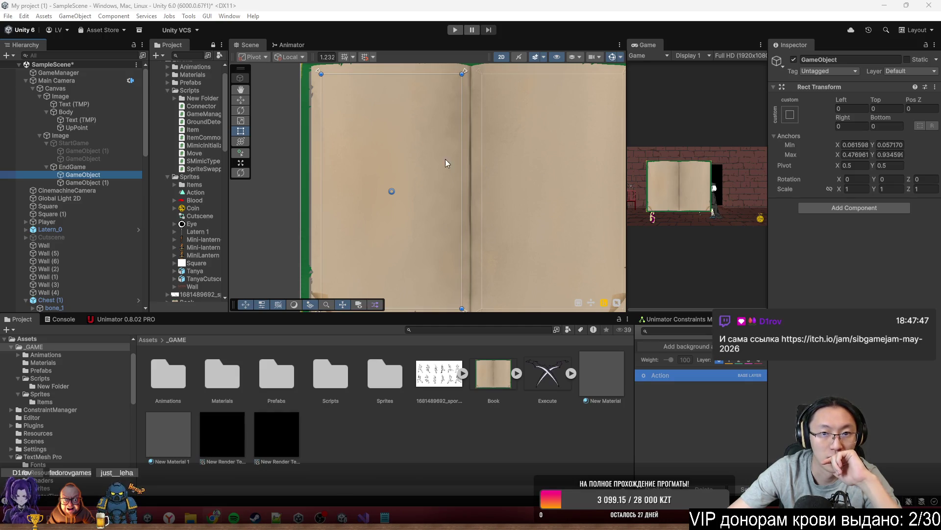
{"action": "scroll", "coordinate": [445, 163], "scroll_direction": "down", "scroll_amount": 2}
{"action": "mouse_move", "coordinate": [447, 164]}
{"action": "left_mouse_down"}
{"action": "mouse_move", "coordinate": [431, 168]}
{"action": "mouse_move", "coordinate": [460, 193]}
{"action": "left_mouse_up"}
{"action": "left_click_drag", "start_coordinate": [293, 149], "coordinate": [363, 161]}
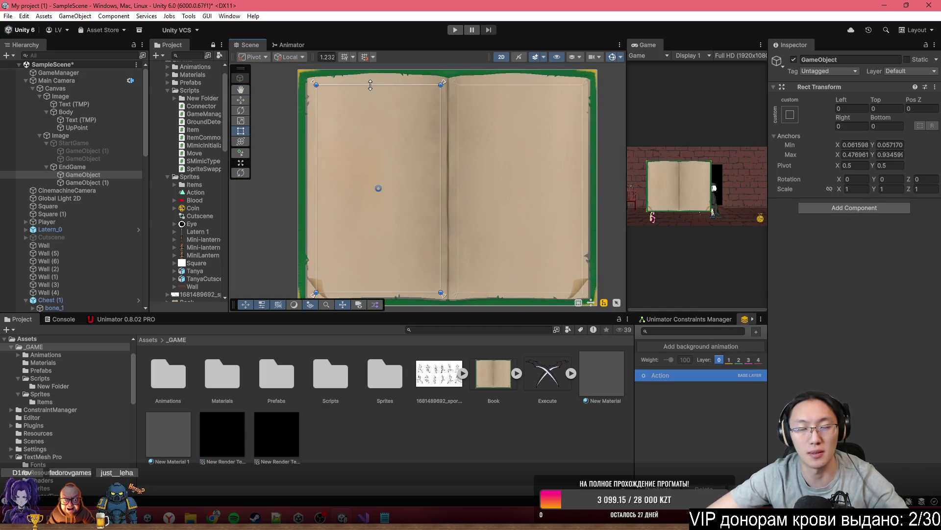
Step: Create a TextMeshPro label on the left page in Pangolin-Regular SDF reading 'Убито мимиков'
{"action": "right_click", "coordinate": [80, 175]}
{"action": "mouse_move", "coordinate": [184, 357]}
{"action": "mouse_move", "coordinate": [183, 336]}
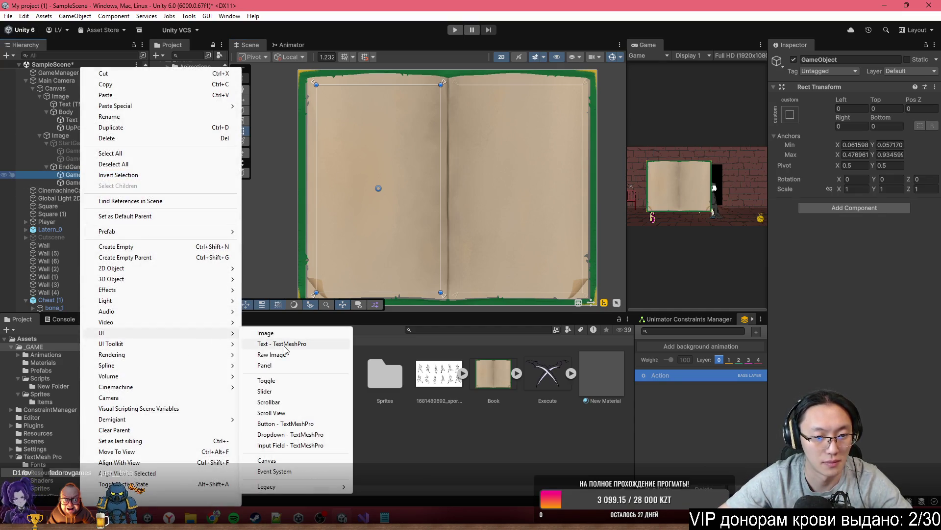
{"action": "left_click", "coordinate": [287, 346]}
{"action": "left_click", "coordinate": [929, 320]}
{"action": "double_click", "coordinate": [575, 188]}
{"action": "left_click", "coordinate": [825, 285]}
{"action": "type", "text": "E"}
{"action": "key", "text": "BackSpace"}
{"action": "key", "text": "BackSpace"}
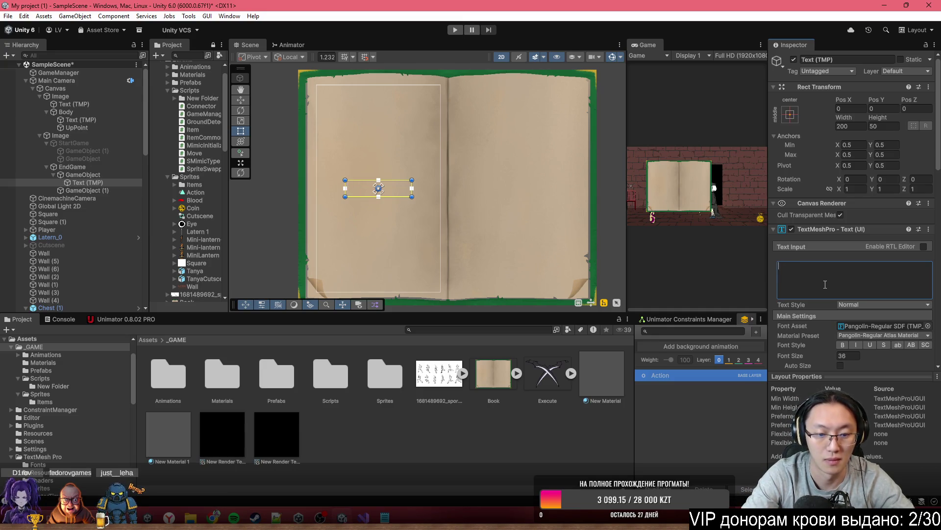
{"action": "type", "text": "Убито мим"}
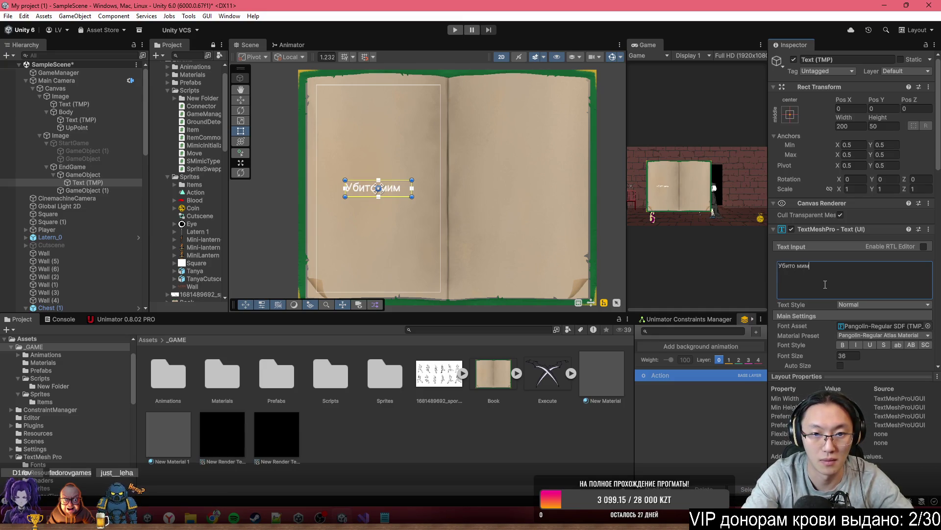
{"action": "type", "text": "иков"}
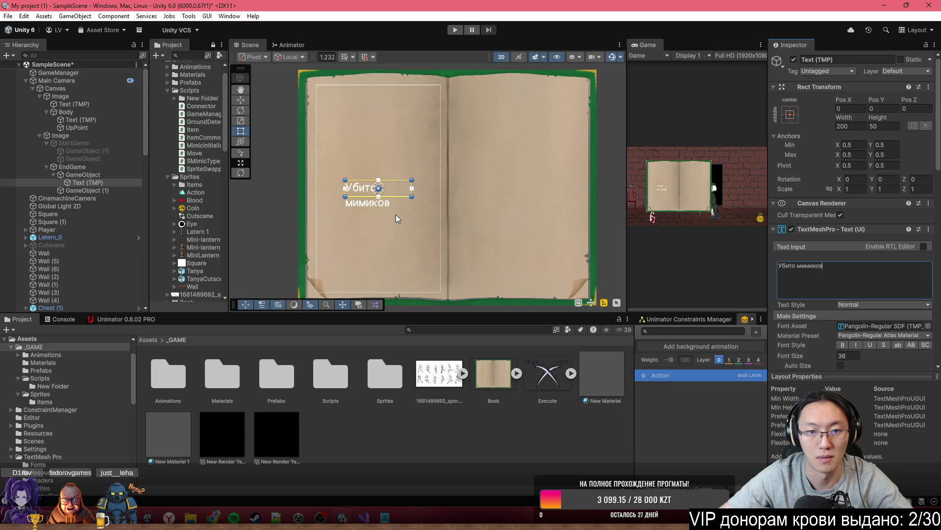
Step: Auto-size, center, tilt and colour the label black, then duplicate it
{"action": "left_click_drag", "start_coordinate": [412, 197], "coordinate": [436, 205]}
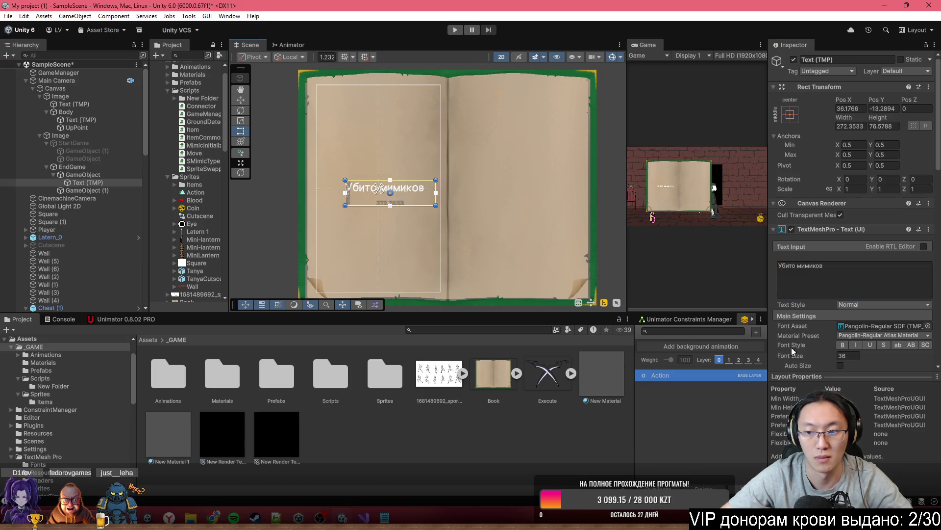
{"action": "scroll", "coordinate": [835, 251], "scroll_direction": "down", "scroll_amount": 5}
{"action": "left_click", "coordinate": [840, 207]}
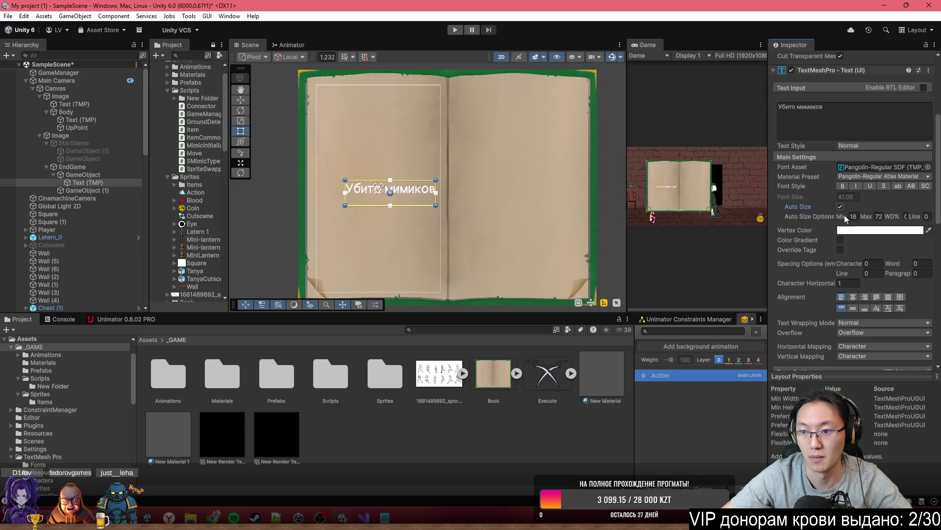
{"action": "left_click", "coordinate": [853, 297]}
{"action": "left_click", "coordinate": [854, 308]}
{"action": "left_click_drag", "start_coordinate": [445, 176], "coordinate": [450, 154]}
{"action": "left_click_drag", "start_coordinate": [416, 198], "coordinate": [402, 167]}
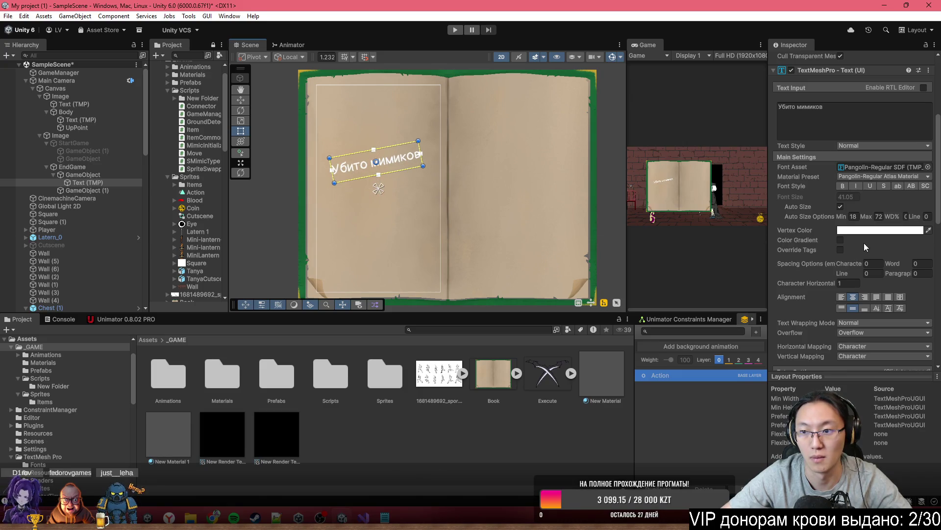
{"action": "left_click", "coordinate": [880, 230]}
{"action": "left_click_drag", "start_coordinate": [873, 313], "coordinate": [759, 431]}
{"action": "mouse_move", "coordinate": [405, 159]}
{"action": "left_mouse_down"}
{"action": "mouse_move", "coordinate": [417, 201]}
{"action": "mouse_move", "coordinate": [401, 206]}
{"action": "mouse_move", "coordinate": [453, 216]}
{"action": "mouse_move", "coordinate": [417, 203]}
{"action": "left_mouse_up"}
{"action": "scroll", "coordinate": [407, 169], "scroll_direction": "up", "scroll_amount": 2}
{"action": "key", "text": "ctrl+d"}
Step: Change the duplicate label's text to '4/6'
{"action": "left_click", "coordinate": [861, 128]}
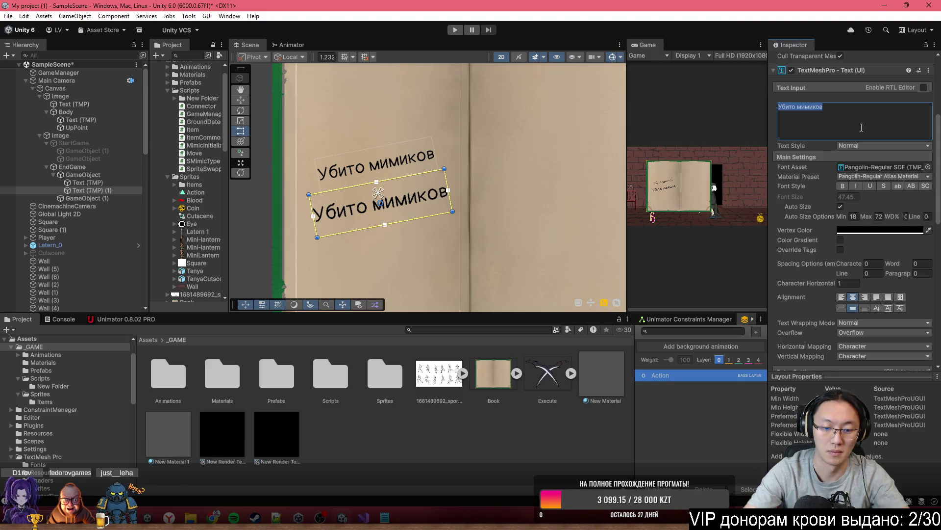
{"action": "type", "text": "4."}
{"action": "key", "text": "BackSpace"}
{"action": "type", "text": "/6"}
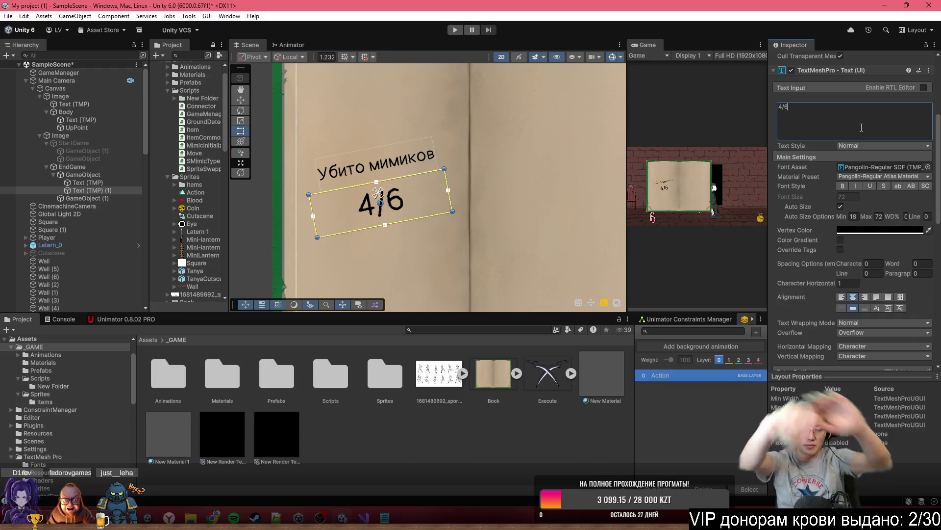
Step: Pan and zoom the Scene view over the book and select the right page's GameObject (1)
{"action": "scroll", "coordinate": [496, 181], "scroll_direction": "down", "scroll_amount": 4}
{"action": "left_click_drag", "start_coordinate": [497, 185], "coordinate": [424, 142]}
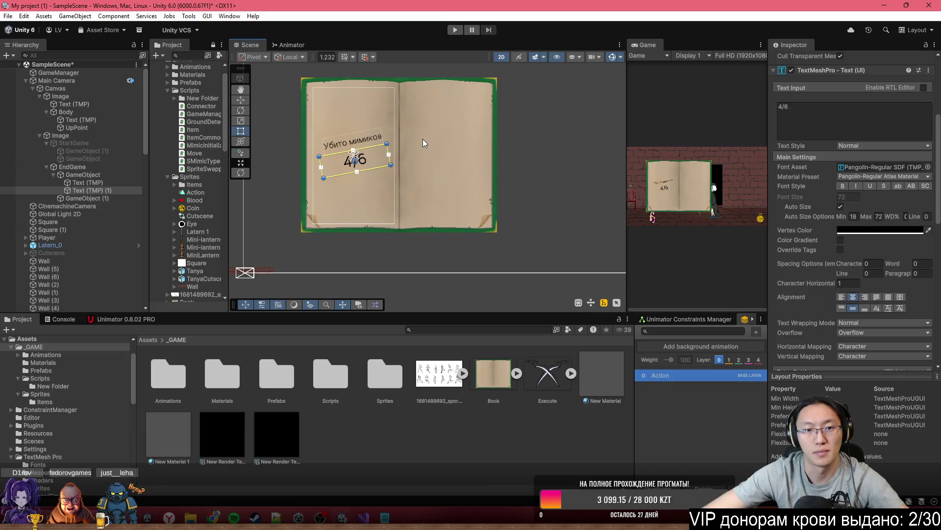
{"action": "scroll", "coordinate": [289, 131], "scroll_direction": "up", "scroll_amount": 2}
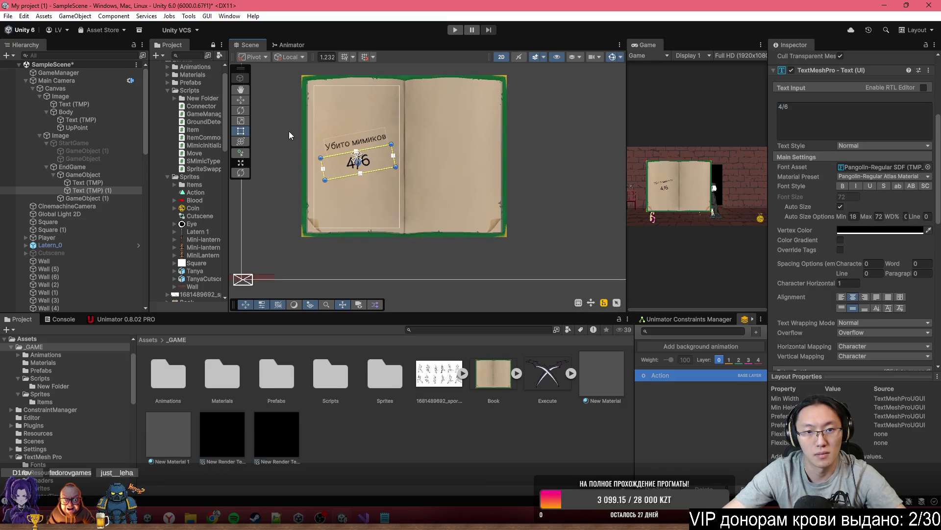
{"action": "left_click", "coordinate": [572, 175]}
{"action": "left_click", "coordinate": [467, 139]}
{"action": "scroll", "coordinate": [467, 139], "scroll_direction": "up", "scroll_amount": 1}
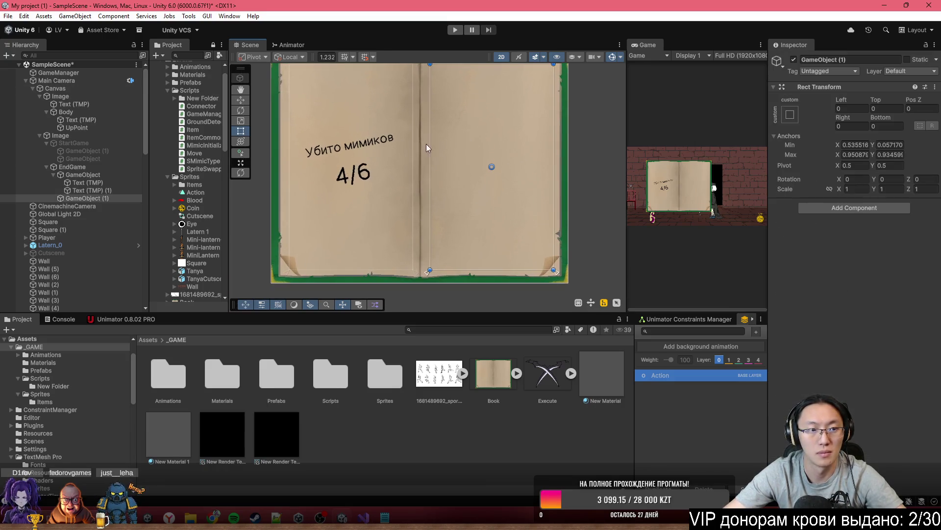
{"action": "key", "text": "Up"}
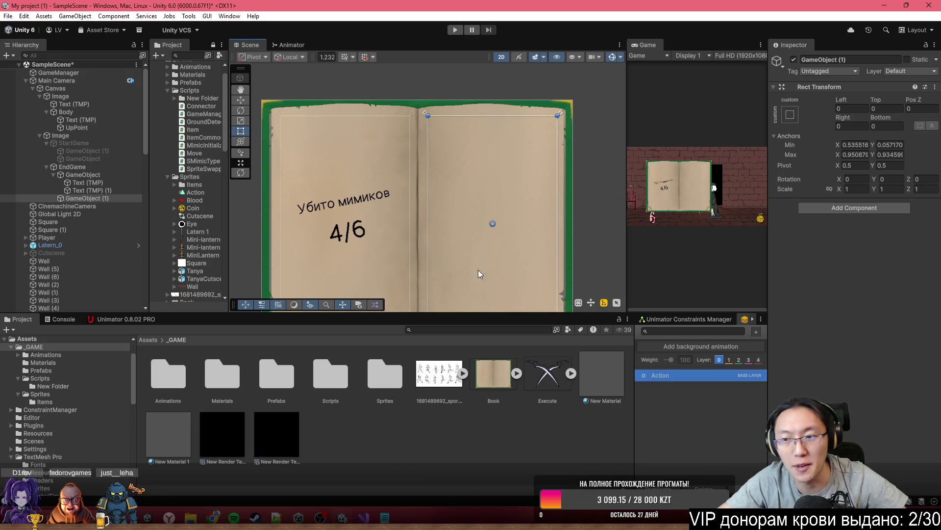
Step: Pan the Scene view upward over the book and bring up File Explorer
{"action": "scroll", "coordinate": [521, 192], "scroll_direction": "down", "scroll_amount": 2}
{"action": "mouse_move", "coordinate": [520, 193]}
{"action": "left_mouse_down"}
{"action": "mouse_move", "coordinate": [498, 82]}
{"action": "mouse_move", "coordinate": [506, 140]}
{"action": "left_mouse_up"}
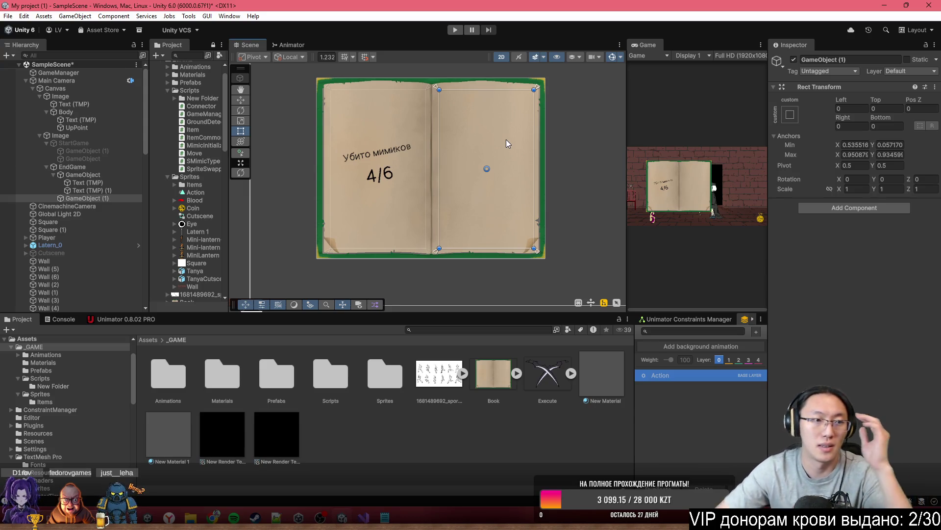
{"action": "scroll", "coordinate": [483, 181], "scroll_direction": "down", "scroll_amount": 2}
{"action": "scroll", "coordinate": [483, 181], "scroll_direction": "up", "scroll_amount": 1}
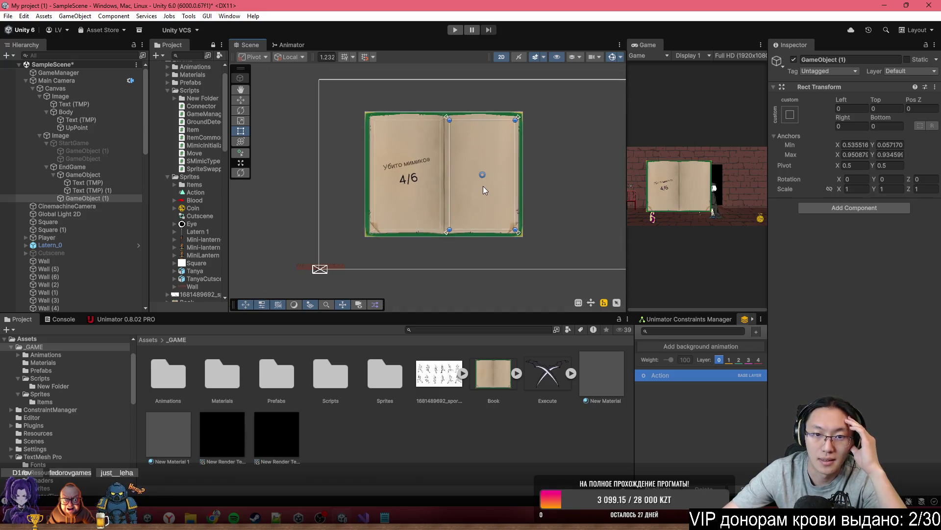
{"action": "scroll", "coordinate": [476, 186], "scroll_direction": "up", "scroll_amount": 3}
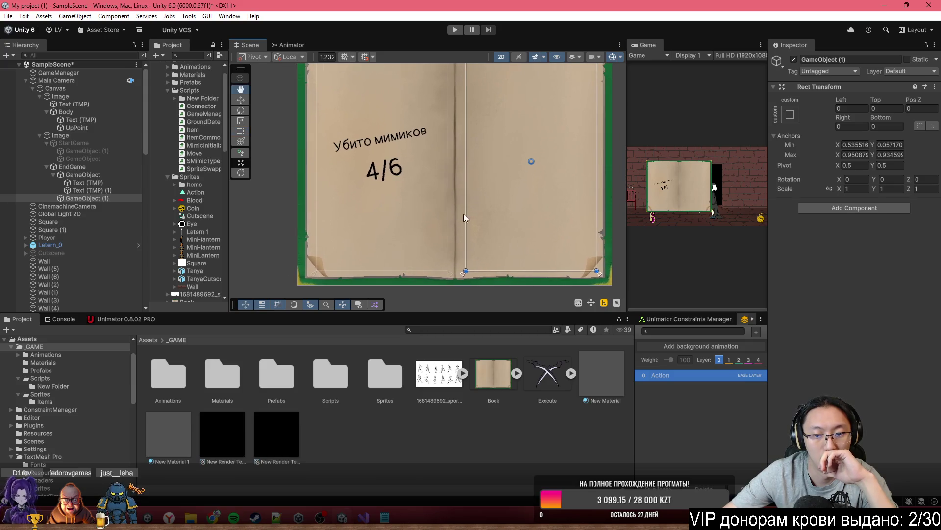
{"action": "scroll", "coordinate": [504, 220], "scroll_direction": "up", "scroll_amount": 1}
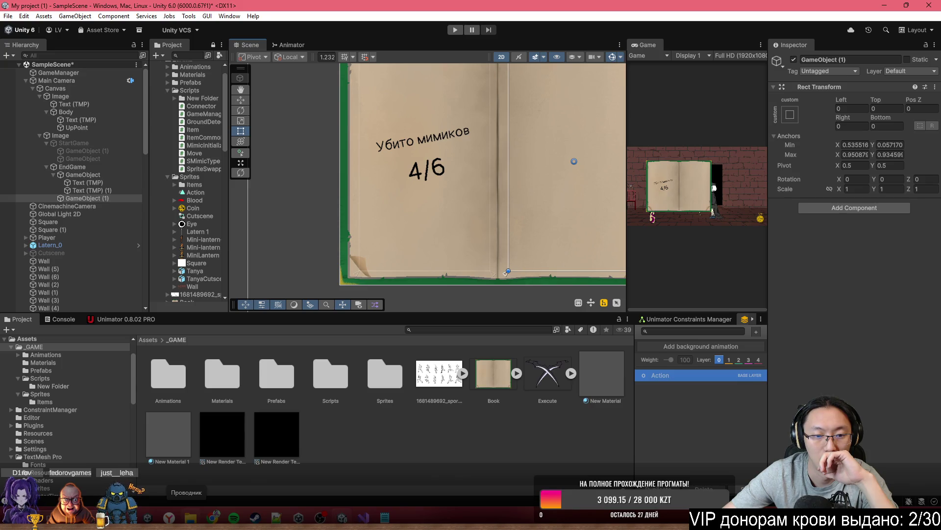
{"action": "left_click", "coordinate": [190, 518]}
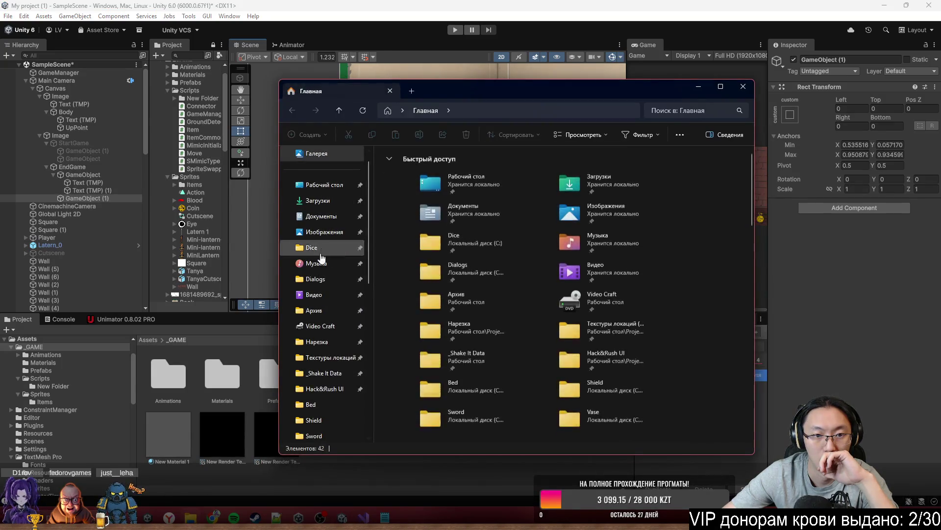
Step: Navigate File Explorer to C:\Unity\Assets From Summoner\Resources
{"action": "scroll", "coordinate": [334, 348], "scroll_direction": "down", "scroll_amount": 10}
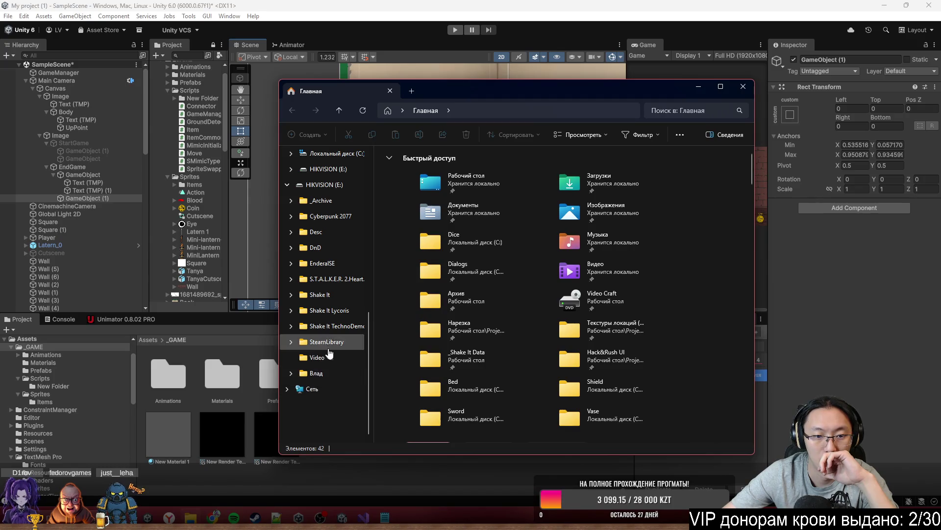
{"action": "scroll", "coordinate": [319, 204], "scroll_direction": "up", "scroll_amount": 5}
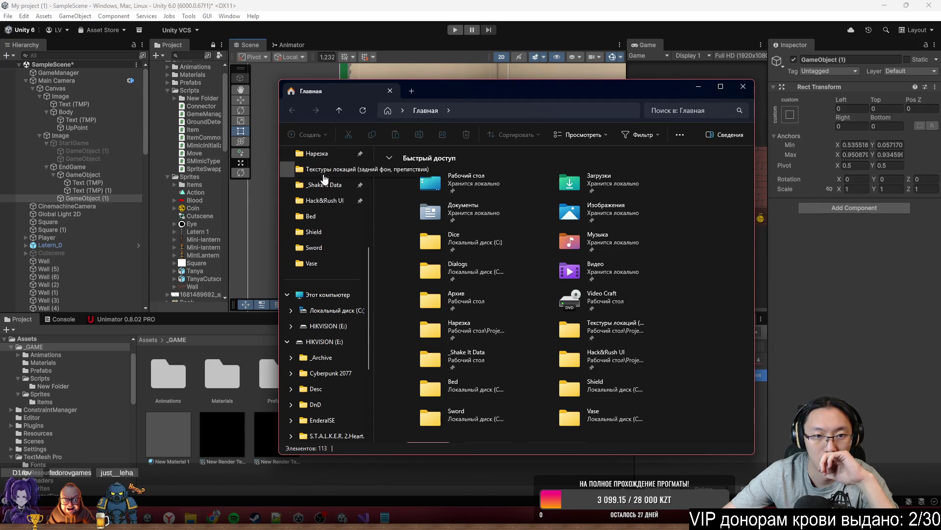
{"action": "left_click", "coordinate": [317, 294]}
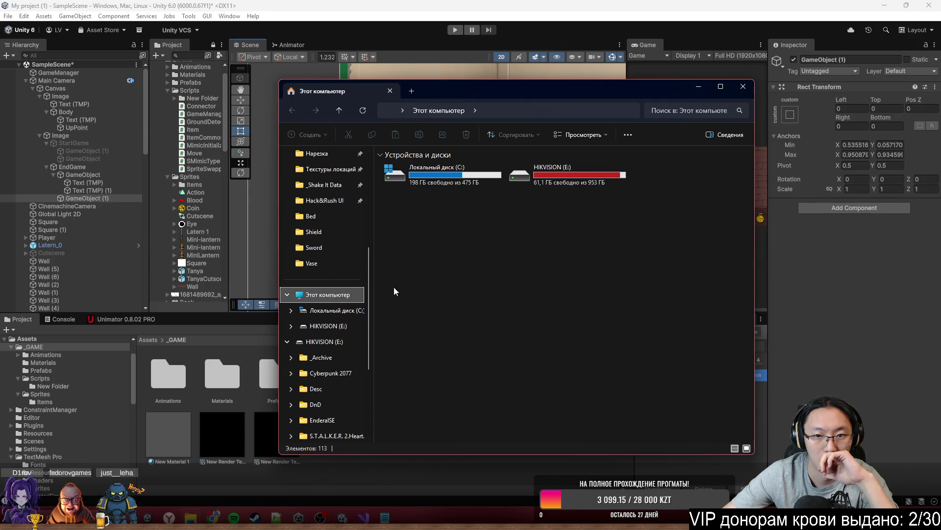
{"action": "double_click", "coordinate": [455, 181]}
{"action": "scroll", "coordinate": [449, 313], "scroll_direction": "down", "scroll_amount": 3}
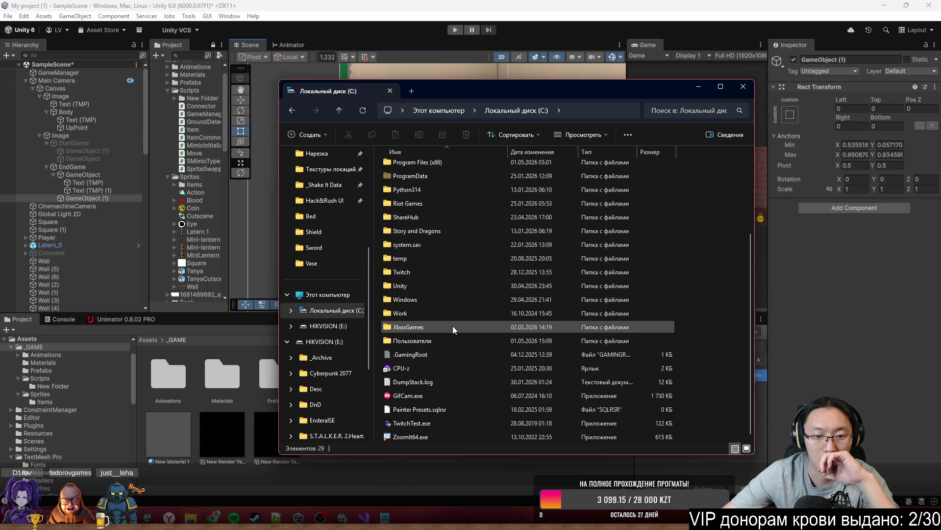
{"action": "double_click", "coordinate": [431, 285]}
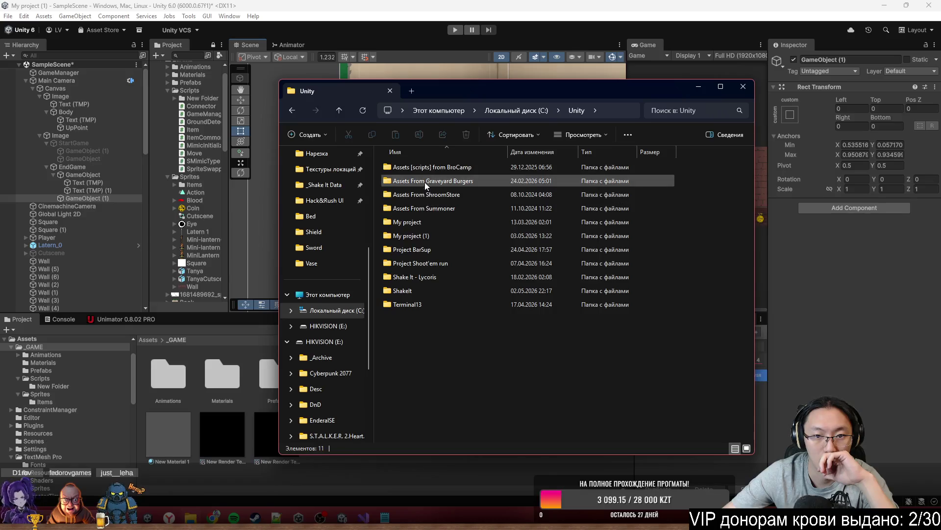
{"action": "double_click", "coordinate": [431, 209]}
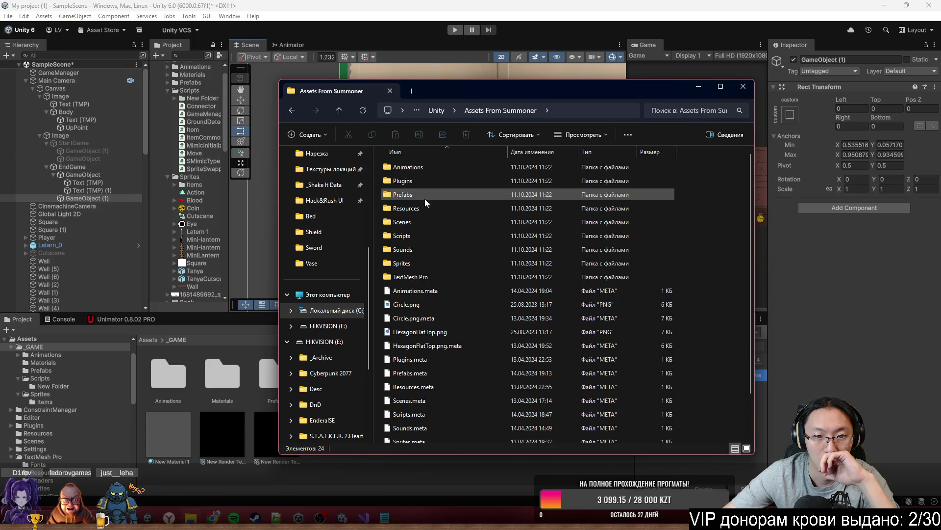
{"action": "double_click", "coordinate": [424, 207]}
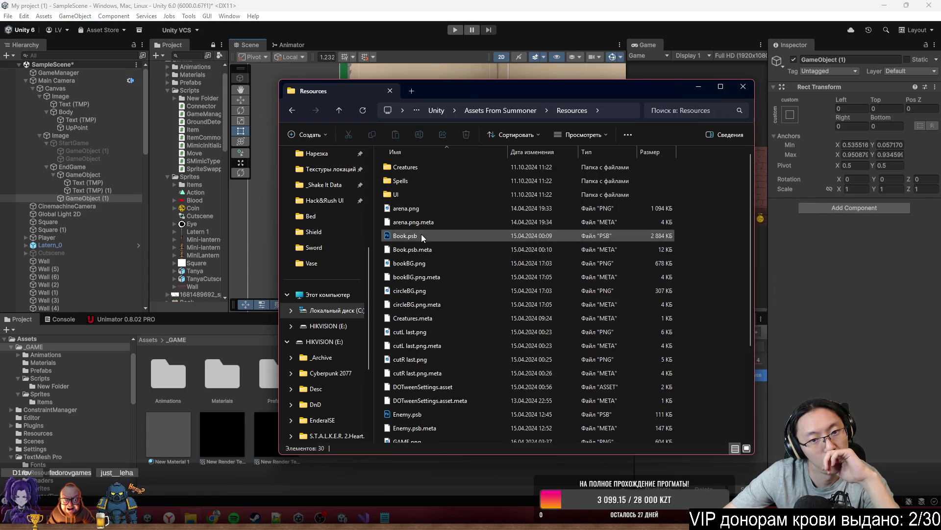
Step: Preview bookBG.png through GAME.png in Photos, then open Book.psb in Photoshop
{"action": "double_click", "coordinate": [426, 263]}
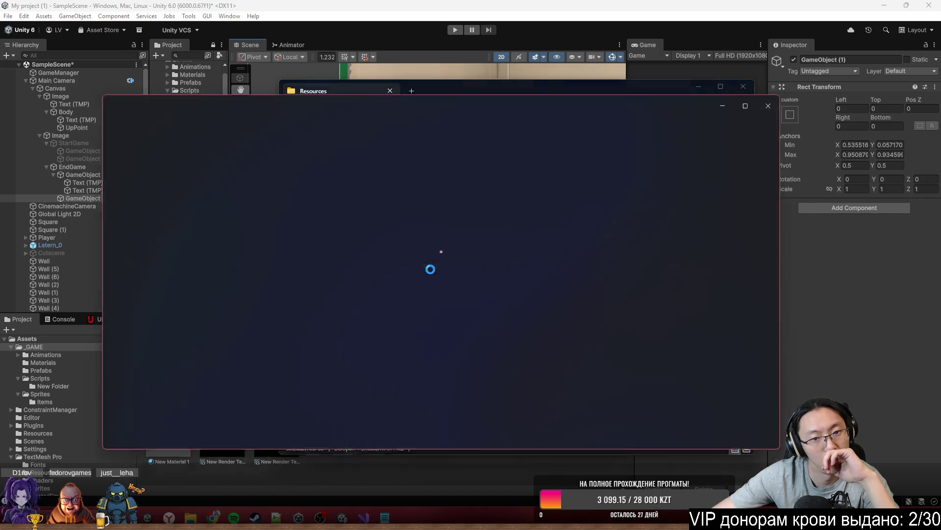
{"action": "key", "text": "Right"}
{"action": "key", "text": "Right"}
{"action": "key", "text": "Right"}
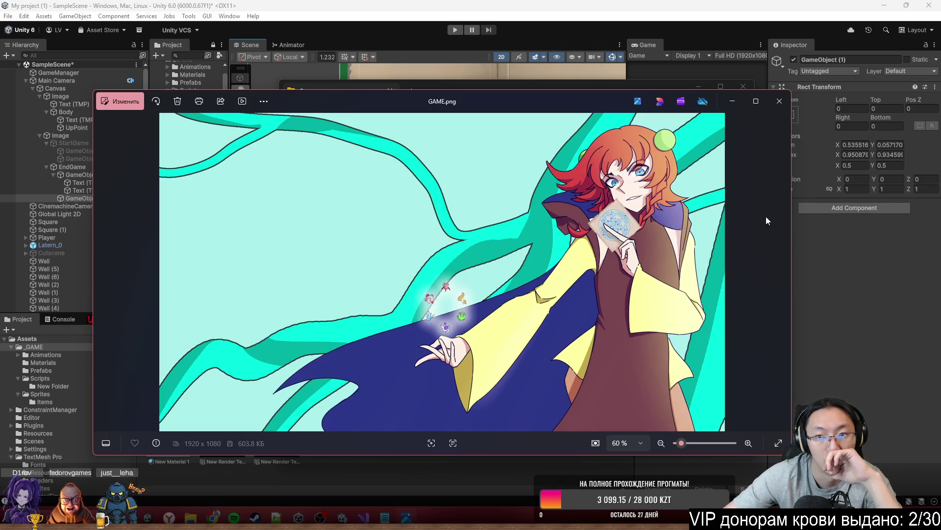
{"action": "left_click", "coordinate": [779, 101]}
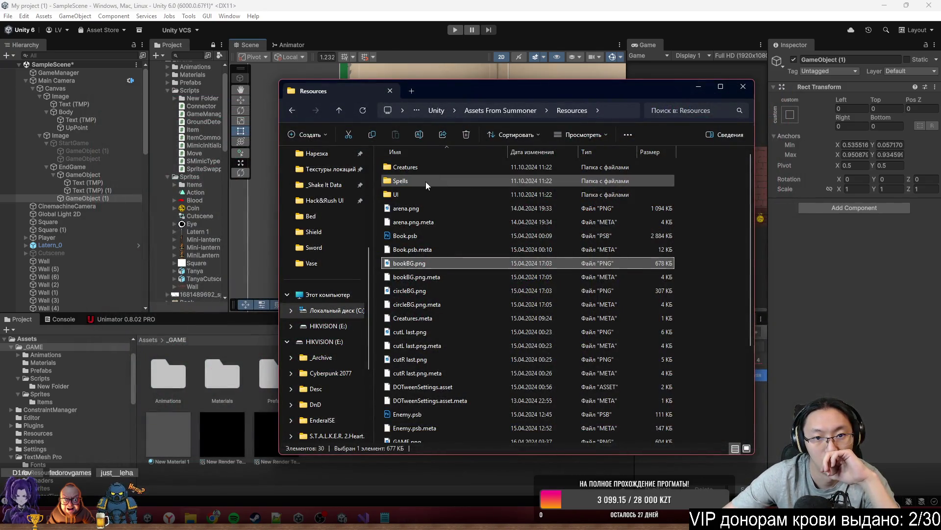
{"action": "double_click", "coordinate": [394, 237]}
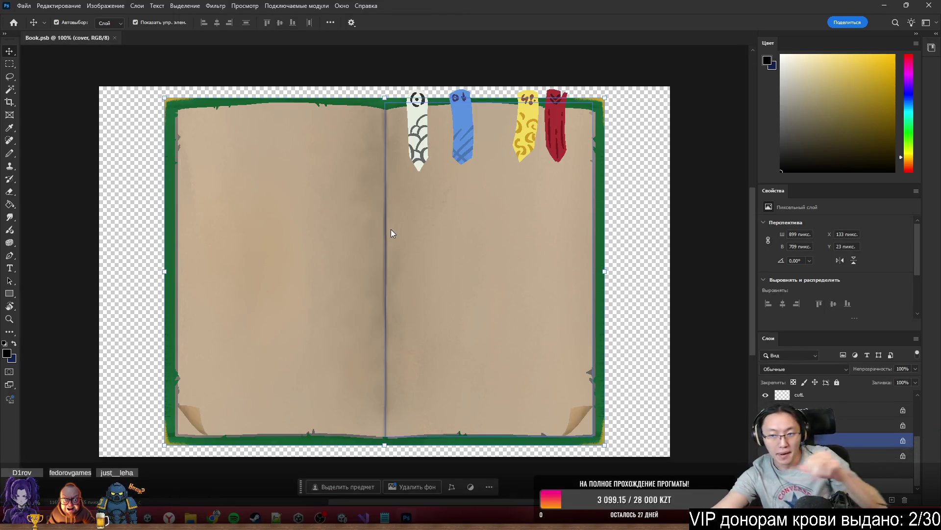
Step: Select the bookmark ribbon layer plus the red bookmark and bring up their layer menu
{"action": "left_click", "coordinate": [220, 171]}
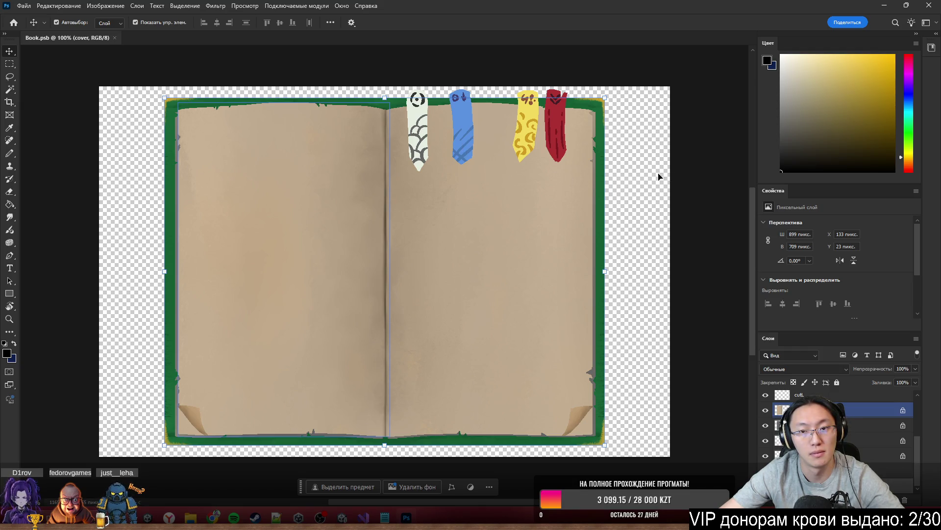
{"action": "left_click", "coordinate": [471, 242]}
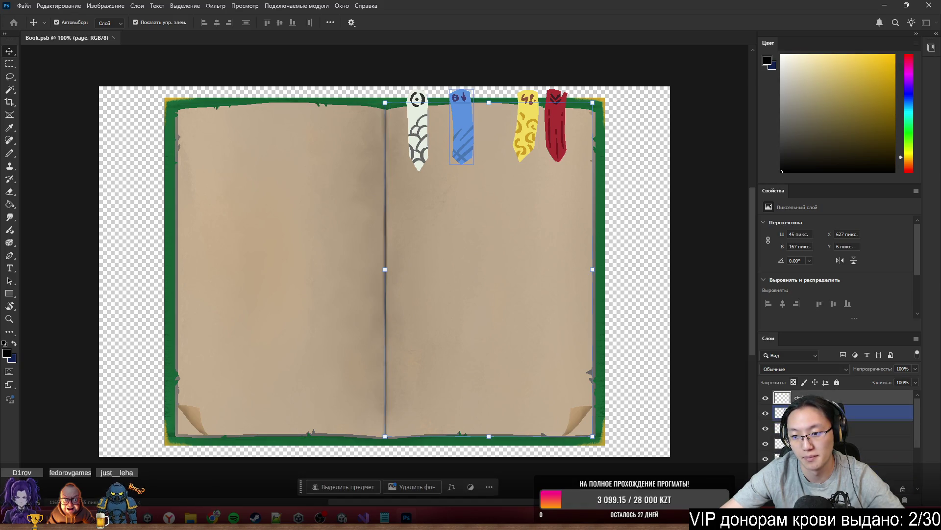
{"action": "left_click", "coordinate": [526, 128], "text": "ctrl"}
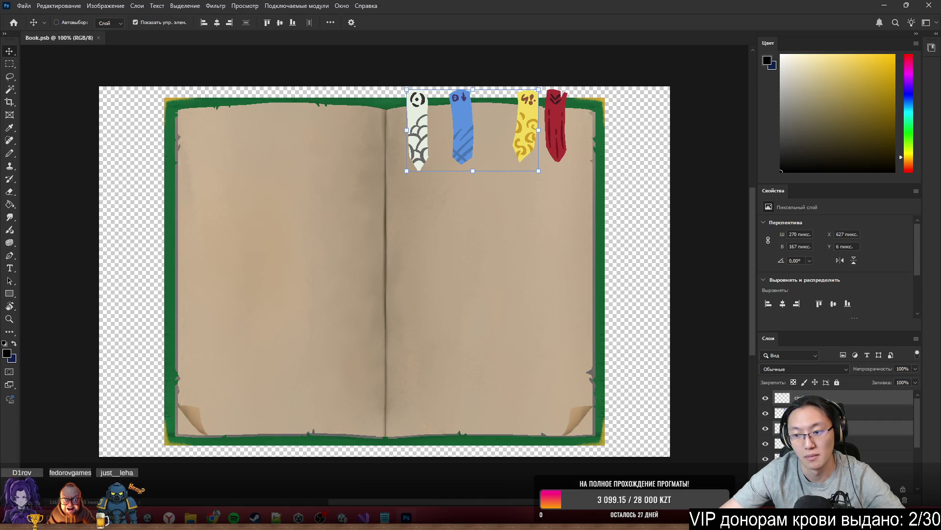
{"action": "left_click", "coordinate": [556, 125], "text": "ctrl+shift"}
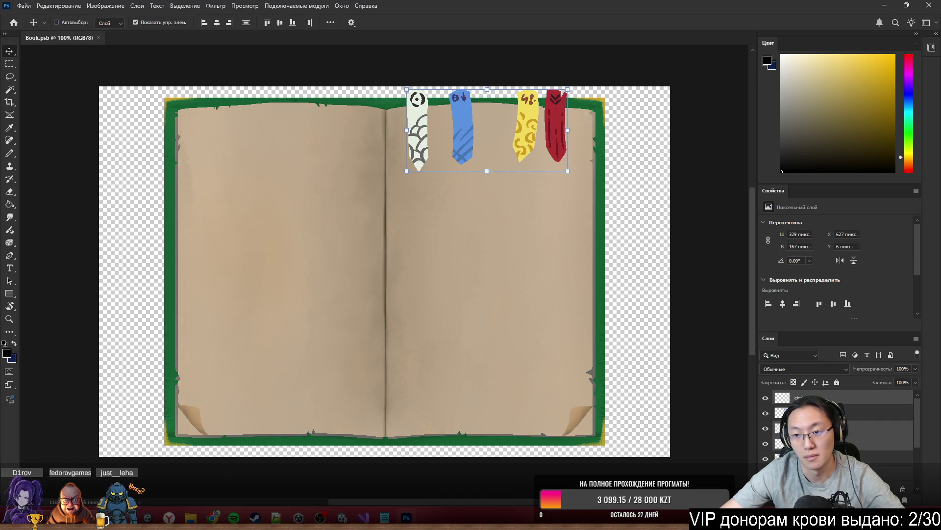
{"action": "right_click", "coordinate": [811, 396]}
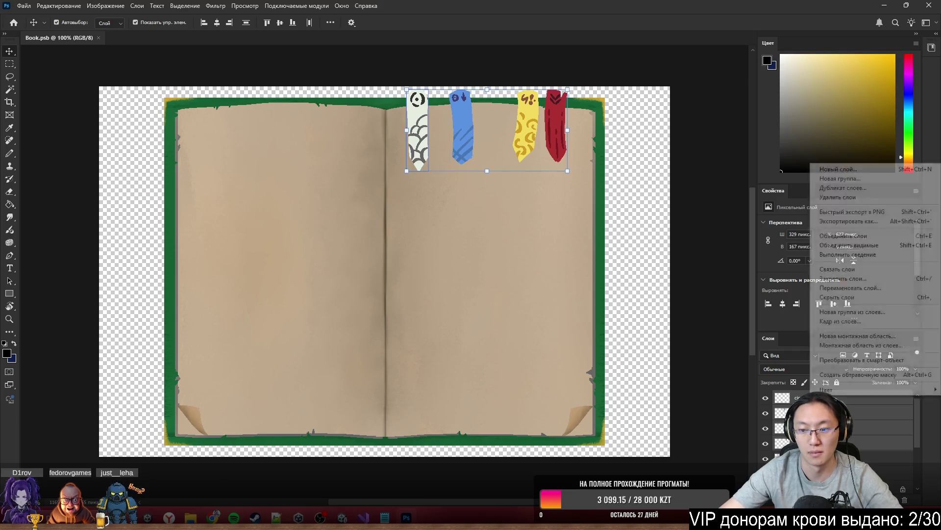
Step: Quick-export the bookmark layers as PNG into a Things folder
{"action": "left_click", "coordinate": [888, 214]}
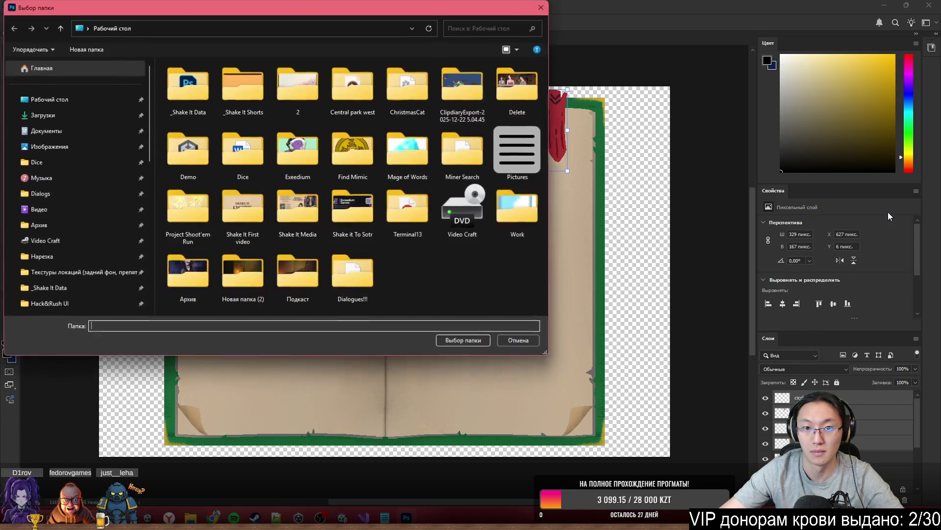
{"action": "type", "text": "рш"}
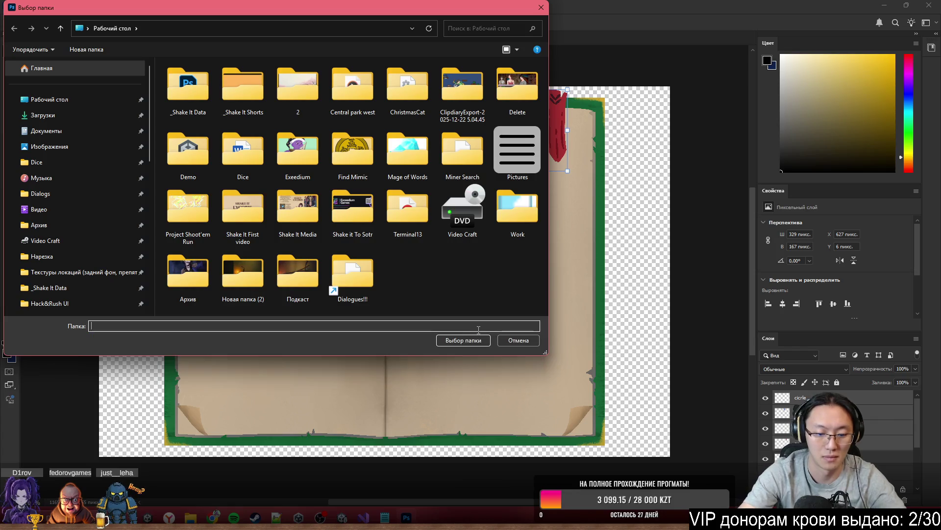
{"action": "key", "text": "Escape"}
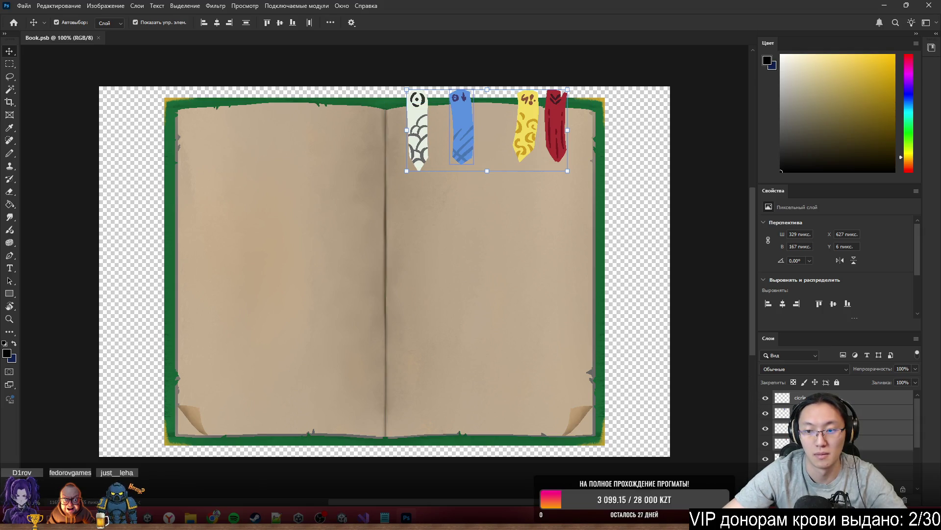
{"action": "right_click", "coordinate": [809, 397]}
{"action": "left_click", "coordinate": [862, 209]}
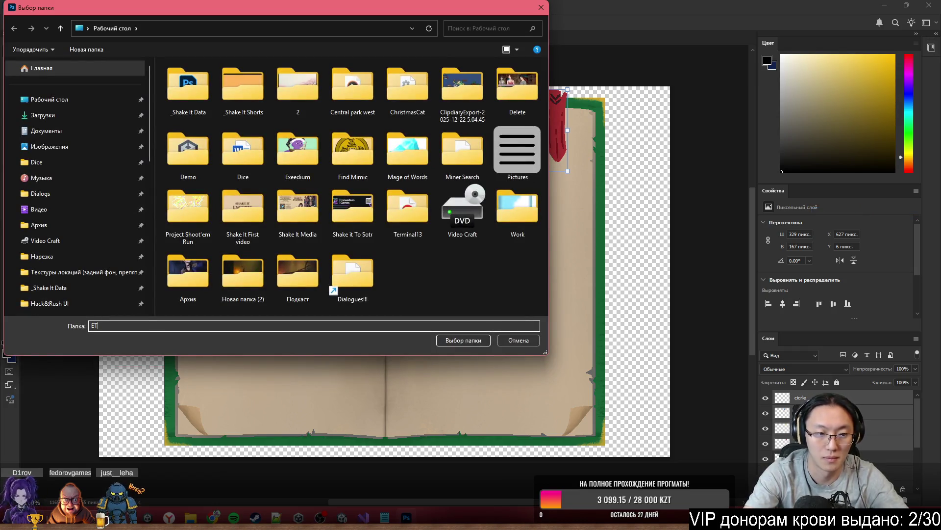
{"action": "type", "text": "Things"}
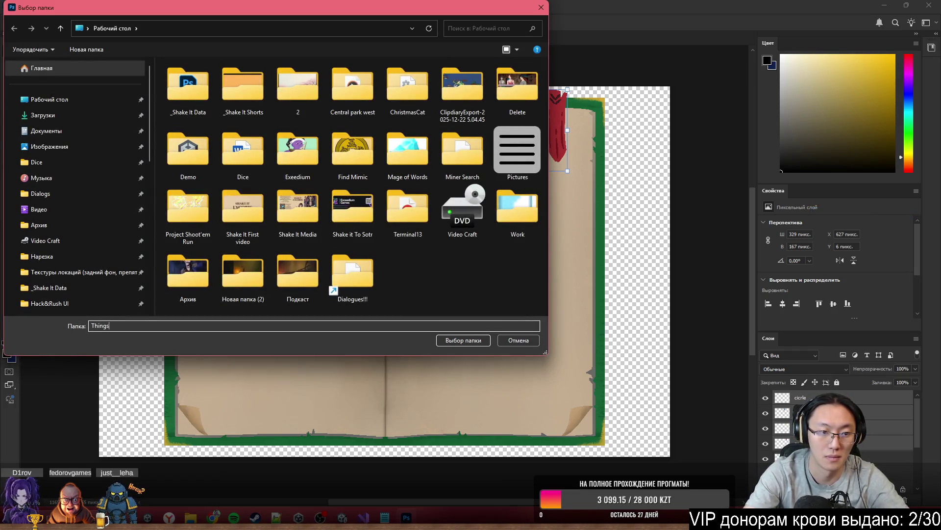
{"action": "key", "text": "Return"}
Step: Dismiss the missing-path errors, cancel the PNG export, and close Photoshop
{"action": "left_click", "coordinate": [543, 260]}
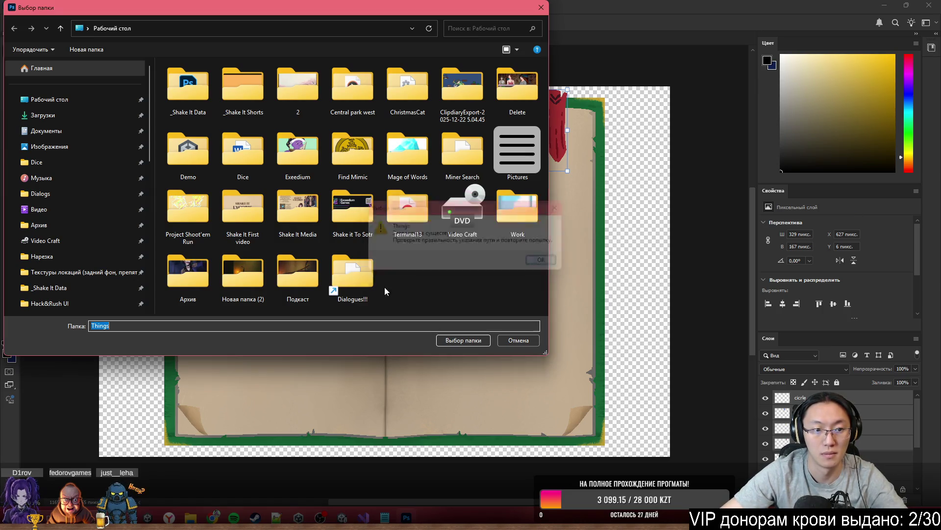
{"action": "left_click", "coordinate": [471, 340]}
{"action": "left_click", "coordinate": [546, 262]}
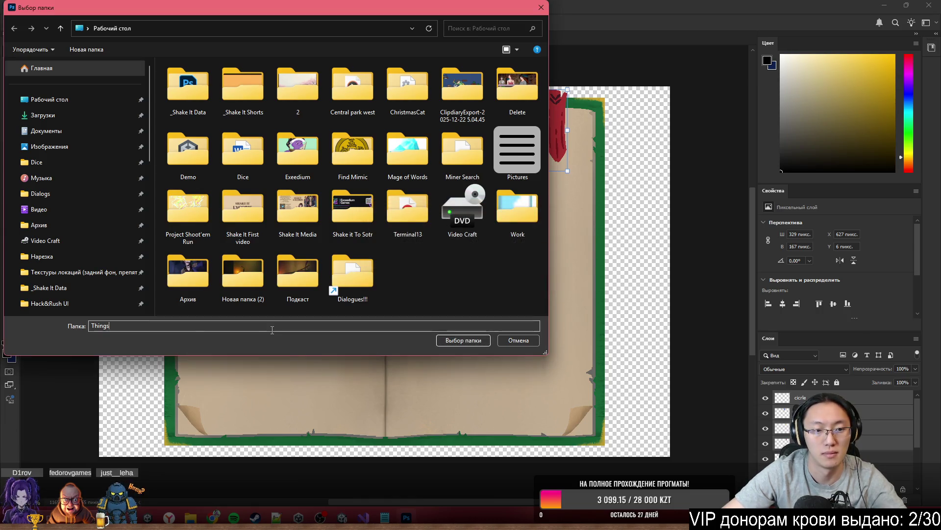
{"action": "key", "text": "BackSpace"}
{"action": "left_click", "coordinate": [468, 343]}
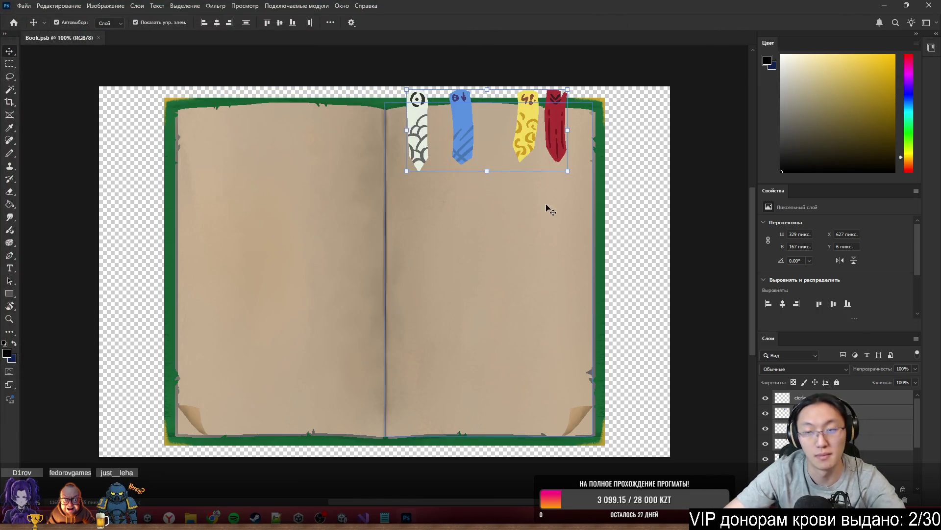
{"action": "left_click", "coordinate": [930, 7]}
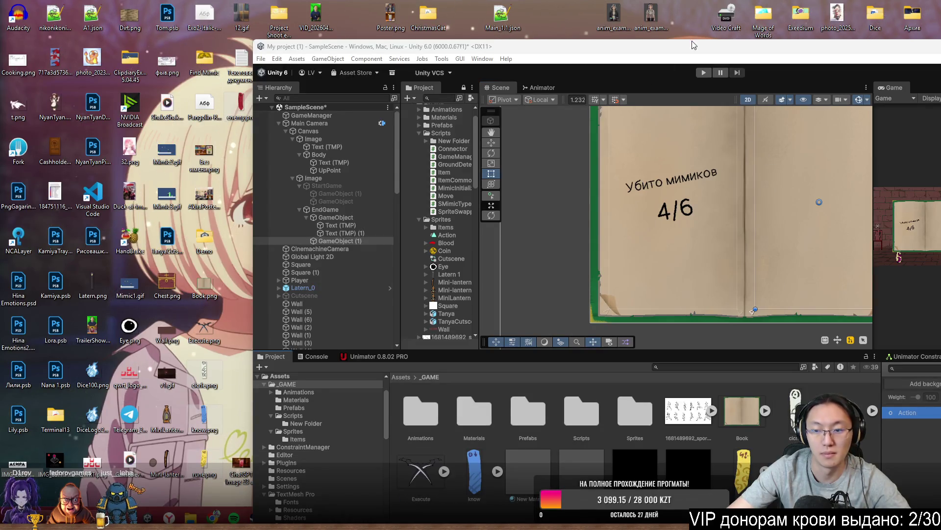
Step: Maximize Unity, frame the kill count text, and open the GameManager script in the code editor
{"action": "double_click", "coordinate": [671, 46]}
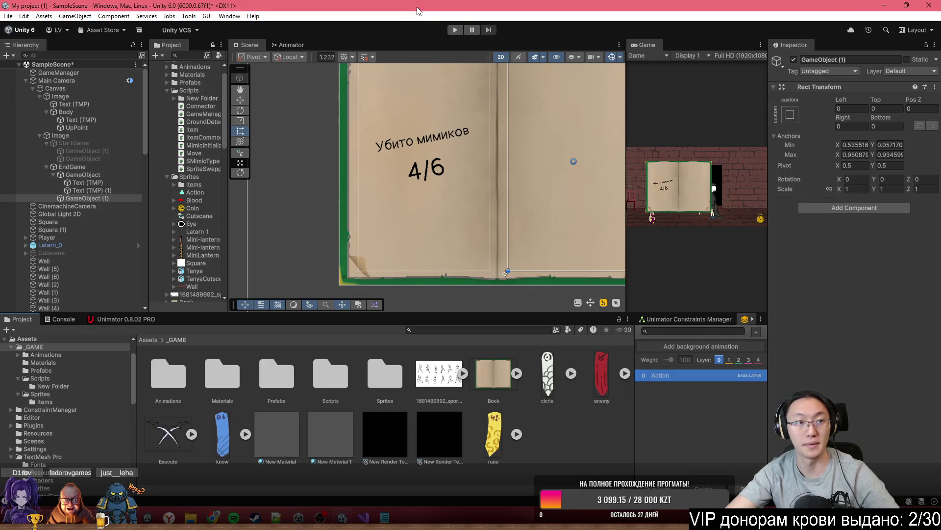
{"action": "scroll", "coordinate": [431, 188], "scroll_direction": "up", "scroll_amount": 4}
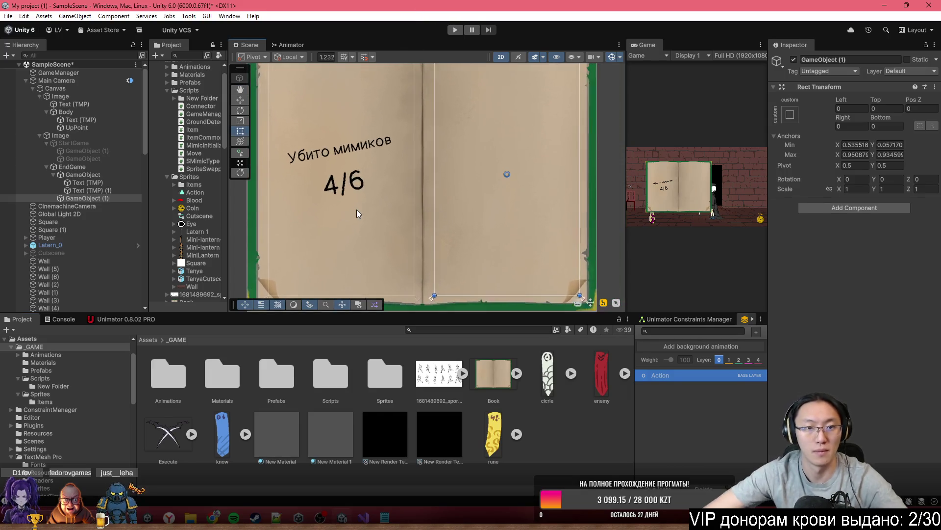
{"action": "left_click_drag", "start_coordinate": [359, 190], "coordinate": [403, 212]}
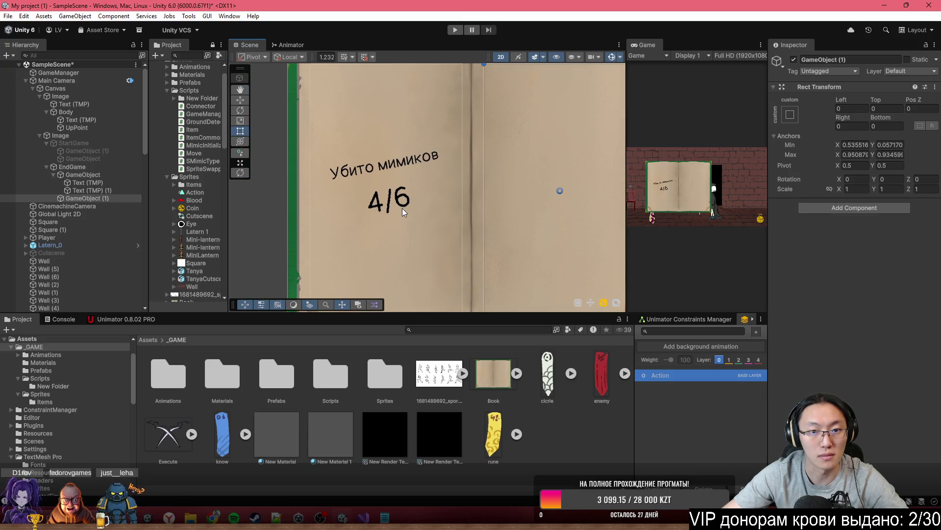
{"action": "left_click", "coordinate": [59, 72]}
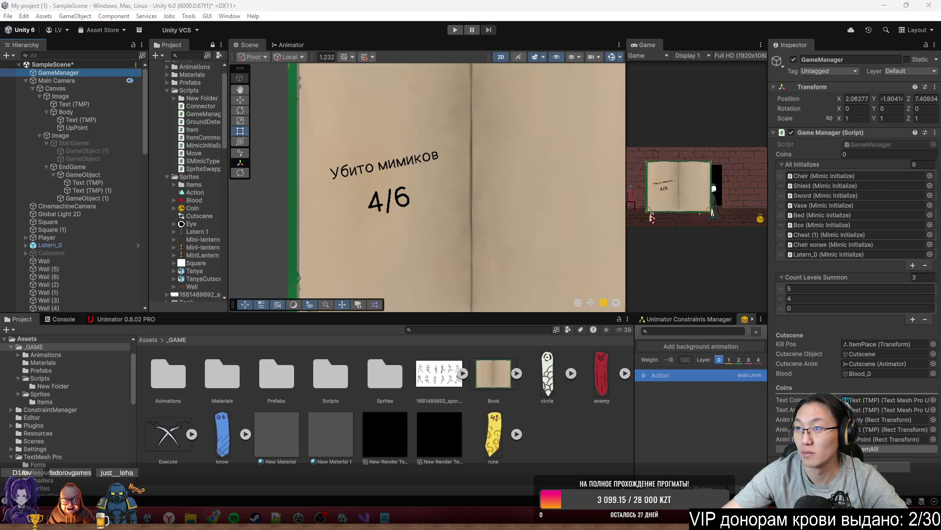
{"action": "scroll", "coordinate": [358, 172], "scroll_direction": "up", "scroll_amount": 1}
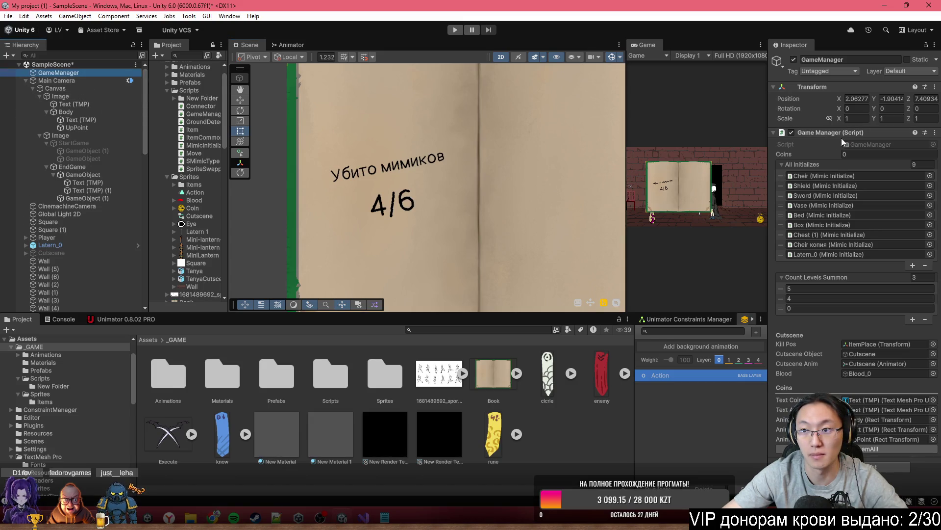
{"action": "double_click", "coordinate": [855, 143]}
Step: Add an empty public void EndLevel() method after Start and save GameManager.cs
{"action": "scroll", "coordinate": [355, 316], "scroll_direction": "down", "scroll_amount": 10}
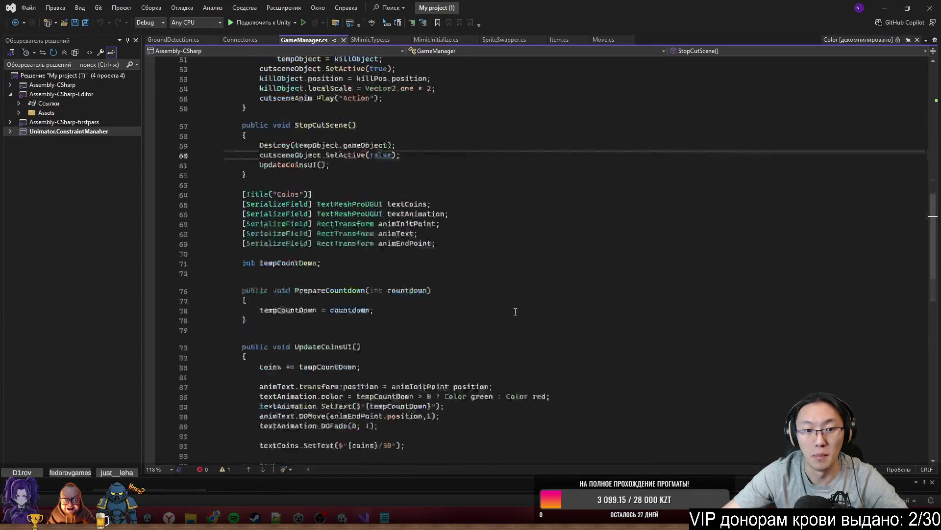
{"action": "scroll", "coordinate": [355, 317], "scroll_direction": "down", "scroll_amount": 8}
{"action": "scroll", "coordinate": [372, 289], "scroll_direction": "up", "scroll_amount": 4}
{"action": "left_click", "coordinate": [294, 282]}
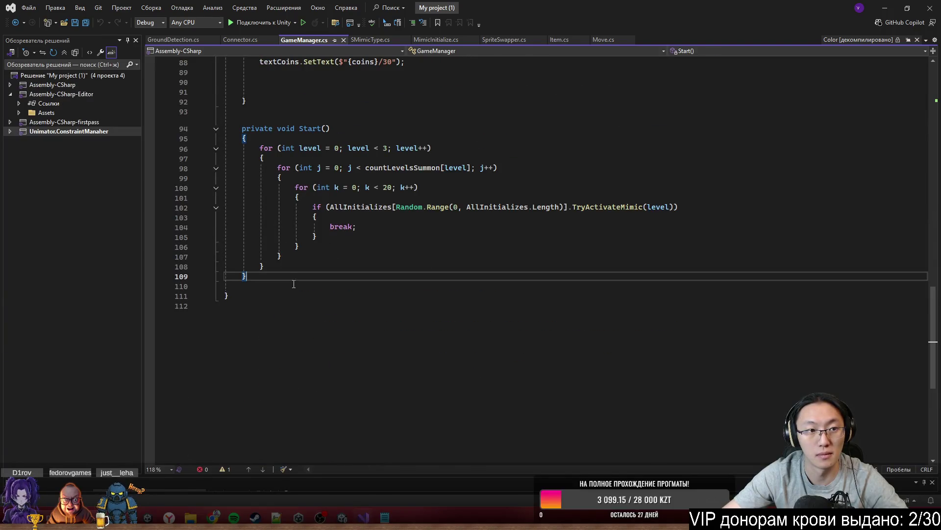
{"action": "scroll", "coordinate": [364, 300], "scroll_direction": "up", "scroll_amount": 9}
{"action": "scroll", "coordinate": [363, 300], "scroll_direction": "up", "scroll_amount": 19}
{"action": "scroll", "coordinate": [339, 255], "scroll_direction": "down", "scroll_amount": 20}
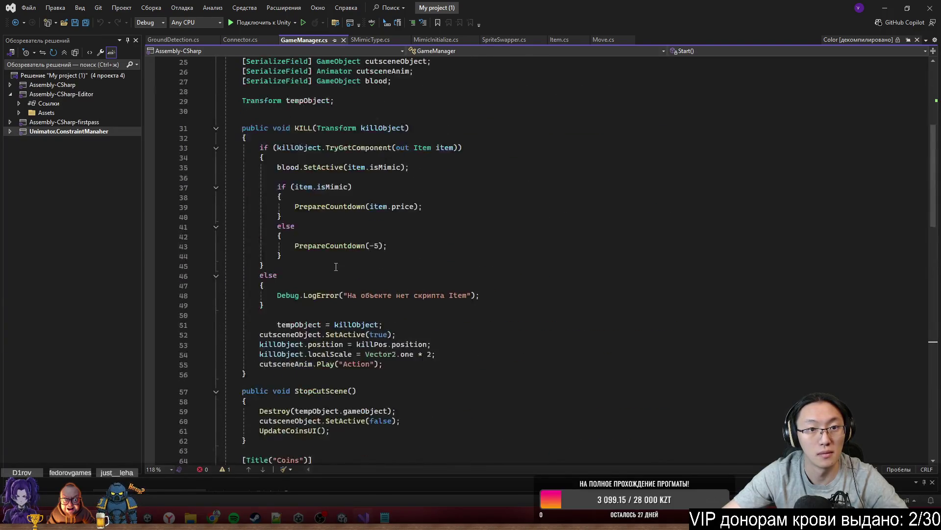
{"action": "scroll", "coordinate": [339, 255], "scroll_direction": "down", "scroll_amount": 7}
{"action": "key", "text": "Return"}
{"action": "key", "text": "Return"}
{"action": "key", "text": "Return"}
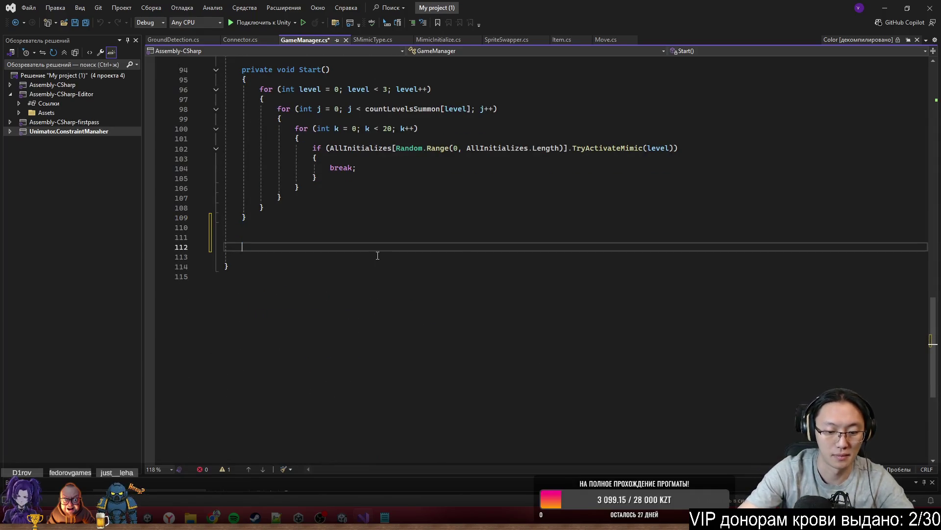
{"action": "type", "text": "public void EndLevel"}
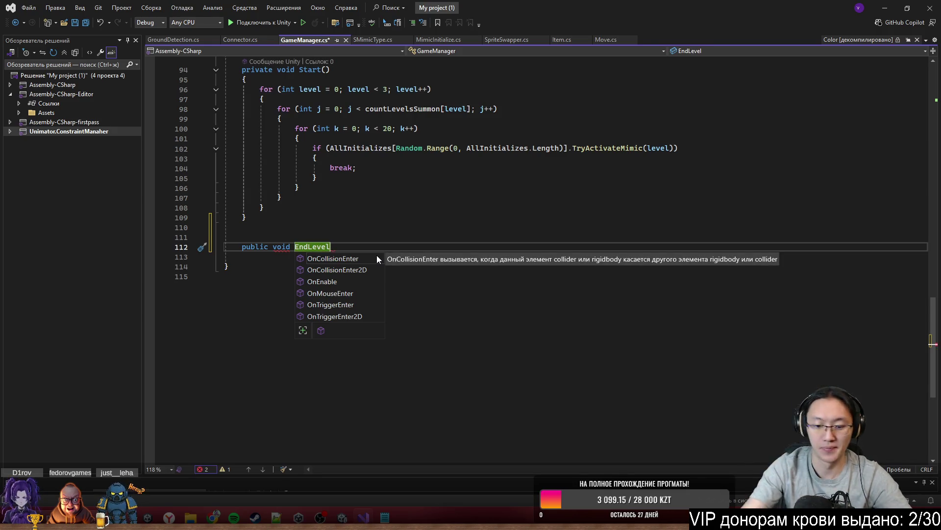
{"action": "type", "text": "()"}
{"action": "key", "text": "Return"}
{"action": "type", "text": "{"}
{"action": "key", "text": "Return"}
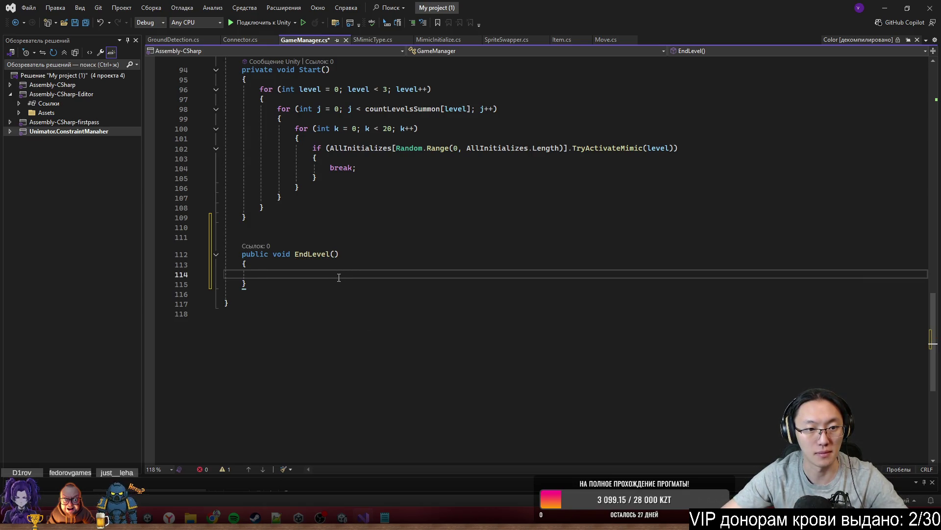
{"action": "key", "text": "ctrl+s"}
Step: Put a [Title("EndGame")] attribute above EndLevel and begin a [SerializeField] TextMeshProUGUI line beneath it
{"action": "left_click", "coordinate": [337, 237]}
{"action": "type", "text": "["}
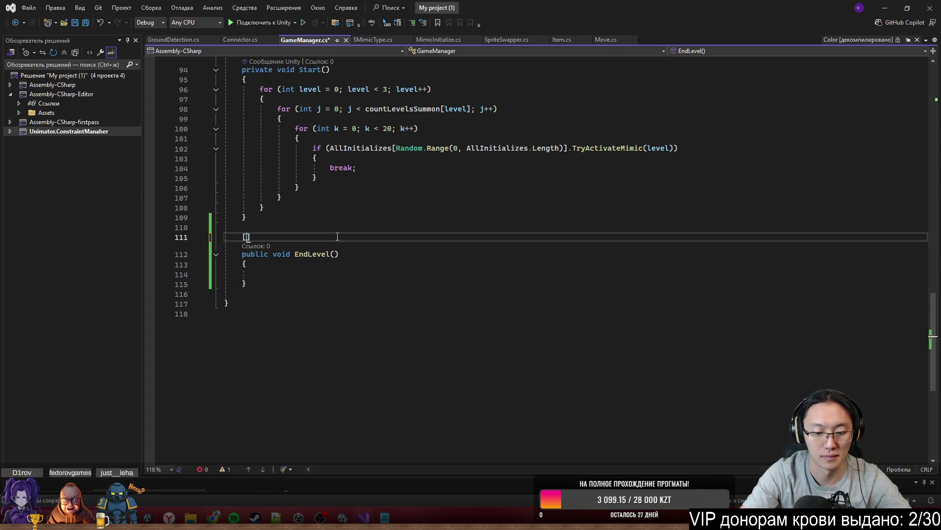
{"action": "type", "text": "Titl"}
{"action": "type", "text": "e(\"E"}
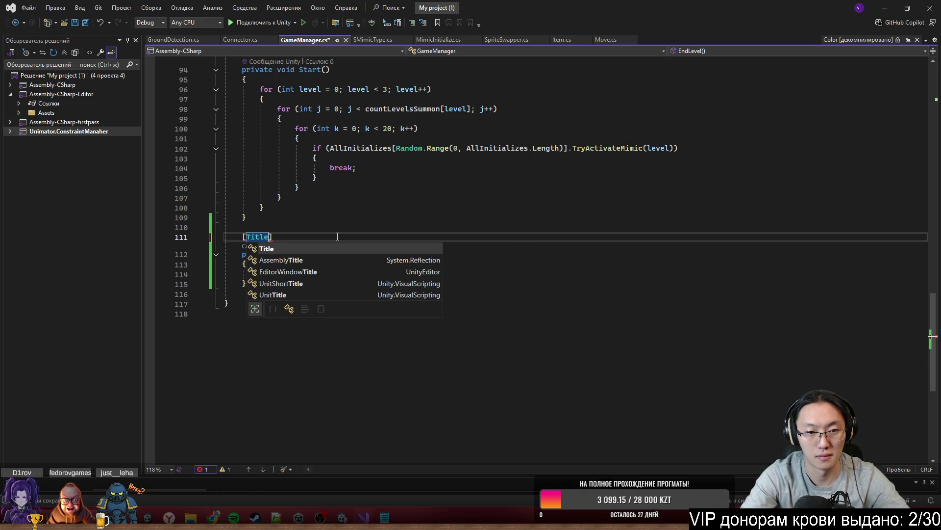
{"action": "type", "text": "ndGame"}
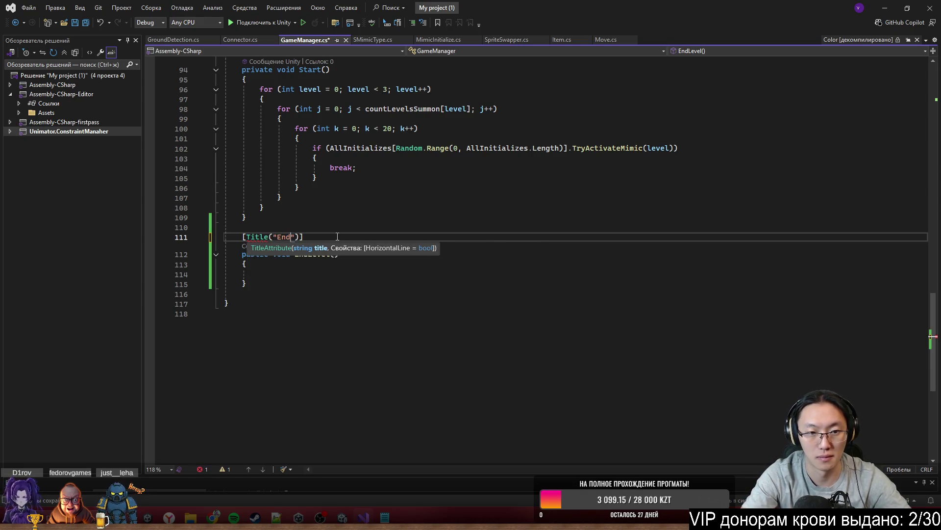
{"action": "left_click", "coordinate": [375, 263]}
{"action": "left_click", "coordinate": [379, 277]}
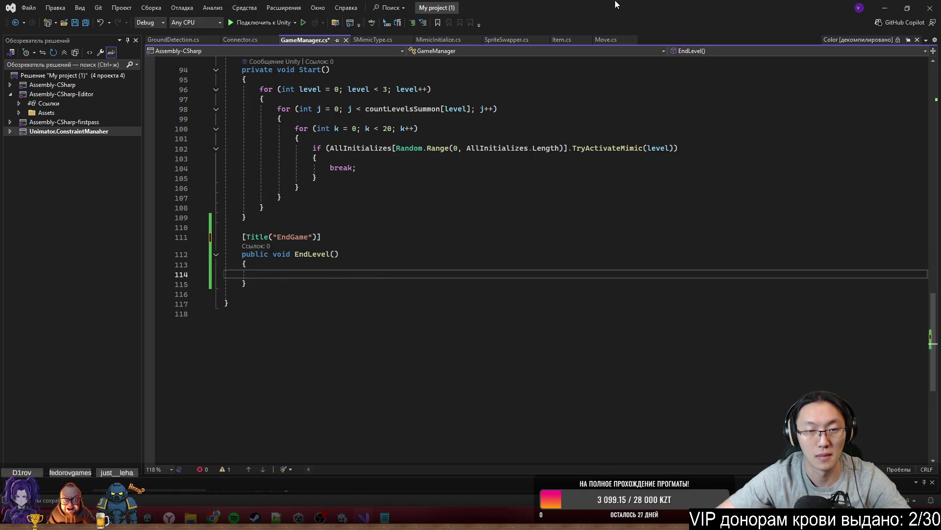
{"action": "key", "text": "alt+Tab"}
{"action": "key", "text": "alt+Tab"}
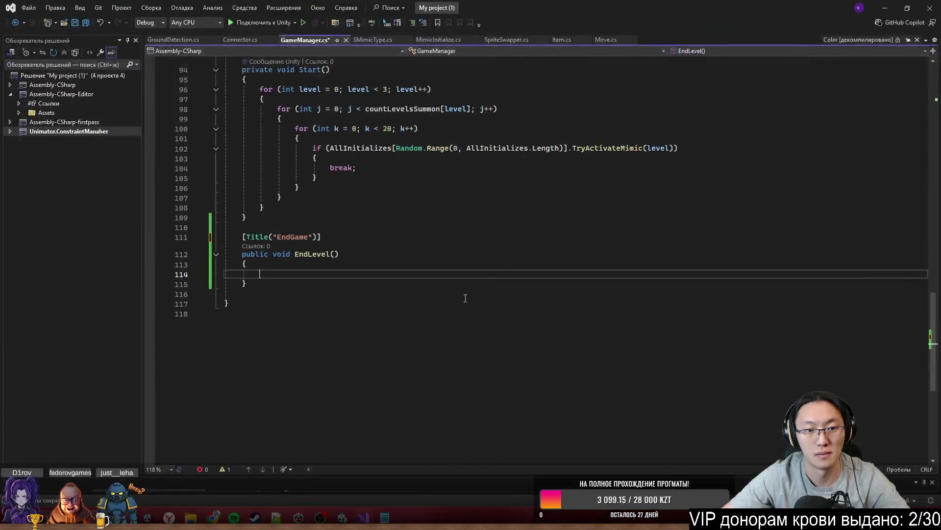
{"action": "left_click_drag", "start_coordinate": [374, 254], "coordinate": [379, 244]}
{"action": "left_click", "coordinate": [378, 244]}
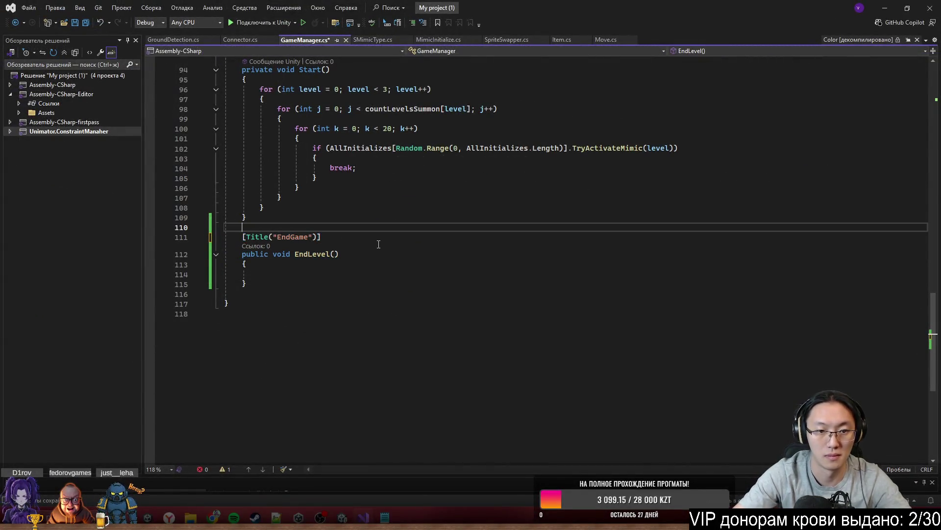
{"action": "key", "text": "Return"}
{"action": "type", "text": "[Ser ]"}
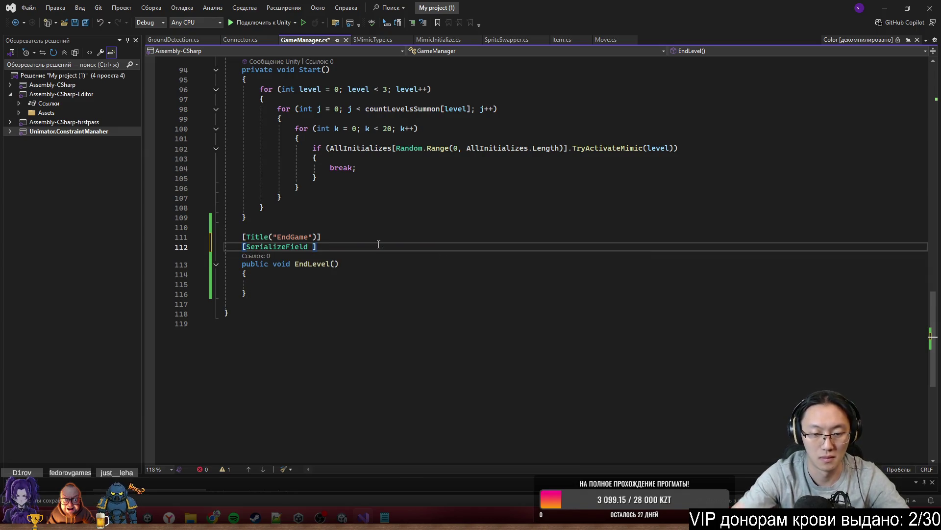
{"action": "type", "text": "Te"}
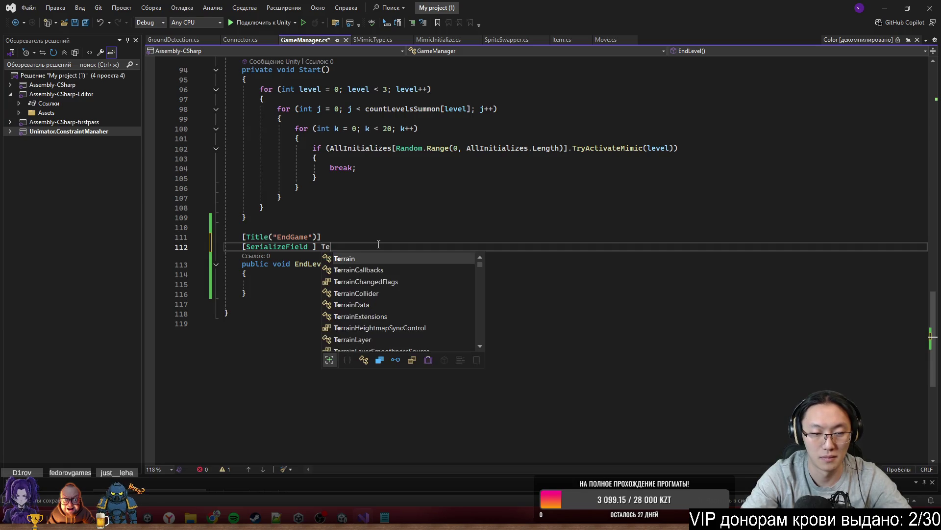
{"action": "type", "text": "xMPUG"}
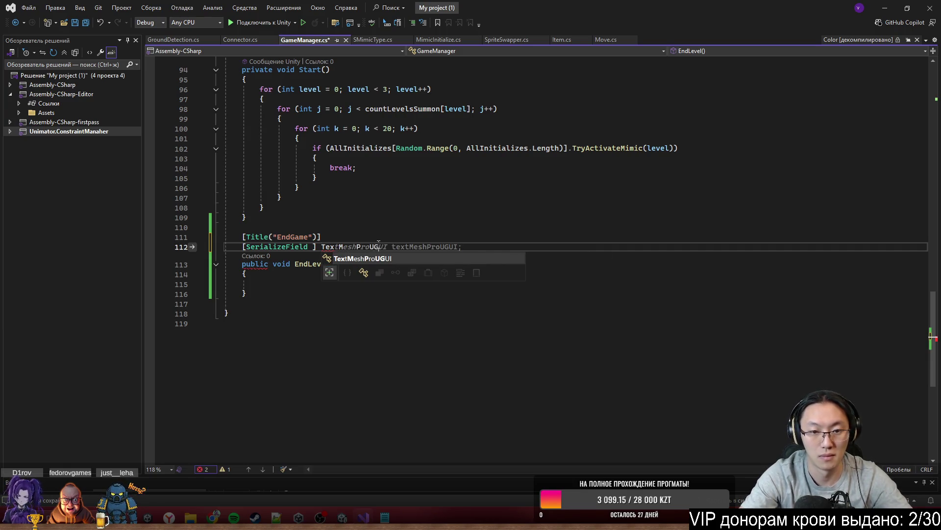
Step: Declare the TextMeshProUGUI FinalCount field and a serialized GameObject FinalWindow field
{"action": "key", "text": "Tab"}
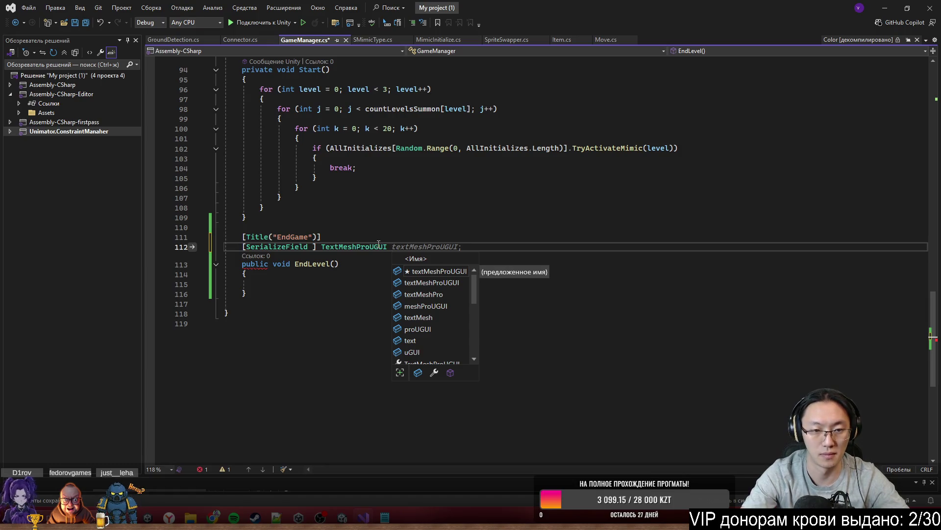
{"action": "type", "text": "Fin"}
{"action": "type", "text": "alC"}
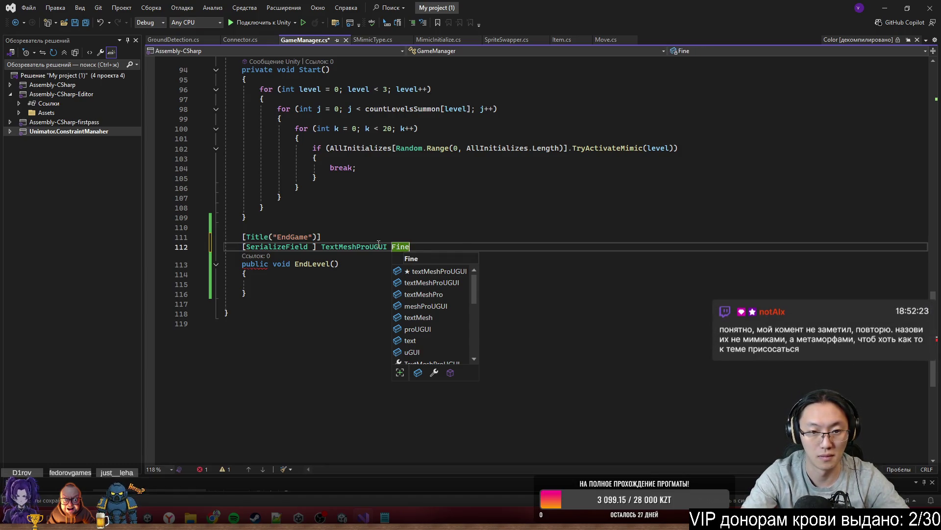
{"action": "type", "text": "ount;"}
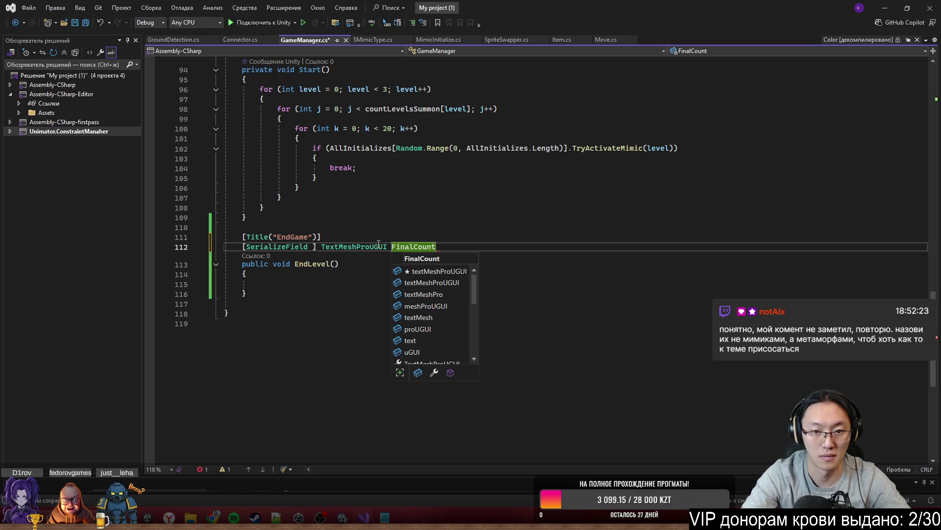
{"action": "key", "text": "Return"}
{"action": "type", "text": "[S"}
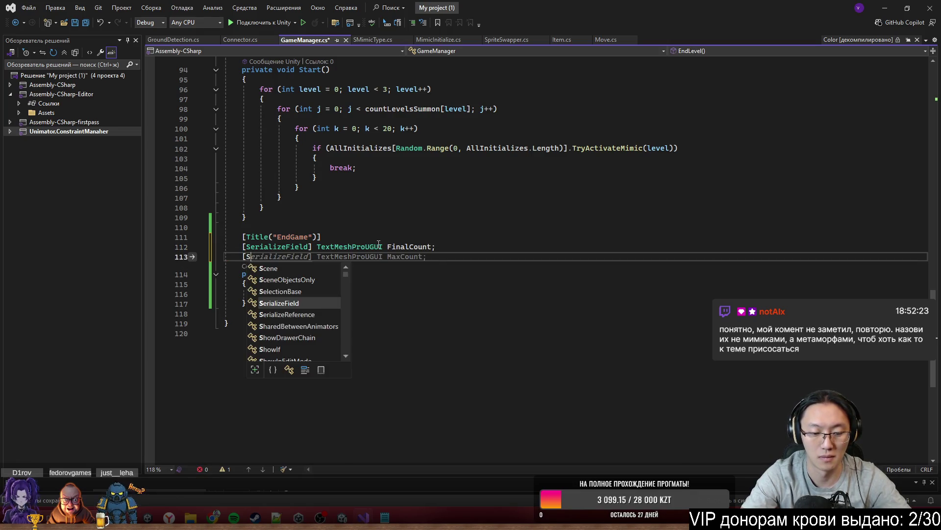
{"action": "type", "text": "erializeField ] G"}
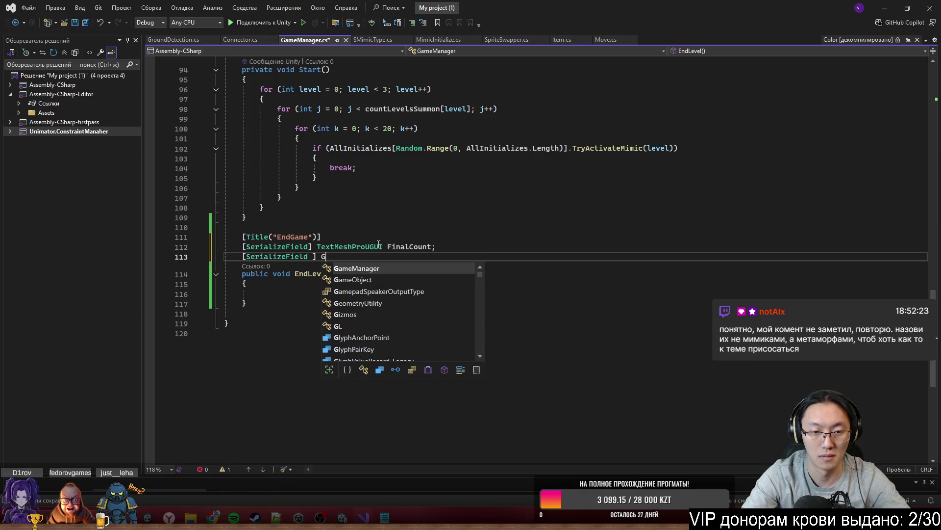
{"action": "type", "text": "ameObject "}
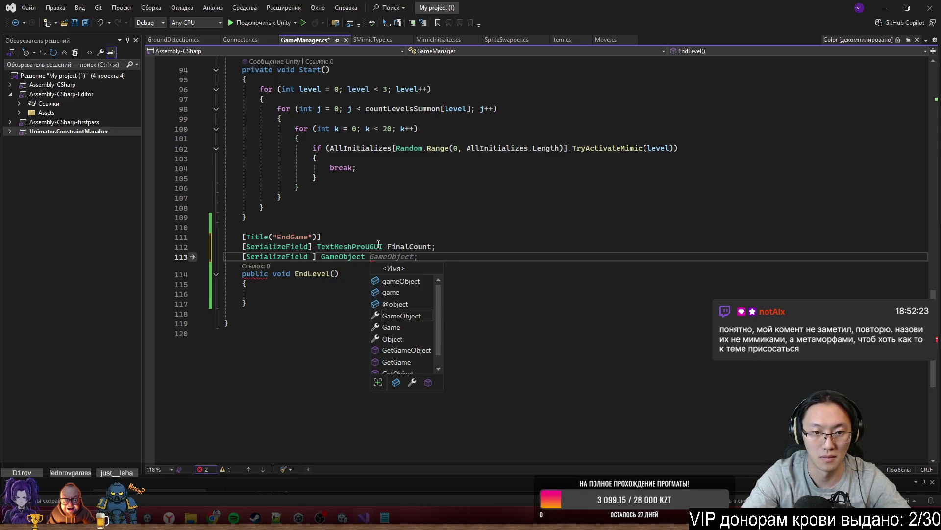
{"action": "type", "text": "Fin"}
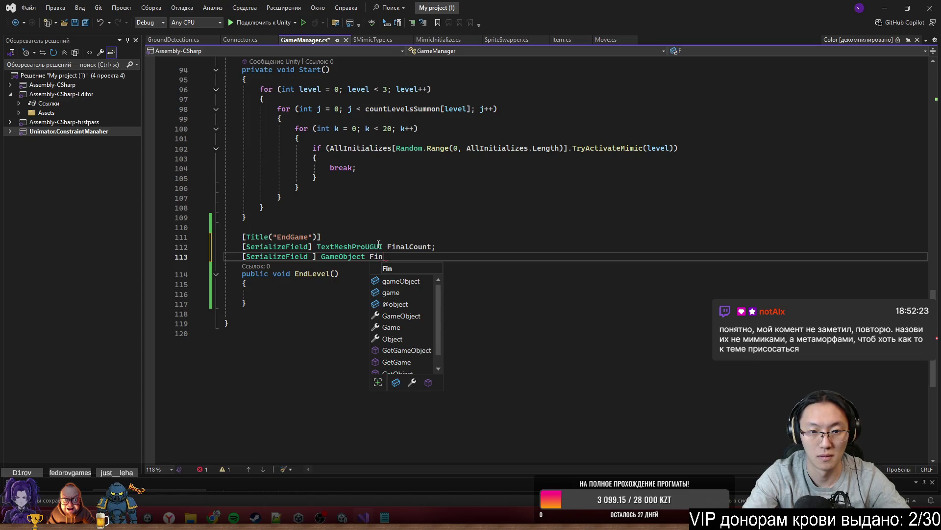
{"action": "type", "text": "alWindow;"}
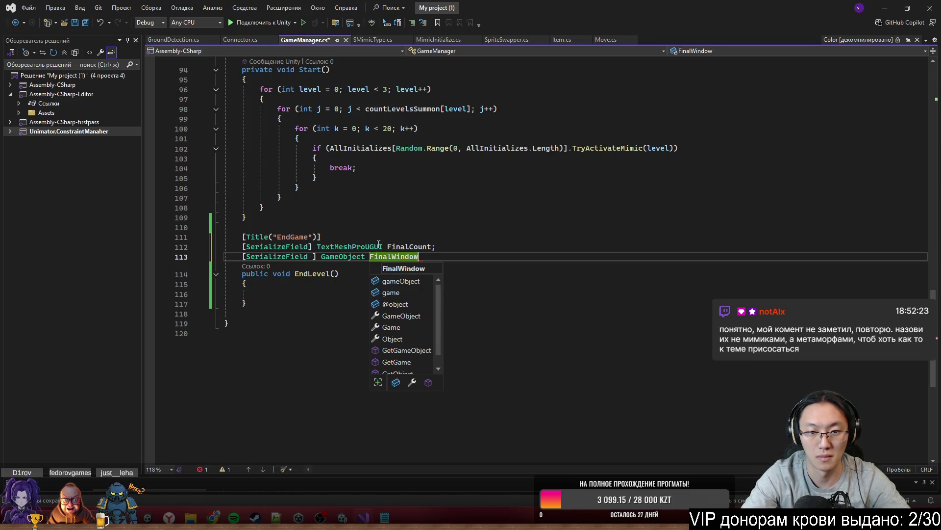
Step: Add a serialized Transform PointForFinalWindow field, replacing the wrong TrackedReference completion
{"action": "key", "text": "Return"}
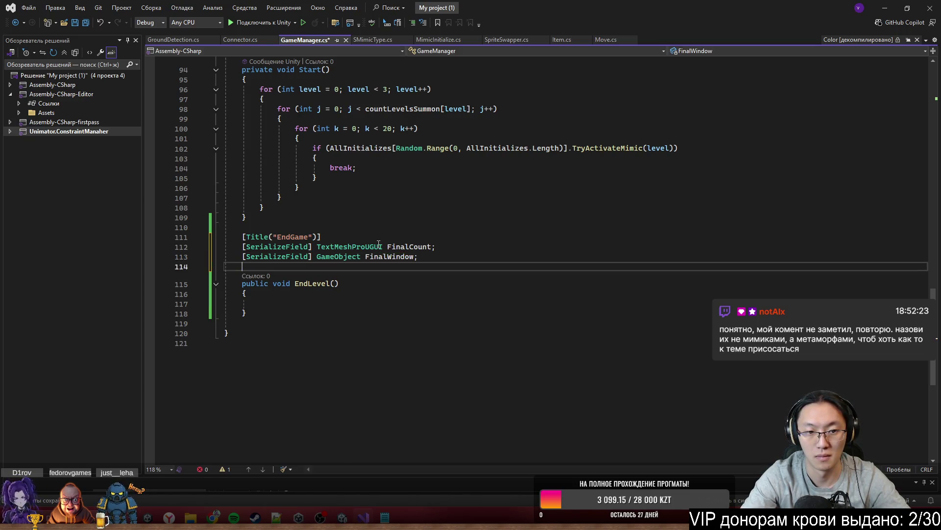
{"action": "type", "text": "SF"}
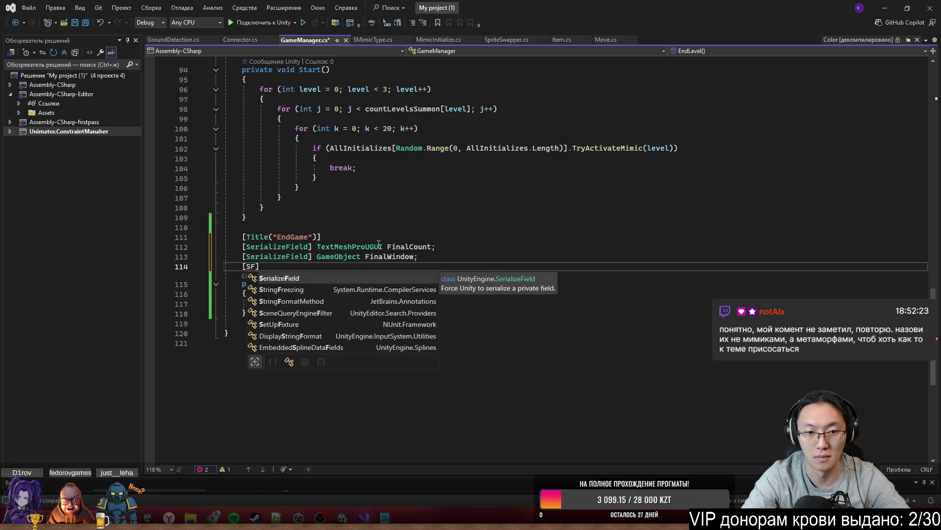
{"action": "type", "text": "]"}
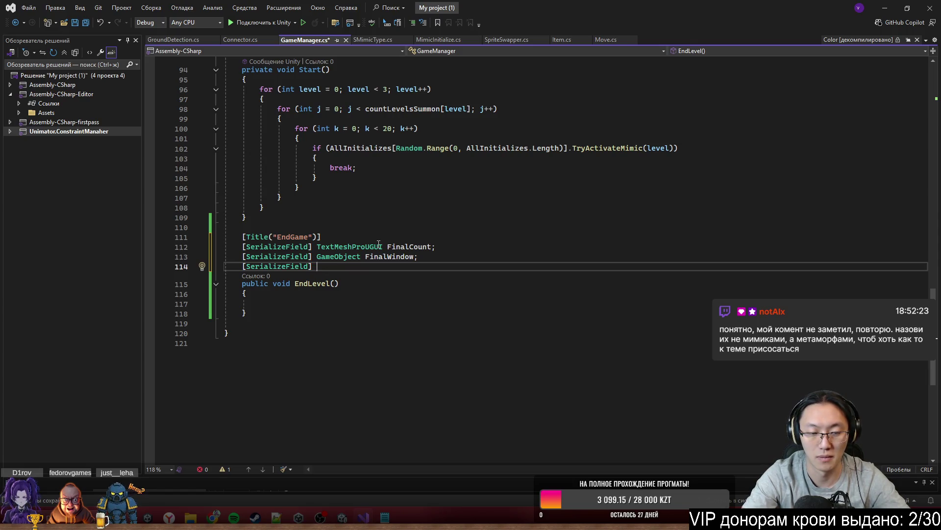
{"action": "type", "text": "ra"}
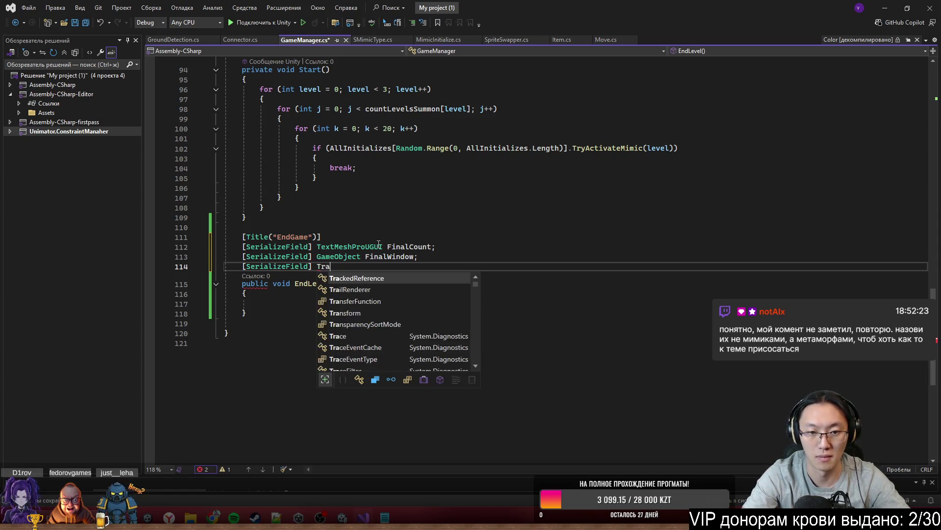
{"action": "key", "text": "Tab"}
{"action": "key", "text": "ctrl+BackSpace"}
{"action": "type", "text": "Tran"}
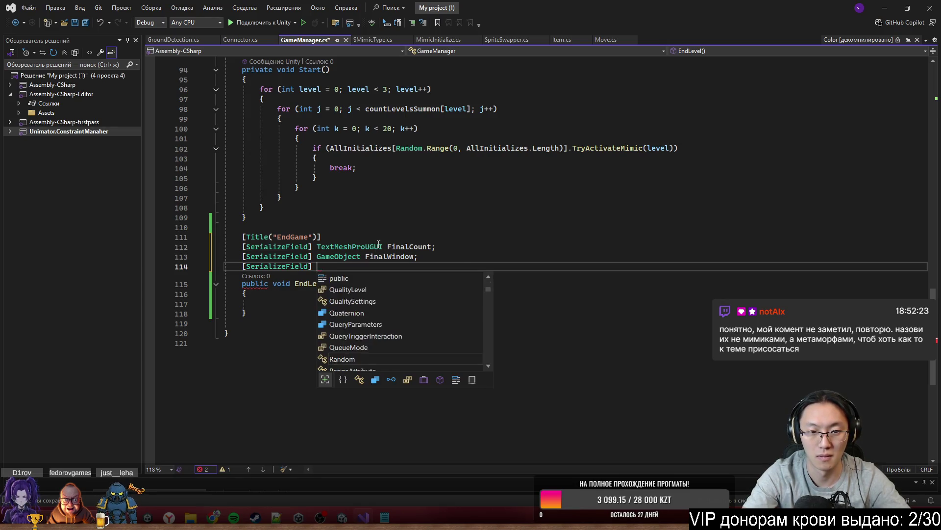
{"action": "type", "text": "sform "}
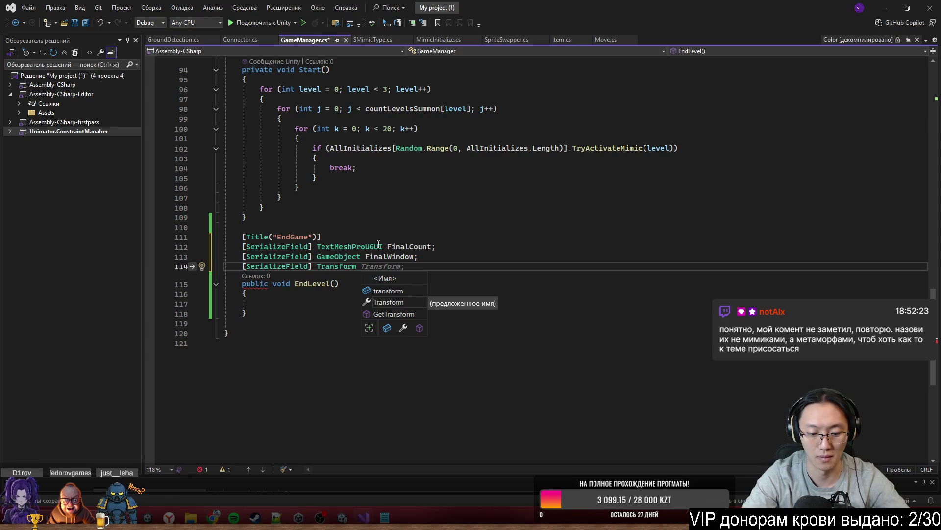
{"action": "type", "text": "PointForWi"}
{"action": "key", "text": "BackSpace"}
{"action": "key", "text": "BackSpace"}
{"action": "type", "text": "Fi"}
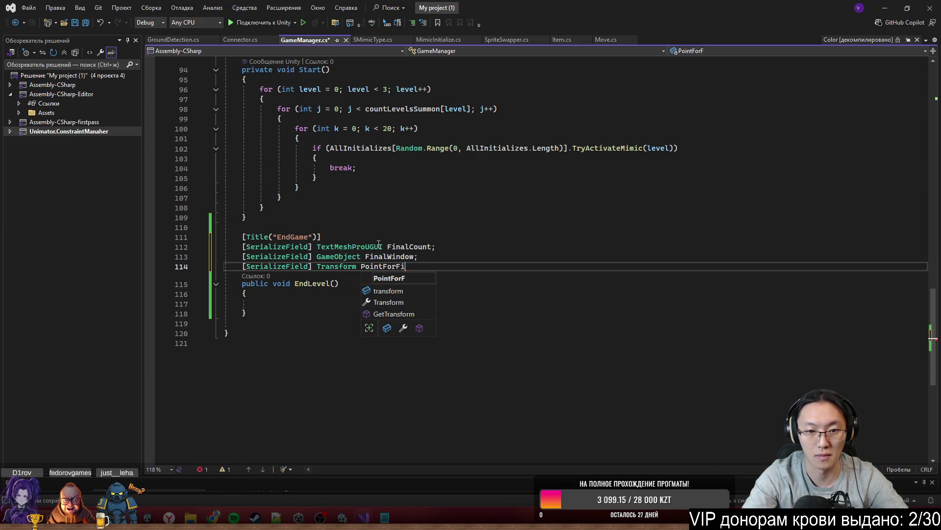
{"action": "type", "text": "nalW"}
{"action": "type", "text": "indow;"}
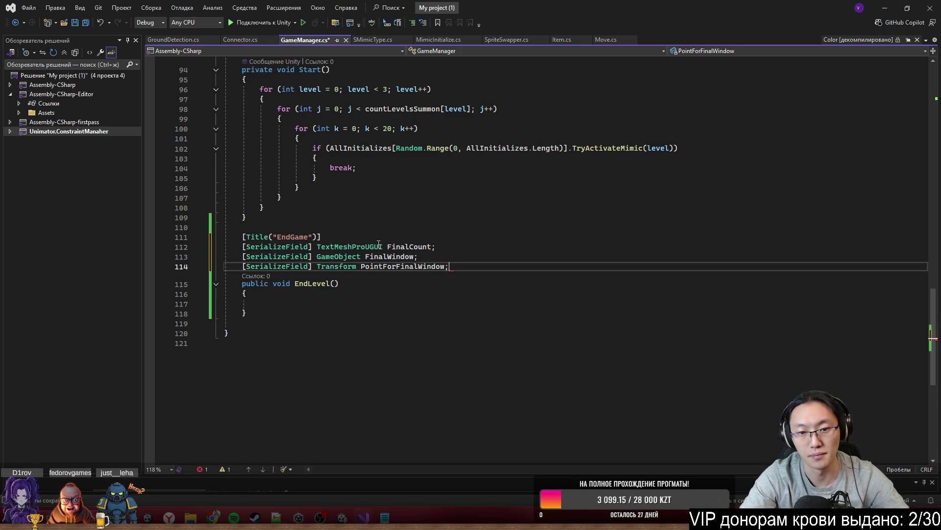
{"action": "key", "text": "Down"}
{"action": "key", "text": "Down"}
{"action": "key", "text": "Down"}
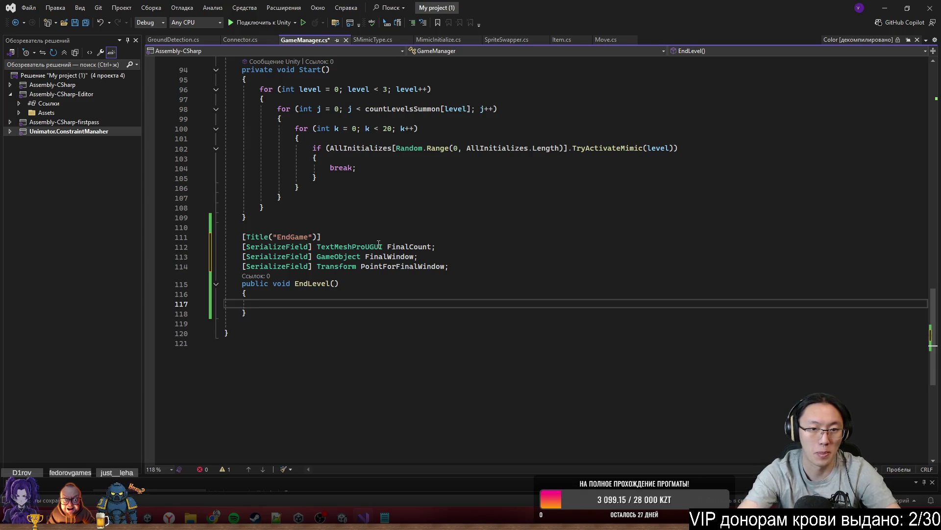
Step: In EndLevel, move the final window with FinalWindow.transform.DOMove(PointForFinalWindow.position, 1)
{"action": "type", "text": "FinalW"}
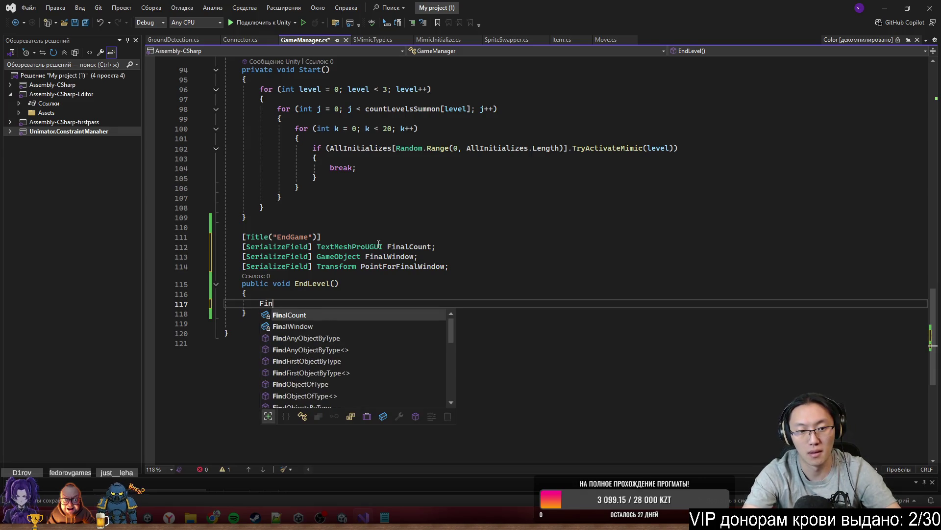
{"action": "key", "text": "Tab"}
{"action": "type", "text": "."}
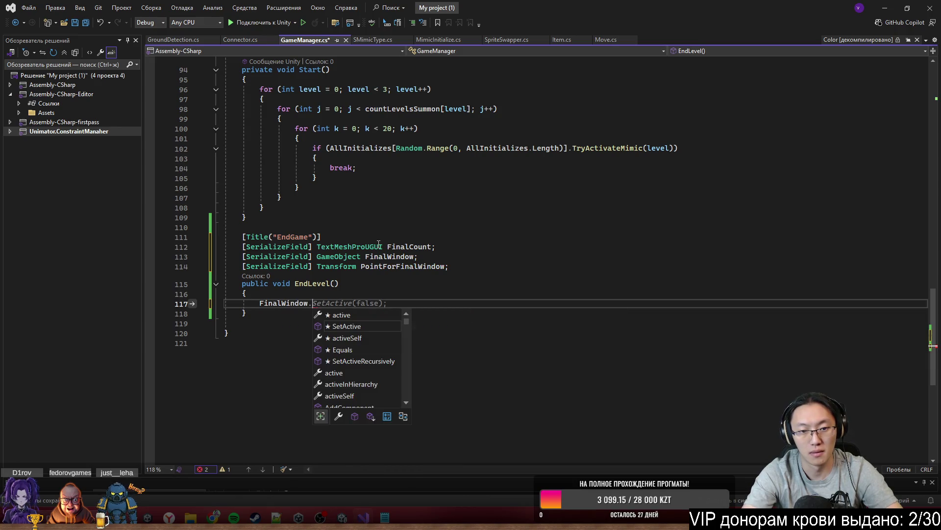
{"action": "type", "text": "Get<"}
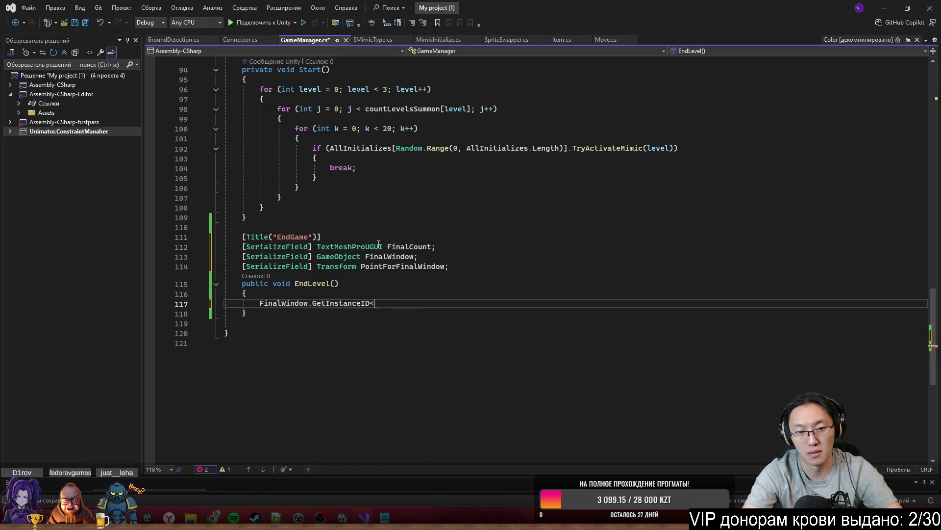
{"action": "key", "text": "ctrl+BackSpace"}
{"action": "key", "text": "ctrl+BackSpace"}
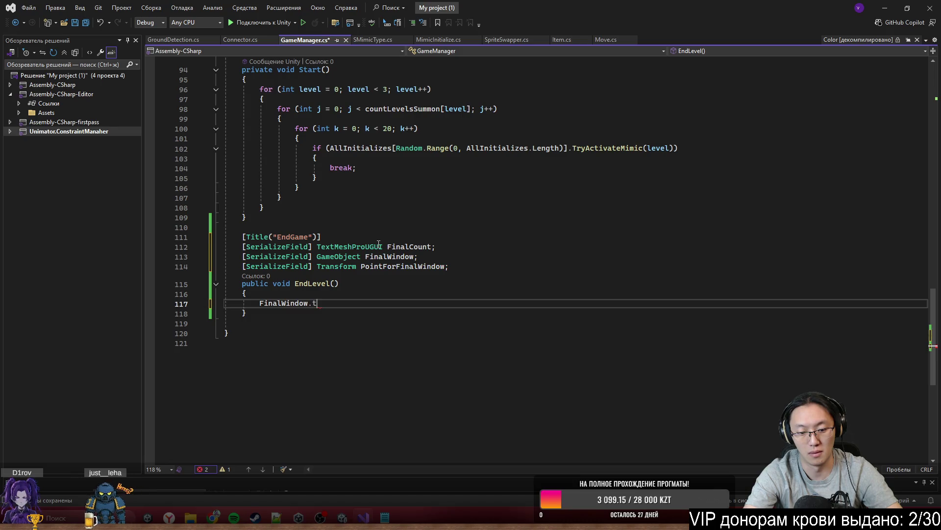
{"action": "type", "text": "Re"}
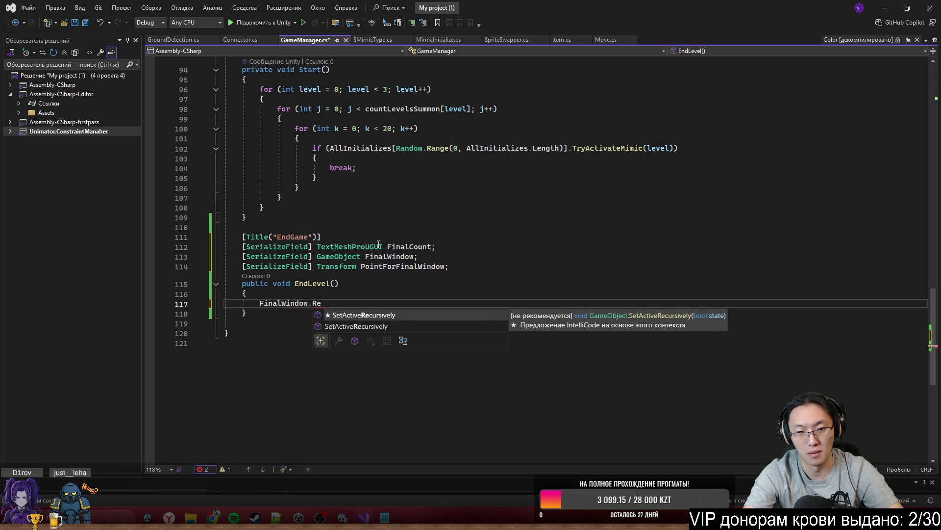
{"action": "key", "text": "BackSpace"}
{"action": "key", "text": "BackSpace"}
{"action": "type", "text": "transform.DoM"}
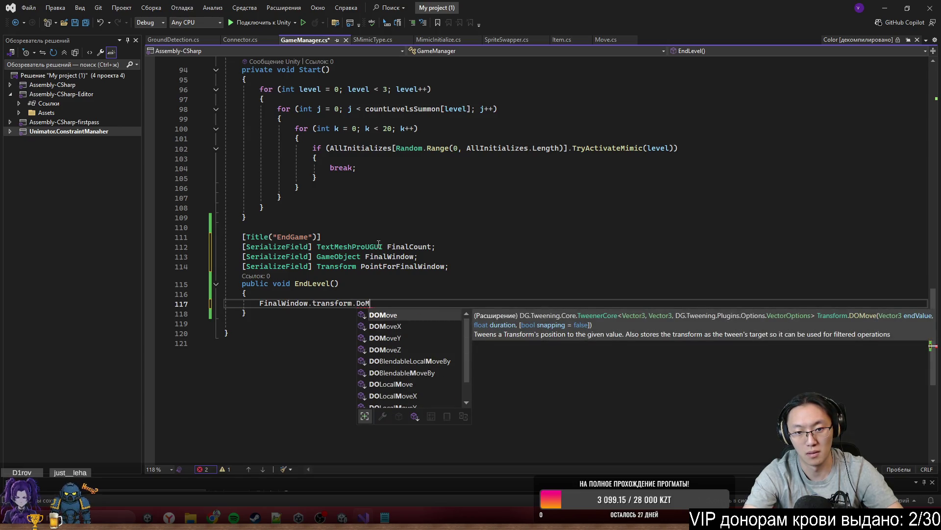
{"action": "key", "text": "Tab"}
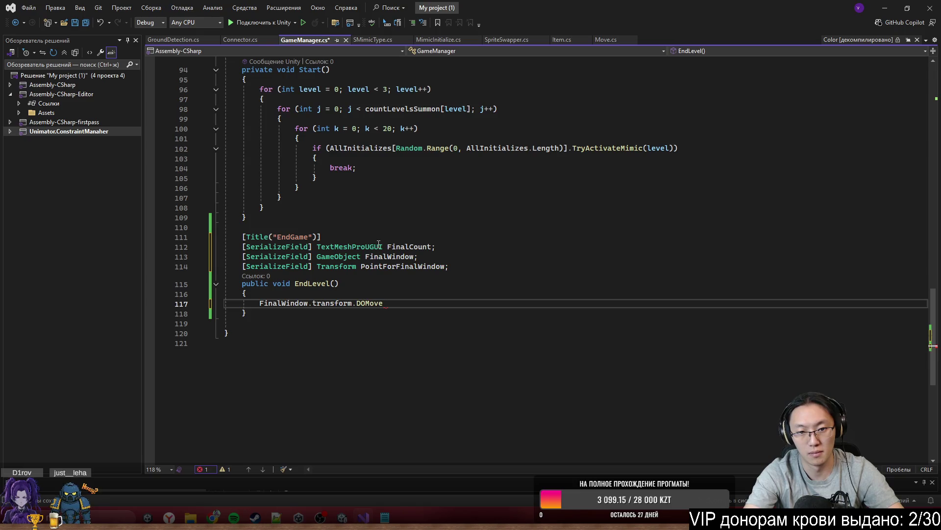
{"action": "type", "text": "("}
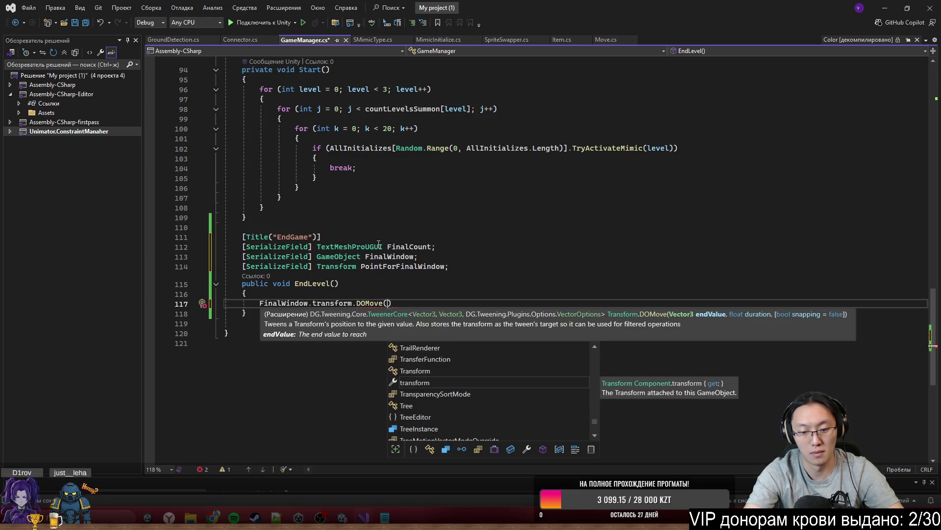
{"action": "type", "text": "Poin"}
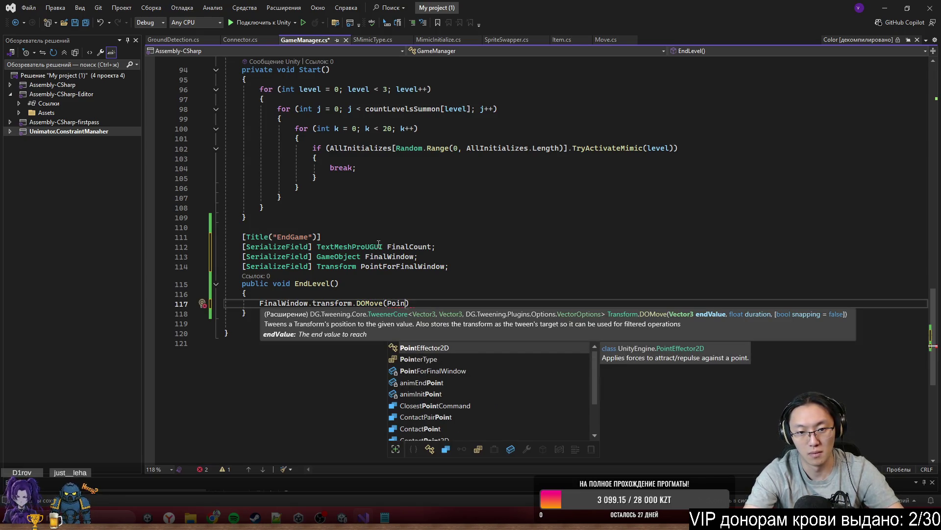
{"action": "type", "text": "tF"}
{"action": "key", "text": "Tab"}
{"action": "type", "text": ","}
{"action": "key", "text": "BackSpace"}
{"action": "type", "text": ".pos"}
{"action": "key", "text": "Tab"}
{"action": "type", "text": ","}
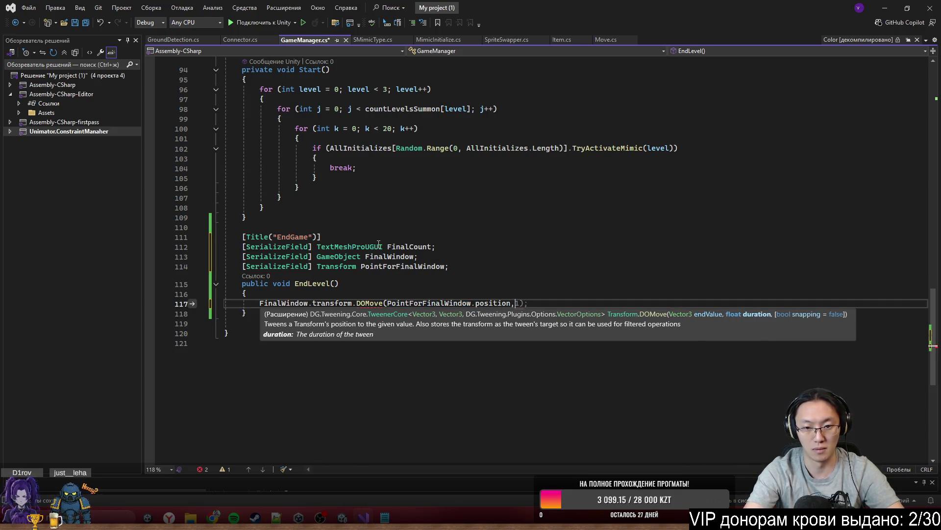
{"action": "type", "text": "1);"}
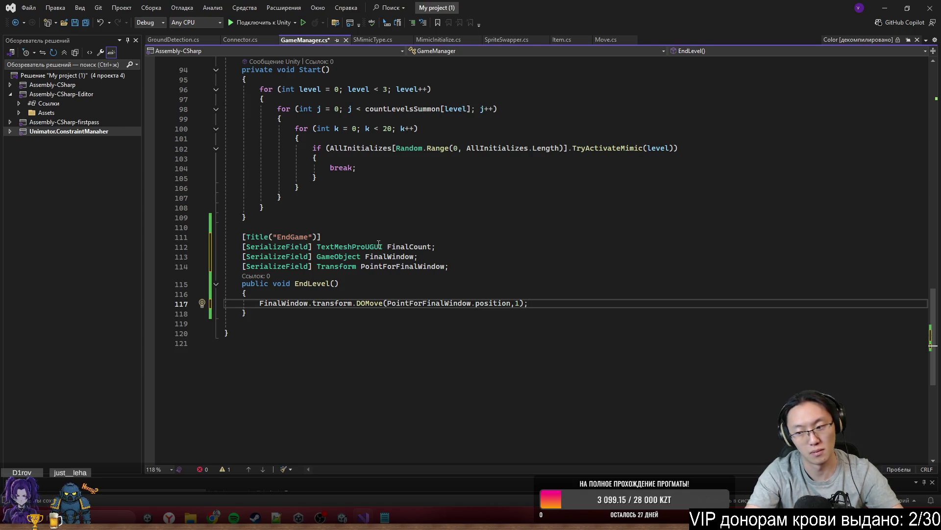
Step: Begin a FinalCount = assignment on the next line
{"action": "key", "text": "Return"}
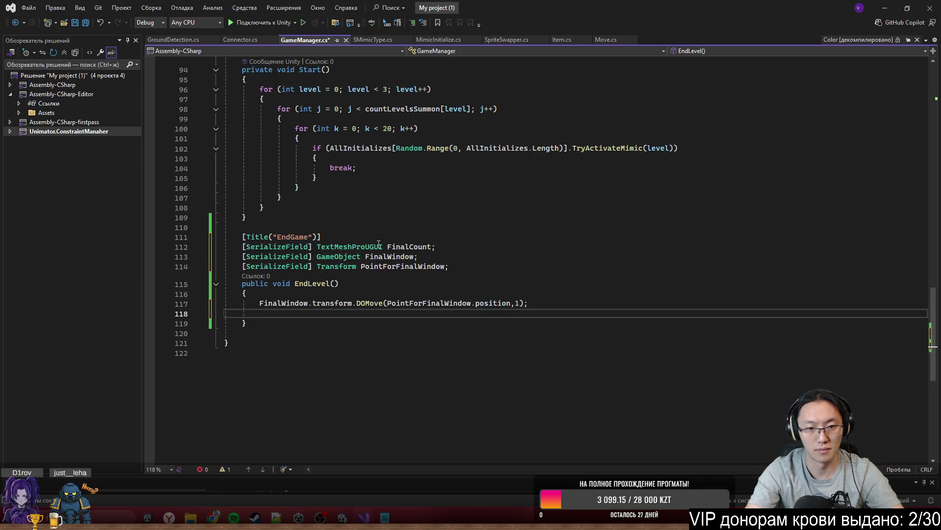
{"action": "type", "text": "Fin"}
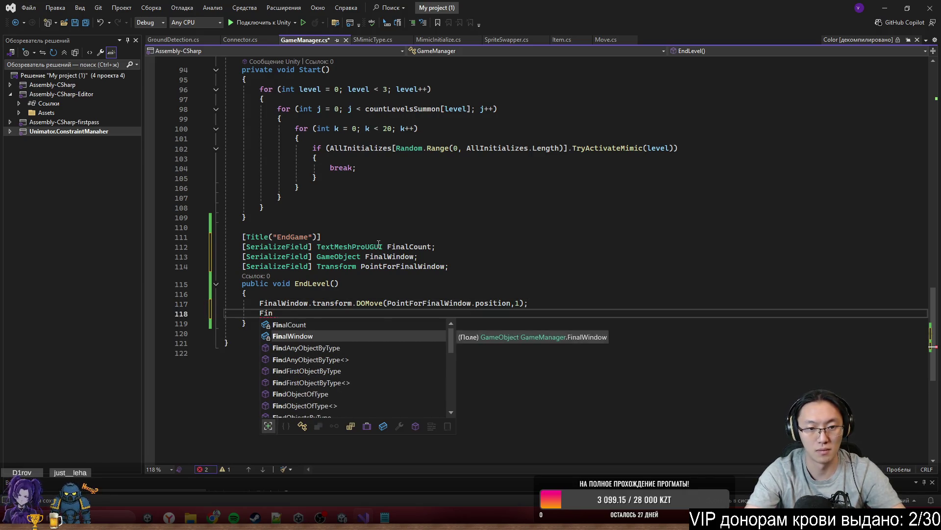
{"action": "key", "text": "Tab"}
{"action": "type", "text": "="}
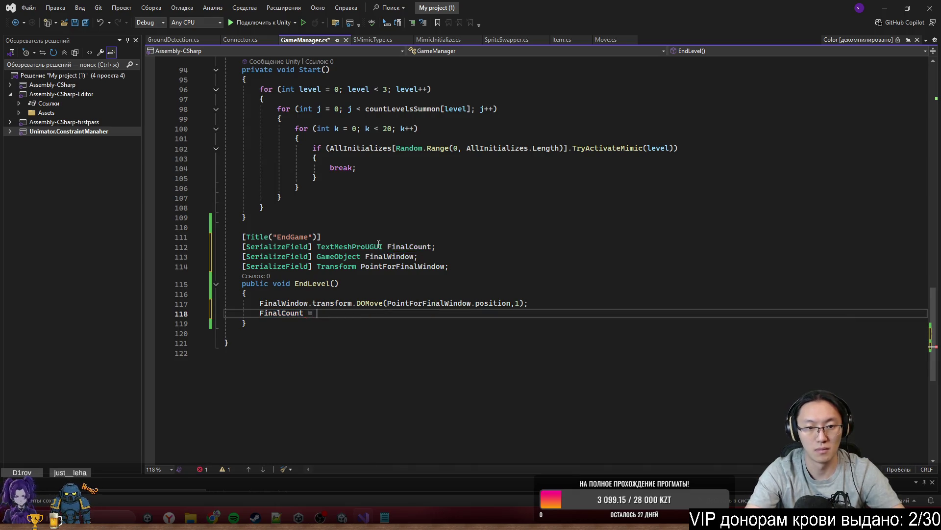
{"action": "scroll", "coordinate": [379, 244], "scroll_direction": "up", "scroll_amount": 20}
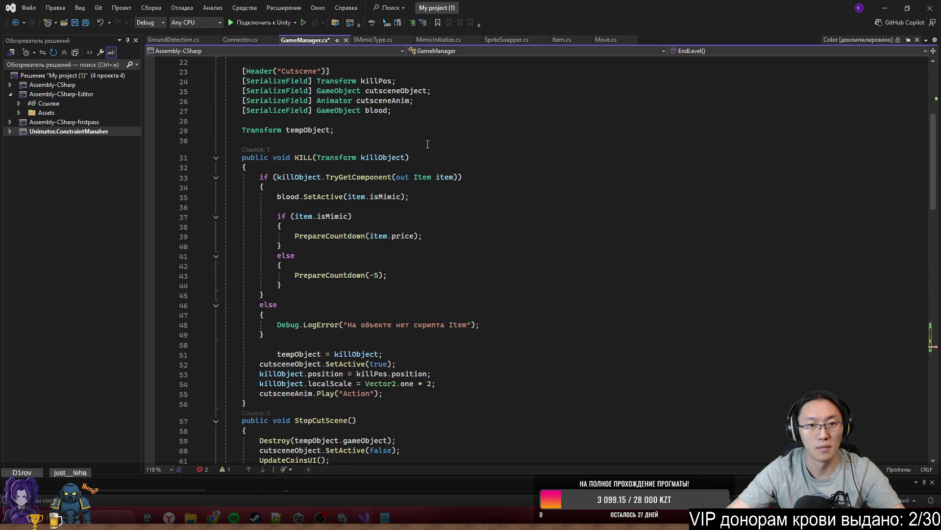
Step: Declare a [ReadOnly] public int kills = 0 field below tempObject
{"action": "left_click", "coordinate": [415, 141]}
{"action": "scroll", "coordinate": [421, 196], "scroll_direction": "up", "scroll_amount": 5}
{"action": "key", "text": "Return"}
{"action": "key", "text": "Return"}
{"action": "type", "text": "publkic"}
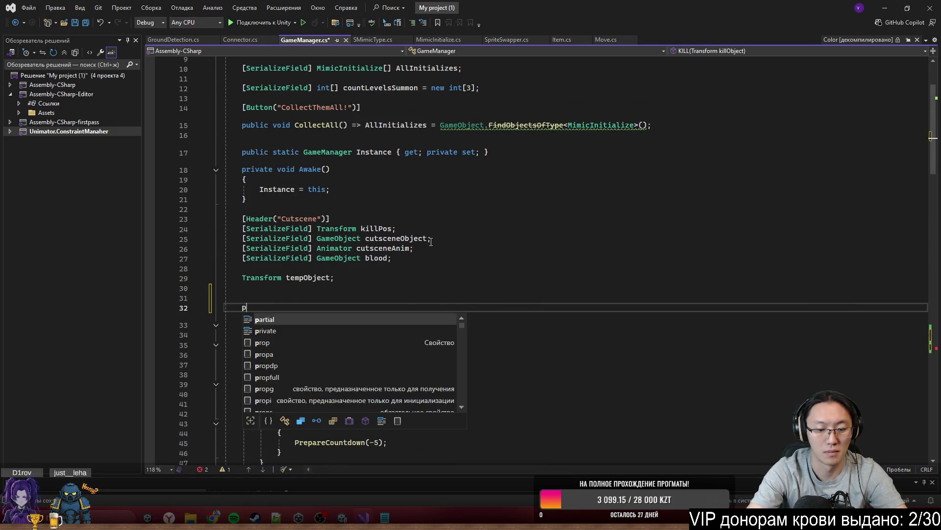
{"action": "key", "text": "ctrl+BackSpace"}
{"action": "type", "text": "public"}
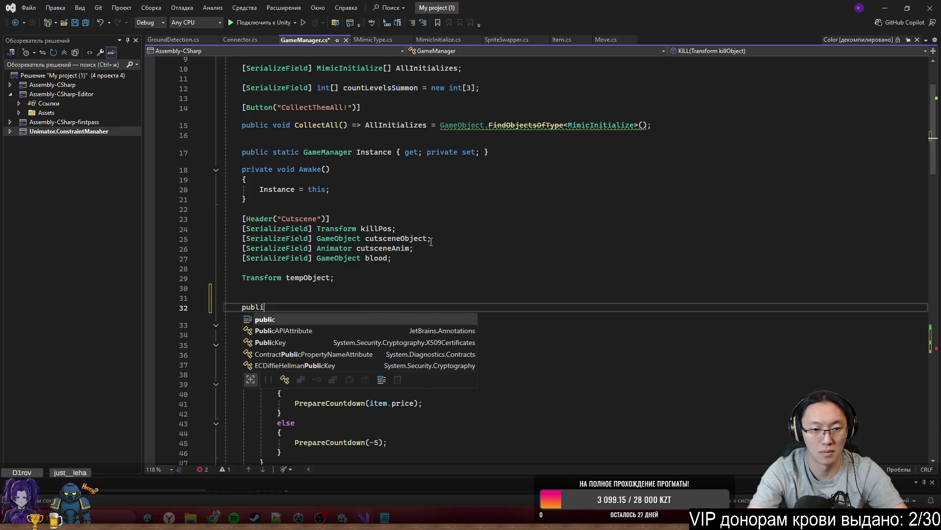
{"action": "key", "text": "ctrl+BackSpace"}
{"action": "type", "text": "["}
{"action": "type", "text": "Read"}
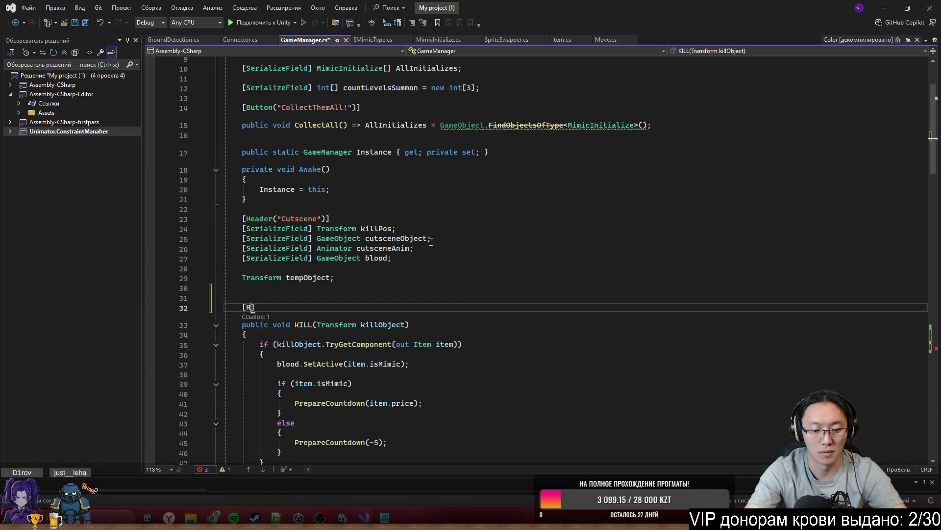
{"action": "key", "text": "Tab"}
{"action": "type", "text": "]"}
{"action": "key", "text": "Return"}
{"action": "type", "text": "public "}
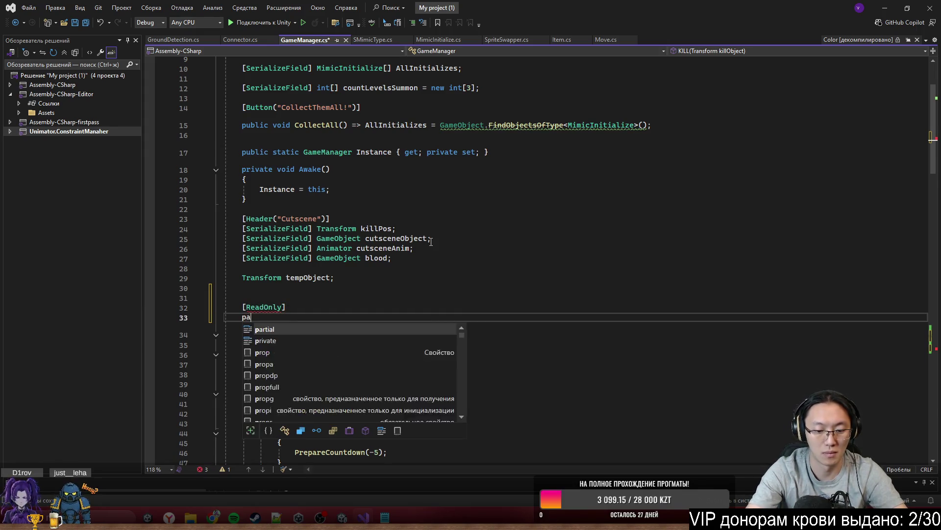
{"action": "type", "text": "int "}
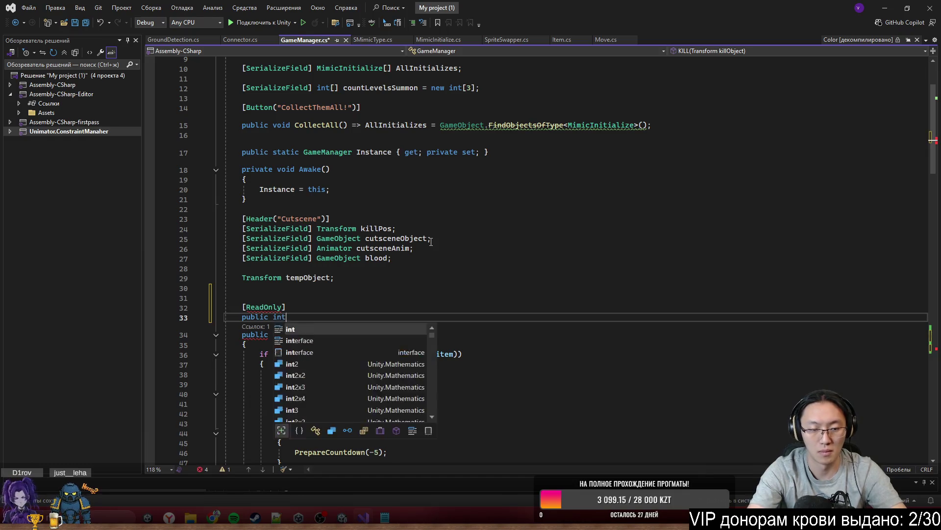
{"action": "type", "text": "kills = 0;"}
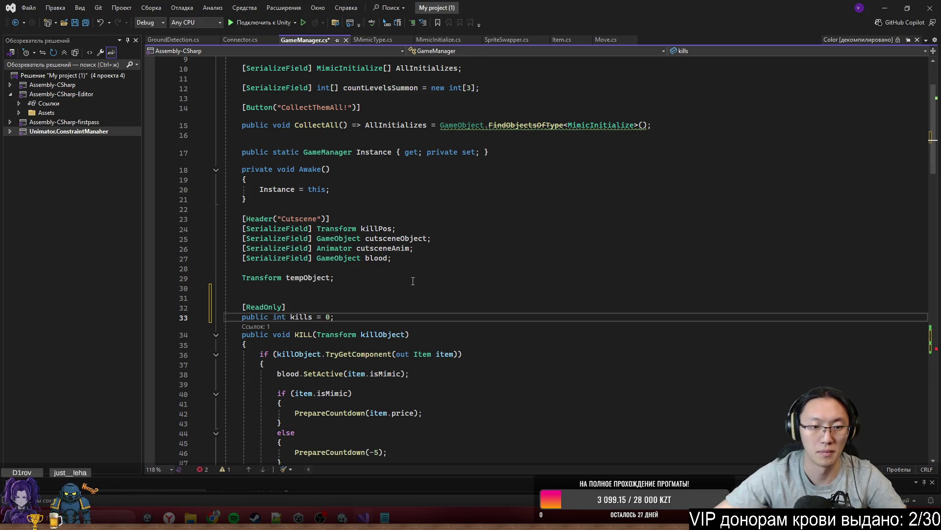
Step: Add kills += 1 after the mimic's PrepareCountdown call, open a line in the else branch, and save
{"action": "scroll", "coordinate": [413, 281], "scroll_direction": "down", "scroll_amount": 2}
{"action": "double_click", "coordinate": [305, 258]}
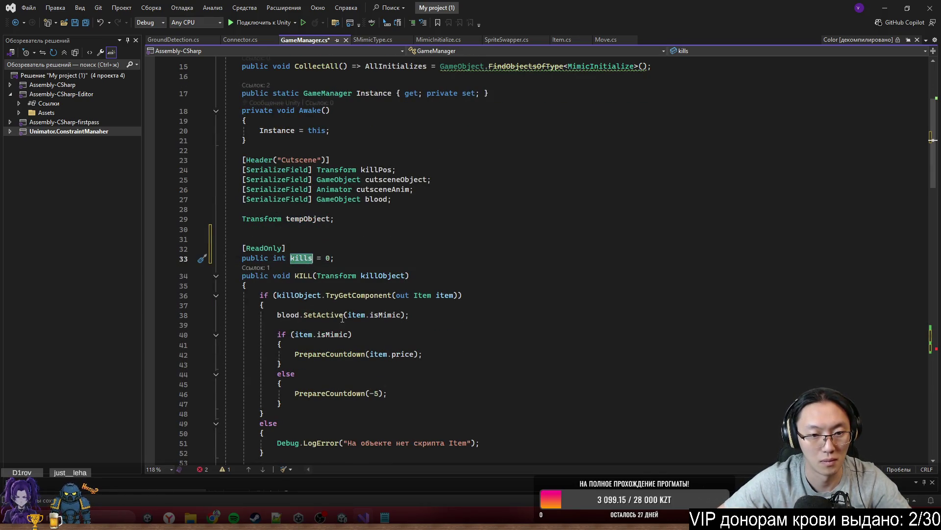
{"action": "scroll", "coordinate": [344, 245], "scroll_direction": "down", "scroll_amount": 4}
{"action": "left_click", "coordinate": [463, 241]}
{"action": "key", "text": "Return"}
{"action": "type", "text": "kills"}
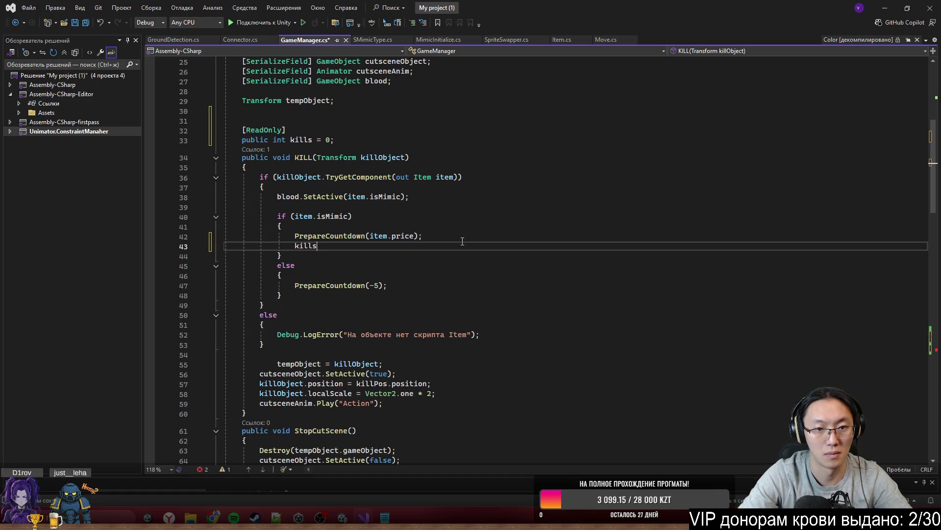
{"action": "type", "text": " += 1;"}
{"action": "left_click", "coordinate": [436, 286]}
{"action": "key", "text": "Return"}
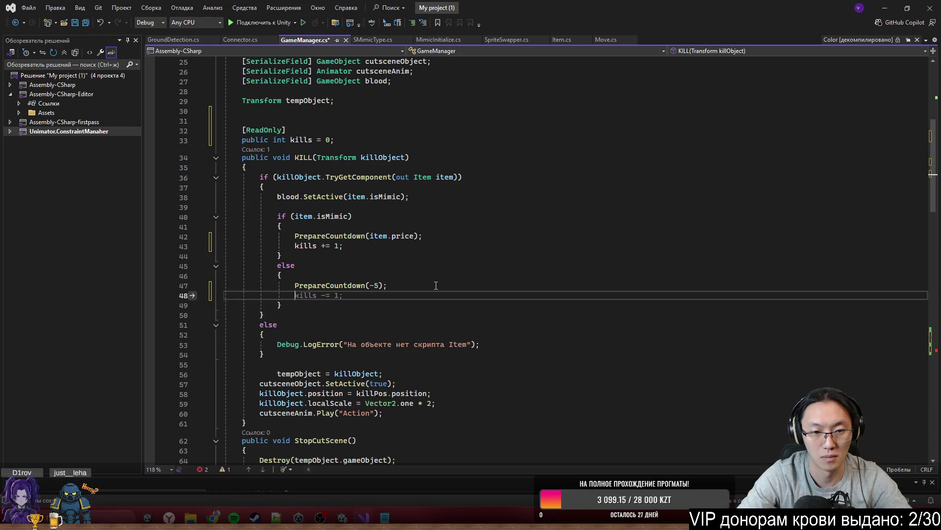
{"action": "key", "text": "ctrl+s"}
{"action": "scroll", "coordinate": [489, 329], "scroll_direction": "down", "scroll_amount": 15}
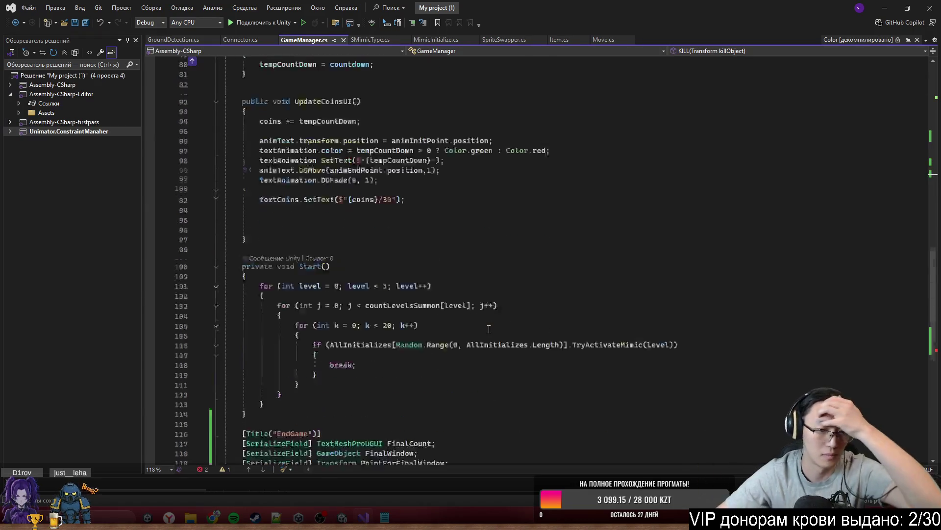
{"action": "scroll", "coordinate": [488, 316], "scroll_direction": "down", "scroll_amount": 7}
Step: Change the FinalCount line to FinalCount.SetText($"{kills}/{}");
{"action": "left_click", "coordinate": [436, 271]}
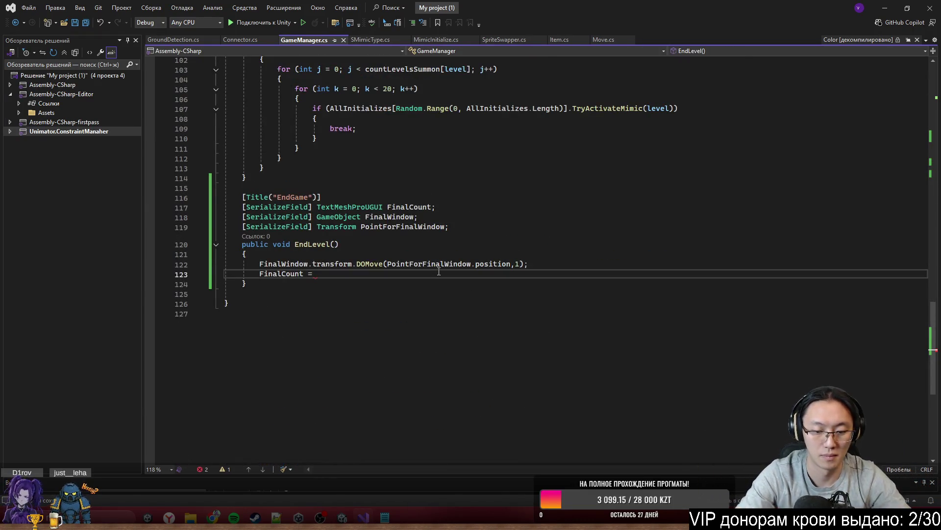
{"action": "key", "text": "BackSpace"}
{"action": "key", "text": "BackSpace"}
{"action": "key", "text": "BackSpace"}
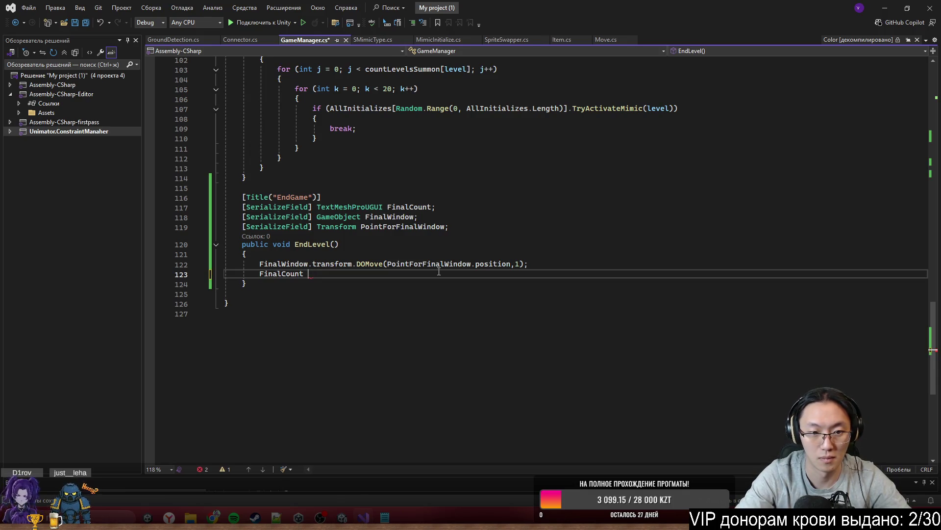
{"action": "type", "text": ".SetText"}
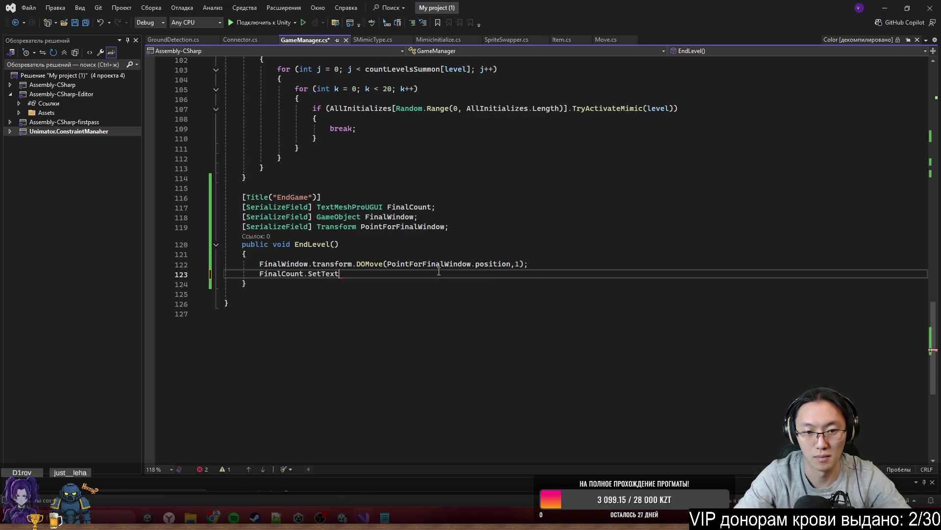
{"action": "type", "text": "("}
{"action": "key", "text": "BackSpace"}
{"action": "type", "text": "\""}
{"action": "key", "text": "BackSpace"}
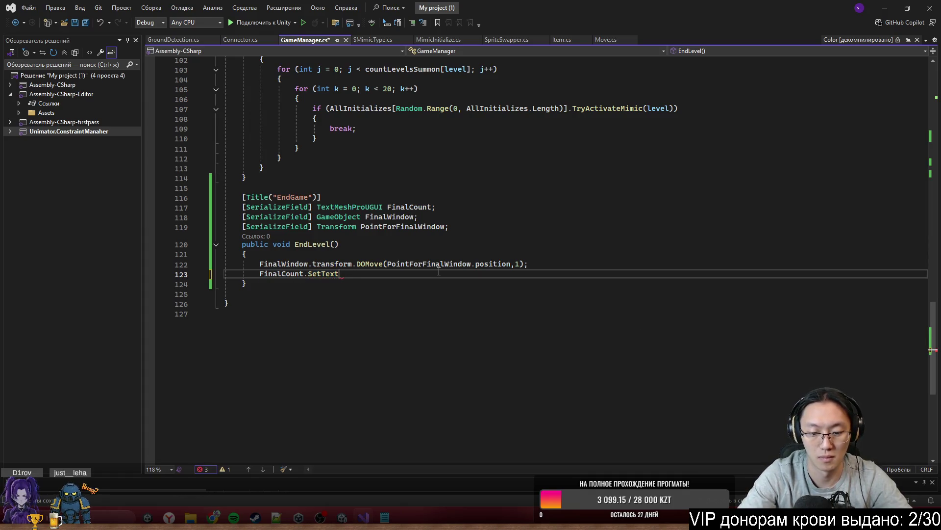
{"action": "type", "text": "($\""}
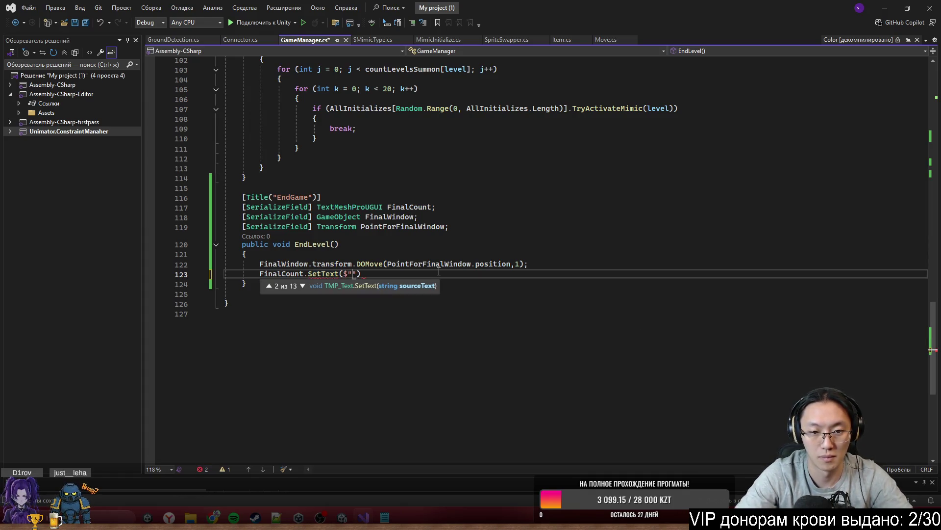
{"action": "key", "text": "End"}
{"action": "type", "text": ";"}
{"action": "key", "text": "Left"}
{"action": "key", "text": "Left"}
{"action": "key", "text": "Left"}
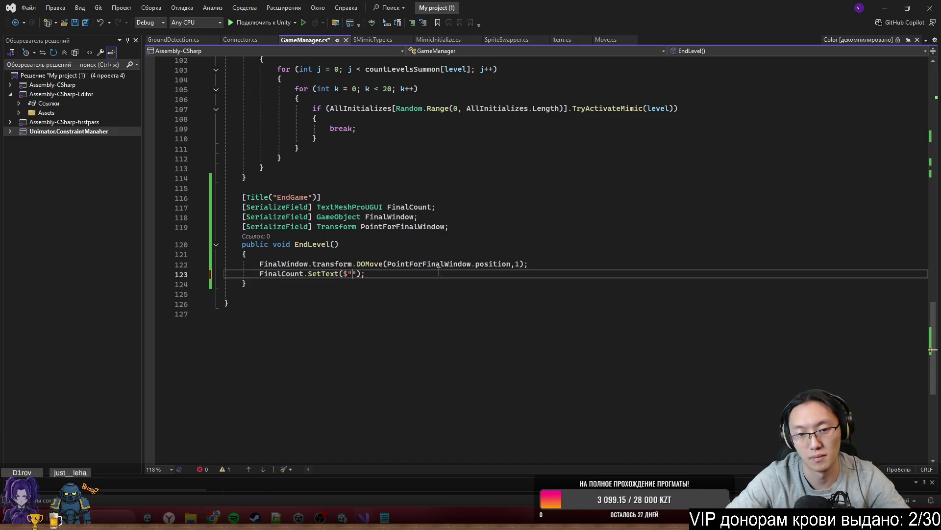
{"action": "type", "text": "{}/P{"}
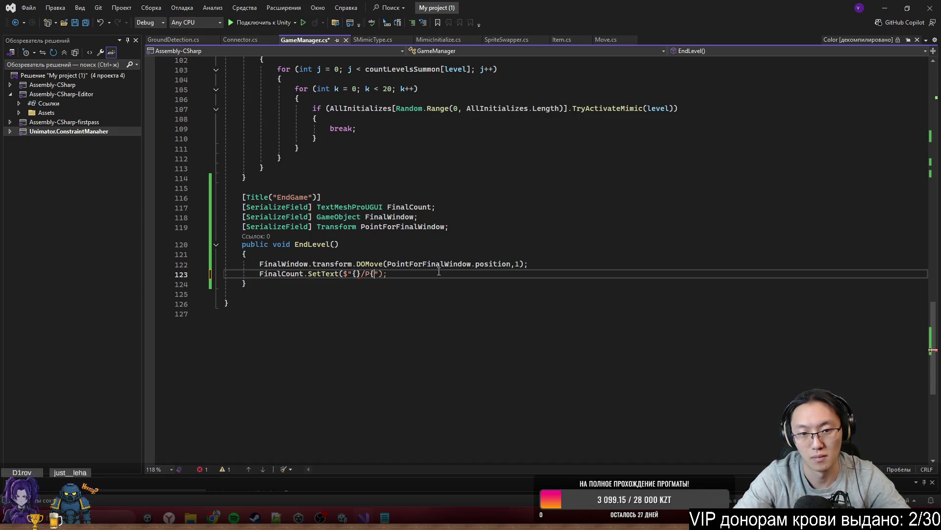
{"action": "key", "text": "BackSpace"}
{"action": "key", "text": "BackSpace"}
{"action": "type", "text": "{}"}
{"action": "key", "text": "Left"}
{"action": "key", "text": "Left"}
{"action": "key", "text": "Left"}
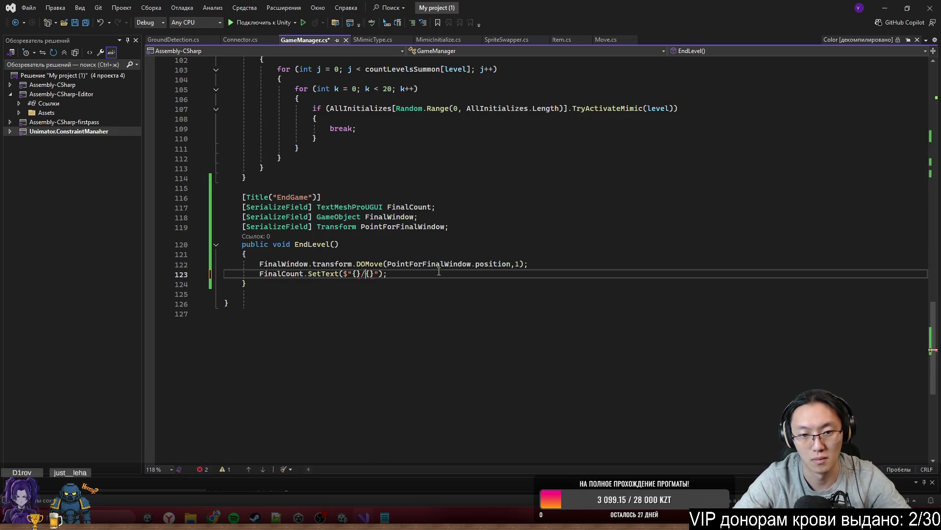
{"action": "type", "text": "kills"}
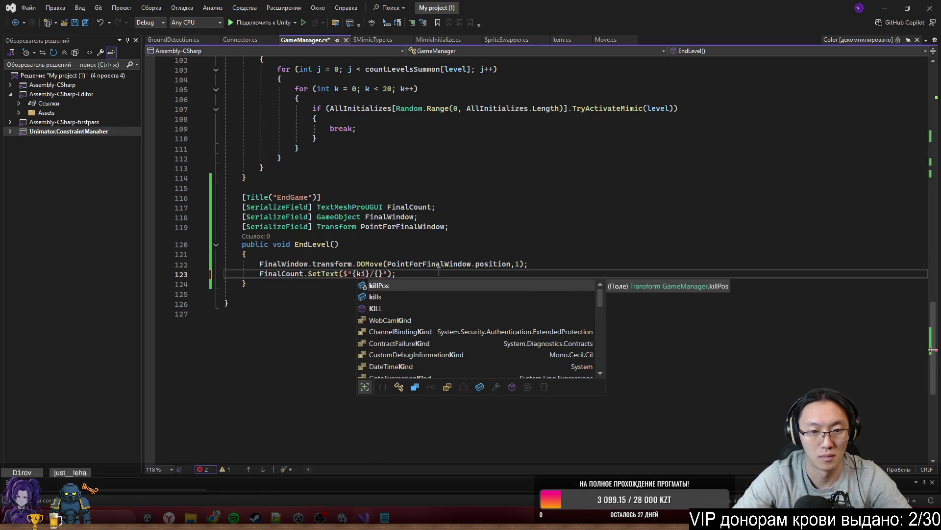
{"action": "key", "text": "Right"}
{"action": "key", "text": "Right"}
Step: Open a new line at the top of the EndLevel body
{"action": "scroll", "coordinate": [451, 267], "scroll_direction": "up", "scroll_amount": 19}
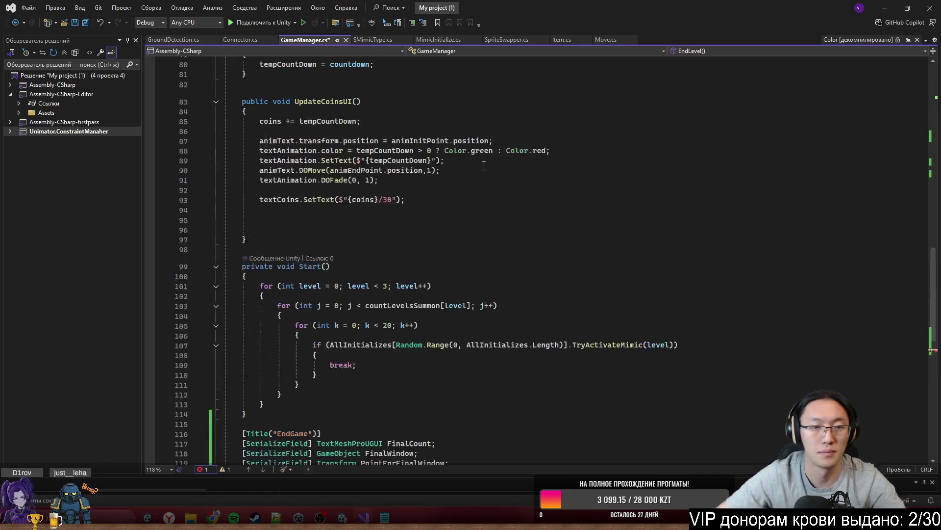
{"action": "scroll", "coordinate": [484, 162], "scroll_direction": "up", "scroll_amount": 15}
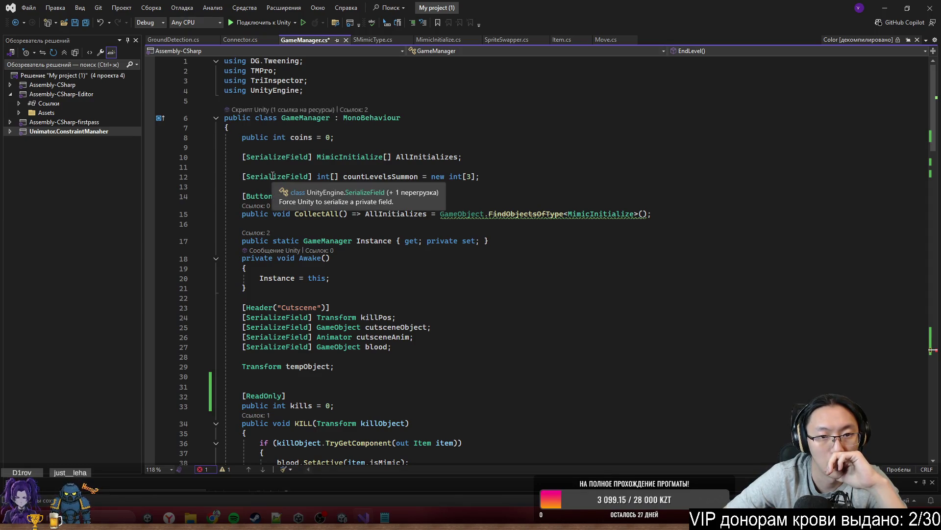
{"action": "scroll", "coordinate": [422, 254], "scroll_direction": "down", "scroll_amount": 20}
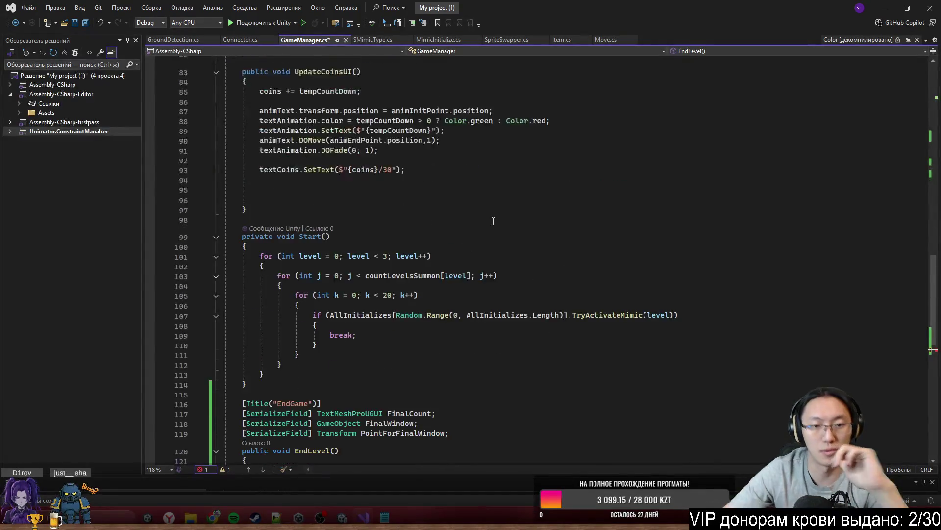
{"action": "left_click", "coordinate": [428, 250]}
{"action": "key", "text": "Return"}
Step: Declare a local int totalTargets = 0 at the start of EndLevel
{"action": "type", "text": "int tita"}
{"action": "key", "text": "BackSpace"}
{"action": "key", "text": "BackSpace"}
{"action": "key", "text": "BackSpace"}
{"action": "type", "text": "o"}
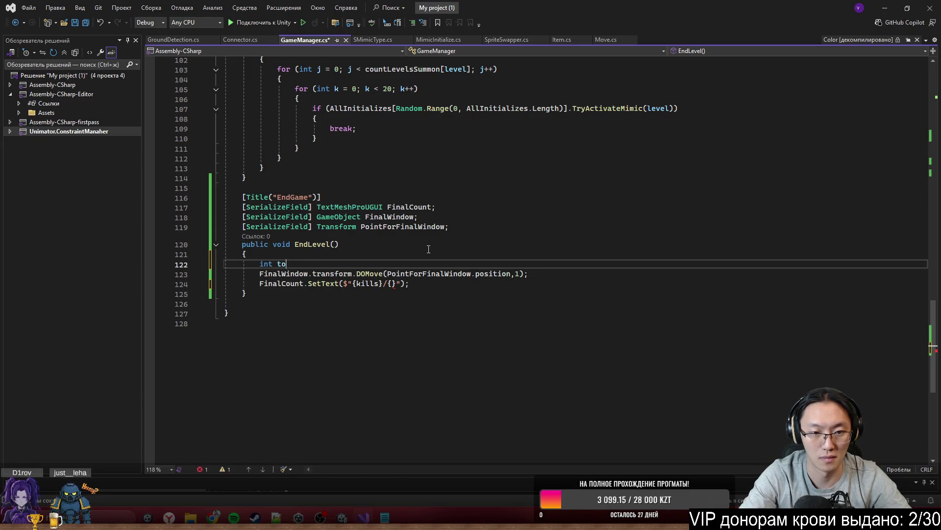
{"action": "type", "text": "talTar"}
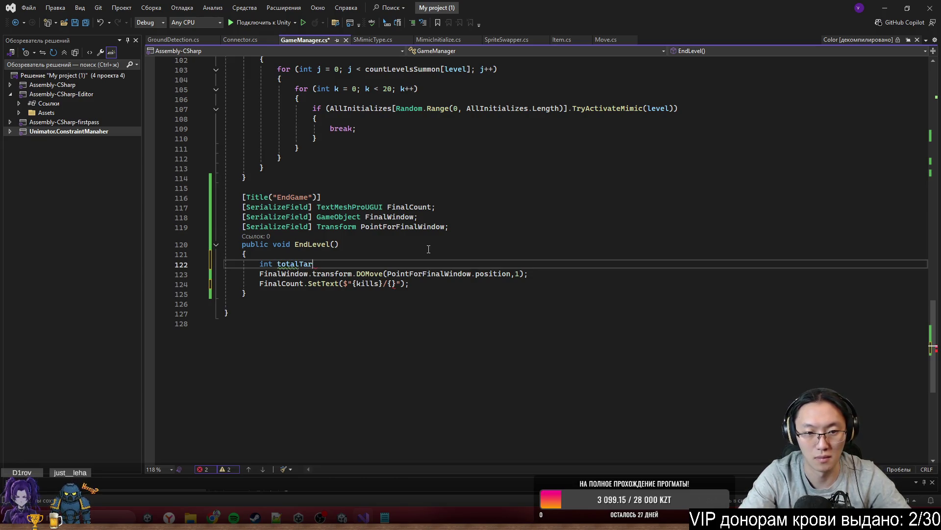
{"action": "type", "text": "gets()"}
{"action": "key", "text": "BackSpace"}
{"action": "key", "text": "BackSpace"}
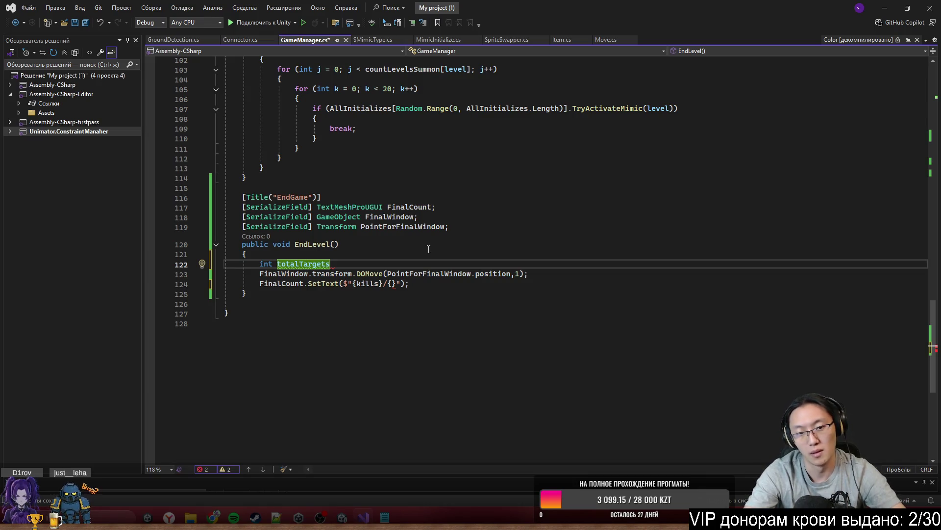
{"action": "type", "text": " = 0;"}
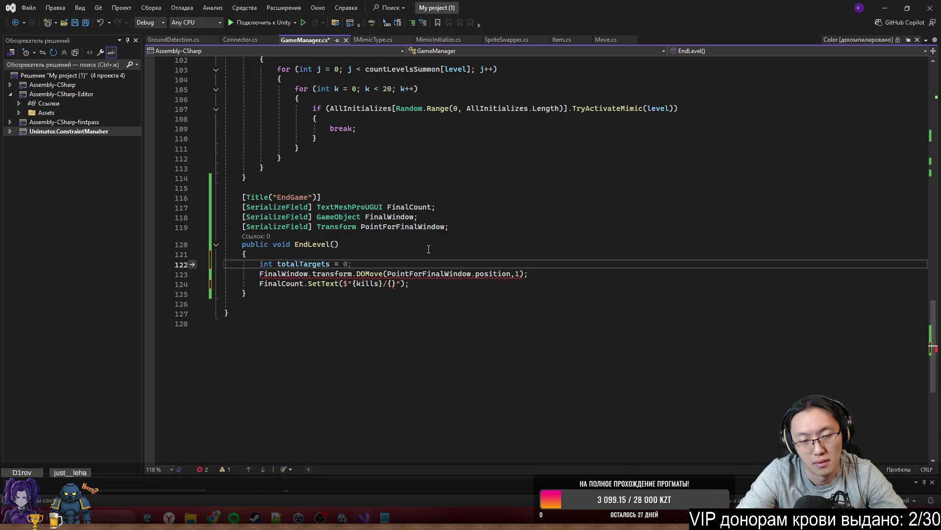
{"action": "type", "text": "0;"}
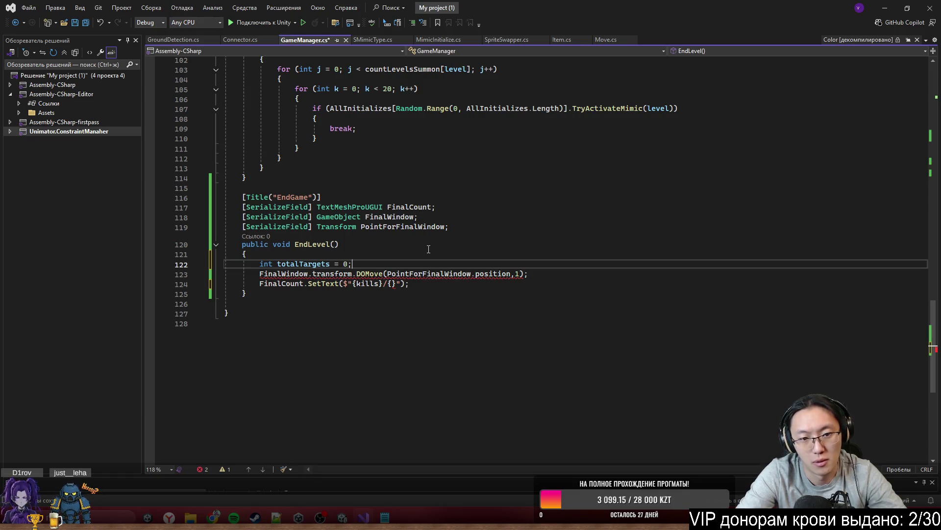
{"action": "key", "text": "Return"}
Step: Add a foreach loop over countLevelsSummon with an open body
{"action": "type", "text": "fore"}
{"action": "key", "text": "Tab"}
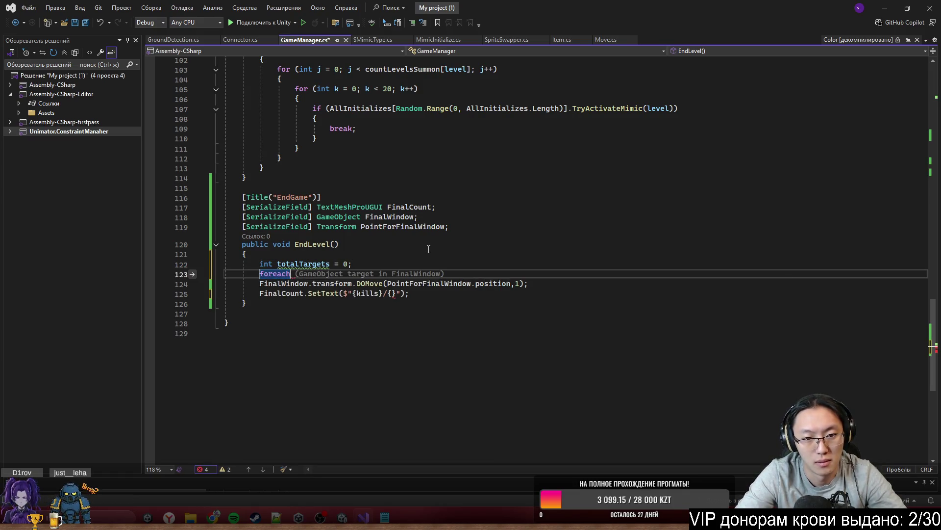
{"action": "scroll", "coordinate": [429, 249], "scroll_direction": "up", "scroll_amount": 20}
{"action": "scroll", "coordinate": [429, 250], "scroll_direction": "up", "scroll_amount": 13}
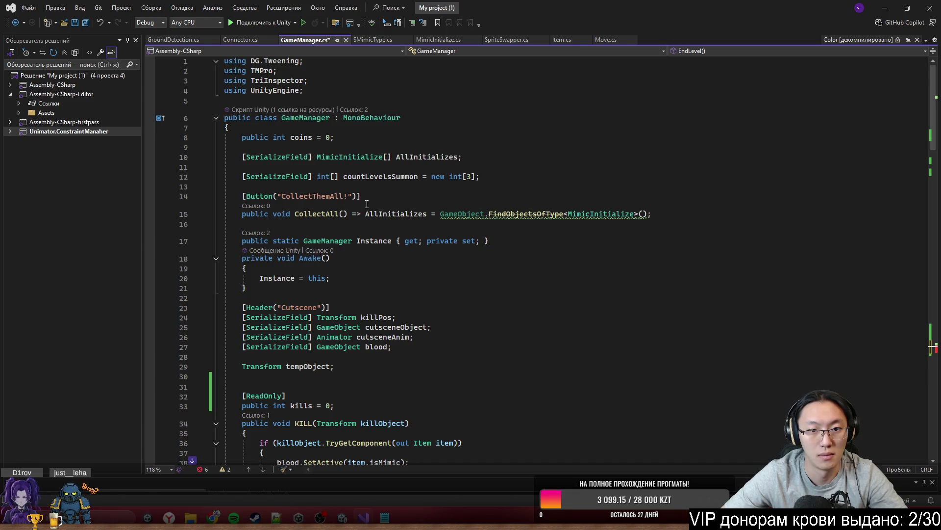
{"action": "type", "text": "cu"}
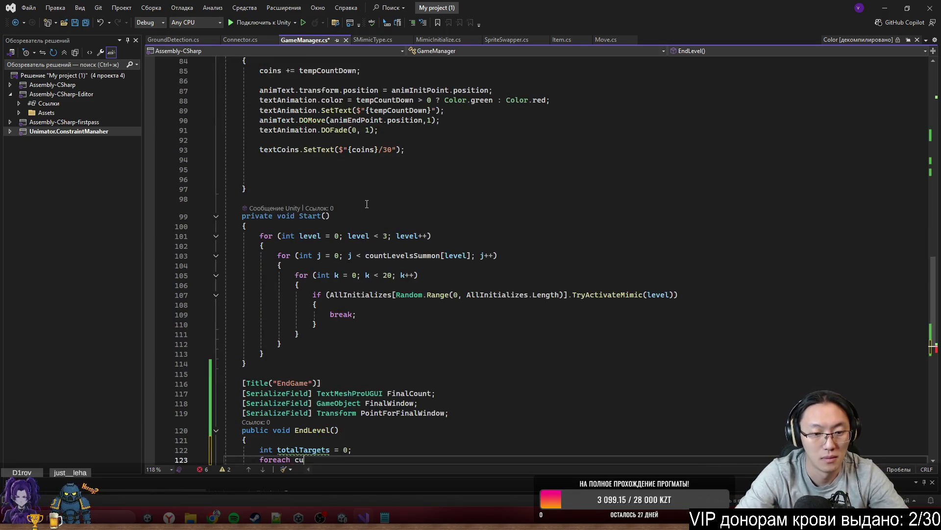
{"action": "type", "text": "(var "}
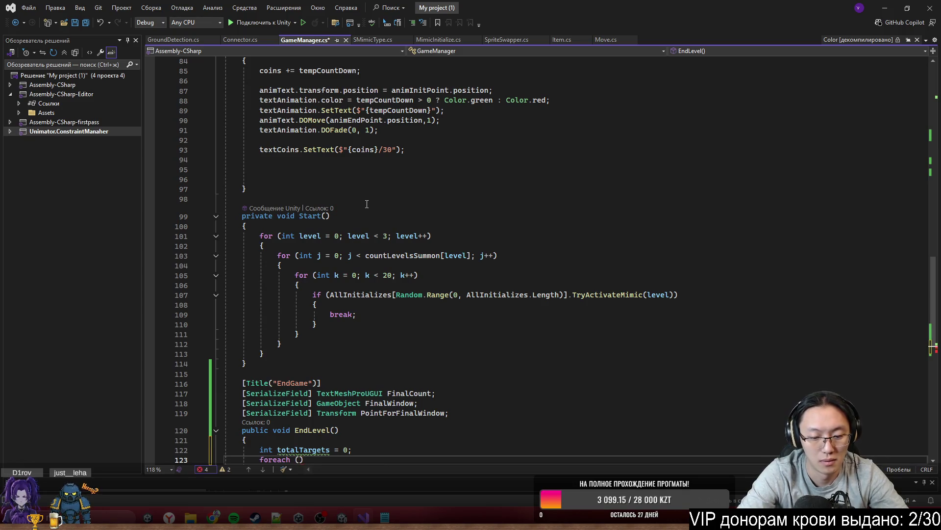
{"action": "type", "text": "t in to"}
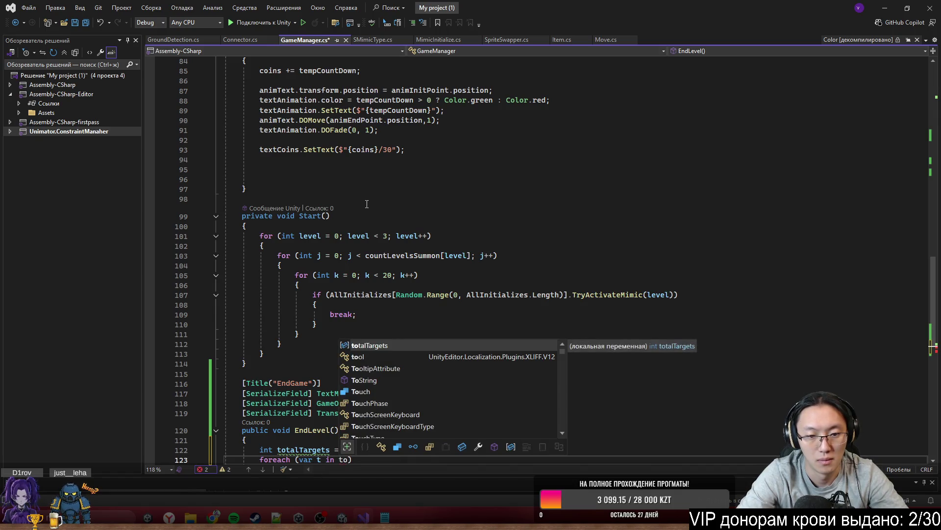
{"action": "type", "text": "ta"}
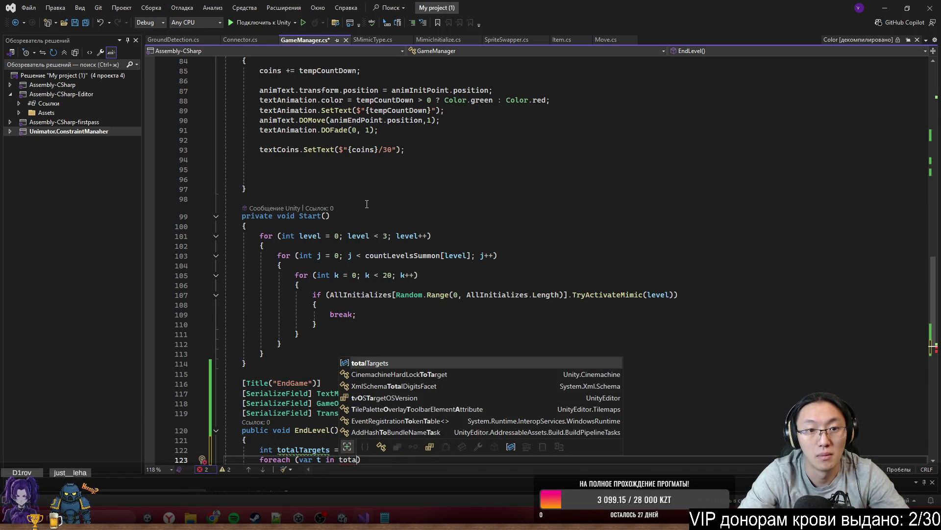
{"action": "scroll", "coordinate": [367, 203], "scroll_direction": "up", "scroll_amount": 20}
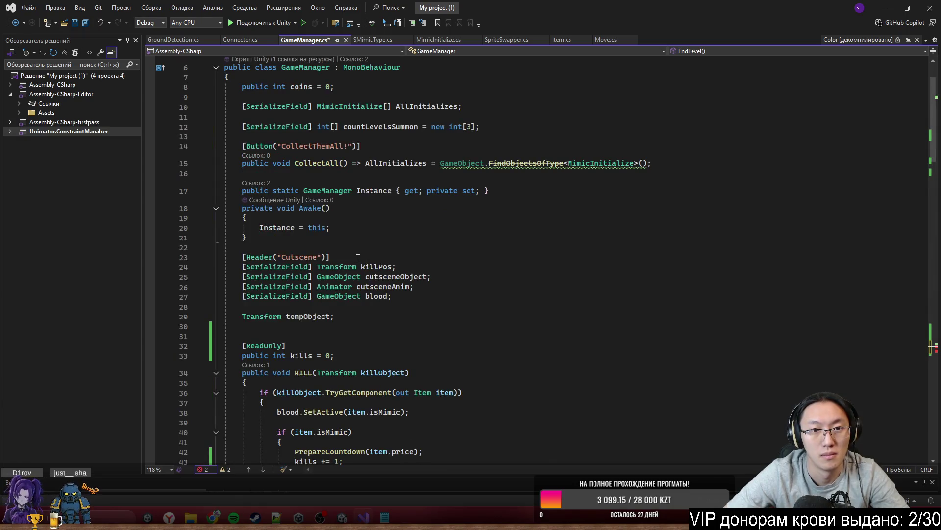
{"action": "key", "text": "BackSpace"}
{"action": "key", "text": "BackSpace"}
{"action": "key", "text": "BackSpace"}
{"action": "type", "text": "cou)"}
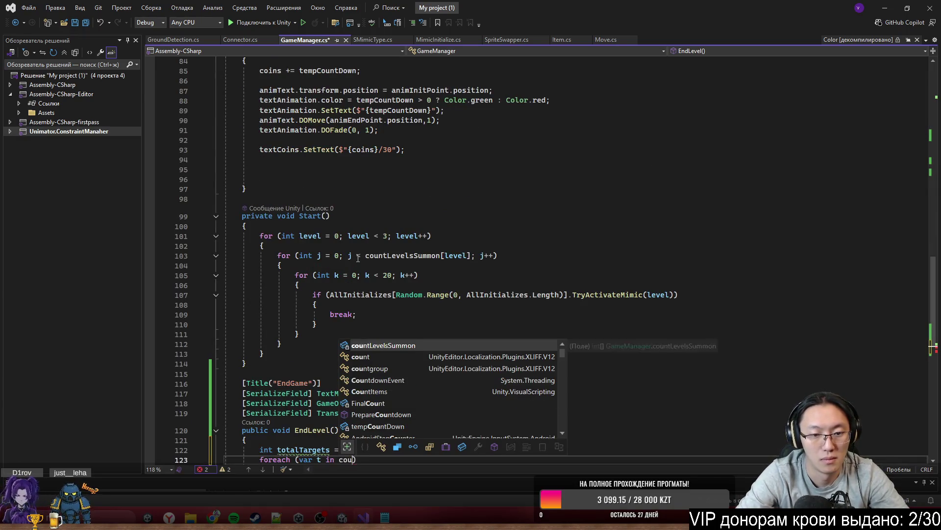
{"action": "key", "text": "Tab"}
{"action": "key", "text": "Right"}
{"action": "type", "text": "{"}
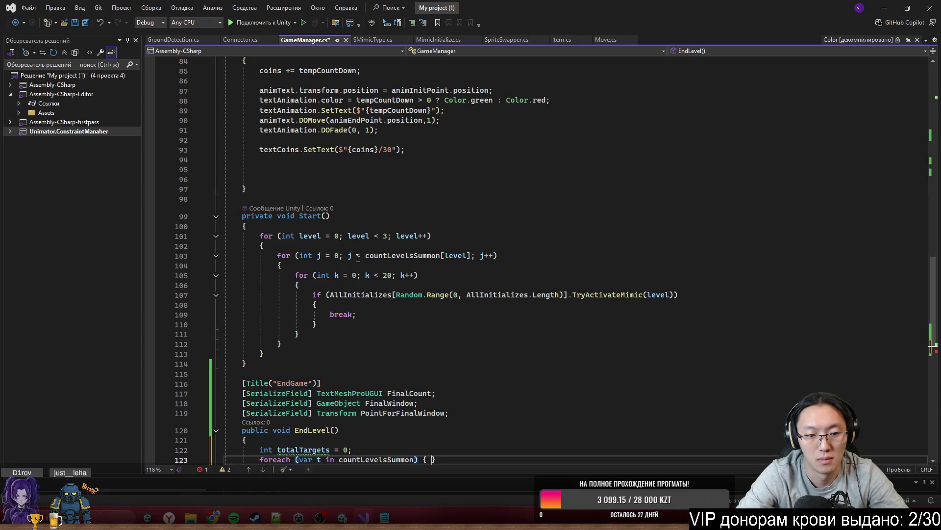
{"action": "key", "text": "Return"}
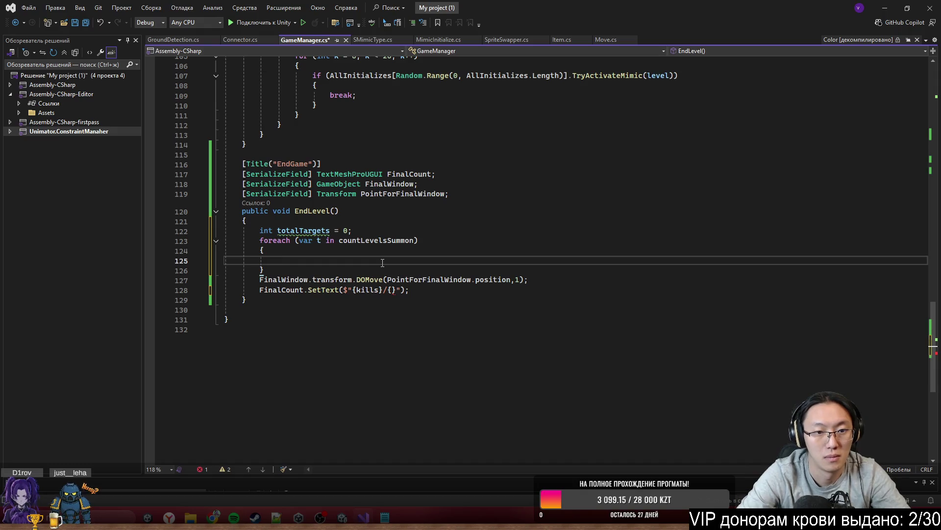
Step: Make the loop add each t to totalTargets, typing the loop variable as int
{"action": "type", "text": "to"}
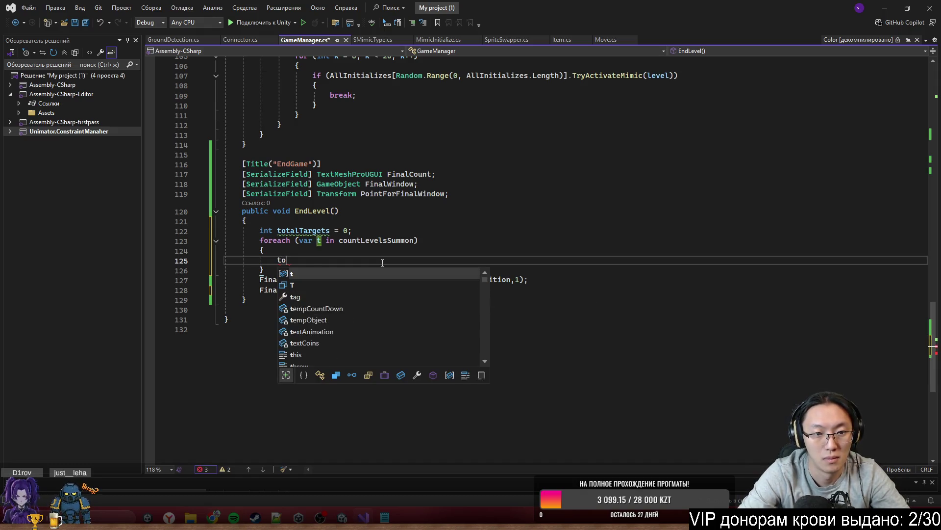
{"action": "key", "text": "Tab"}
{"action": "type", "text": "+= t;"}
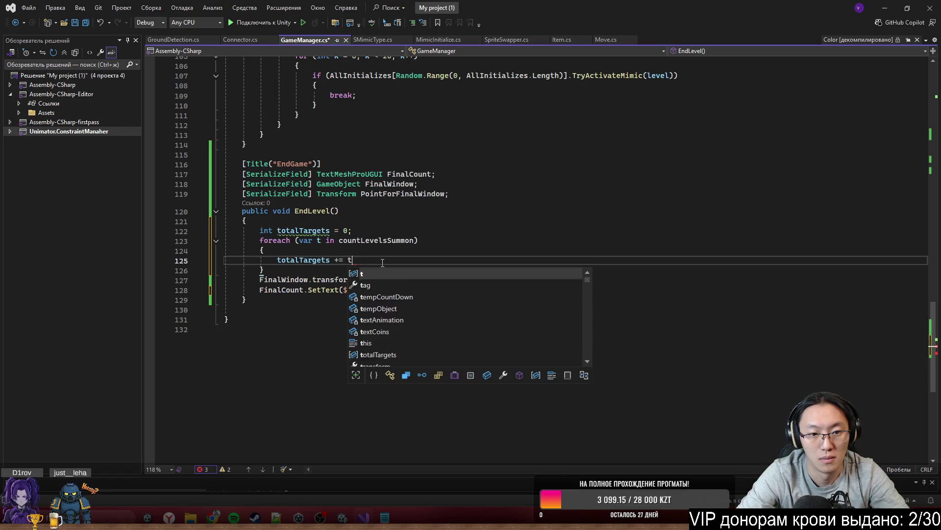
{"action": "double_click", "coordinate": [304, 240]}
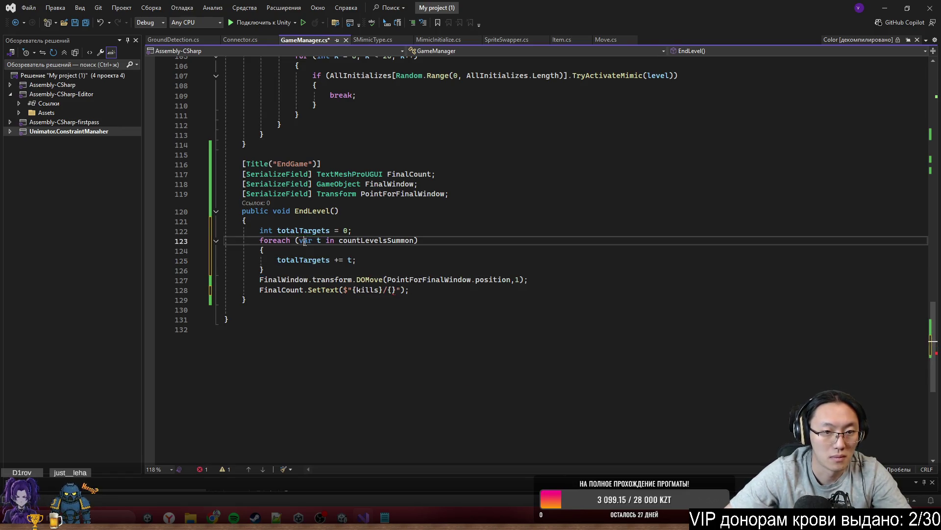
{"action": "type", "text": "int"}
{"action": "left_click", "coordinate": [343, 280]}
{"action": "left_click", "coordinate": [349, 271]}
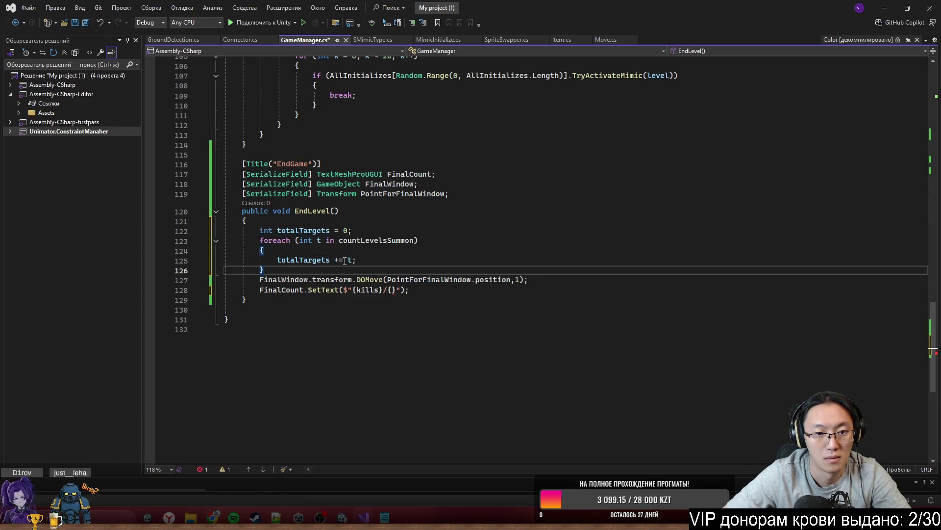
Step: Fill the second SetText placeholder with totalTargets and save GameManager.cs
{"action": "left_click", "coordinate": [392, 290]}
{"action": "type", "text": "totalTargets"}
{"action": "left_click", "coordinate": [569, 304]}
{"action": "key", "text": "ctrl+s"}
{"action": "key", "text": "Up"}
{"action": "key", "text": "Up"}
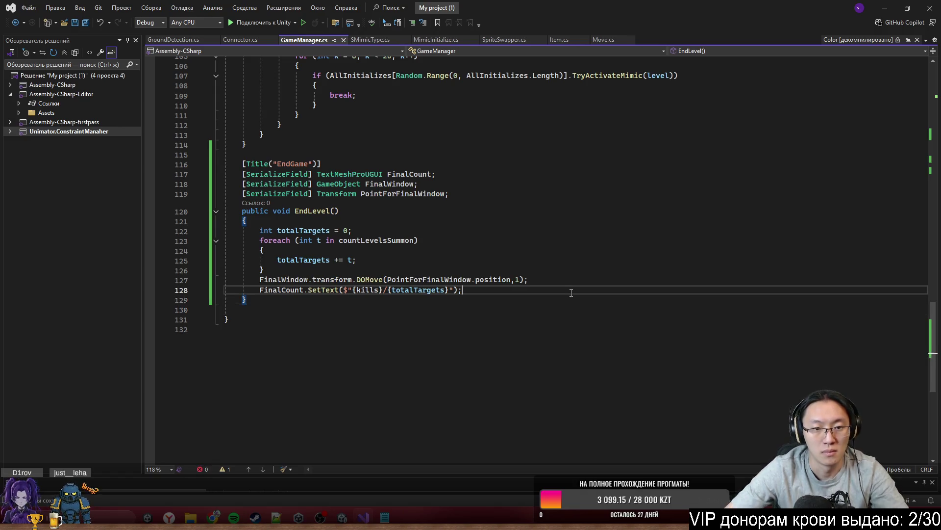
{"action": "left_click", "coordinate": [564, 307]}
Step: Declare a public void Restart() method below EndLevel with its own braces
{"action": "type", "text": "publ"}
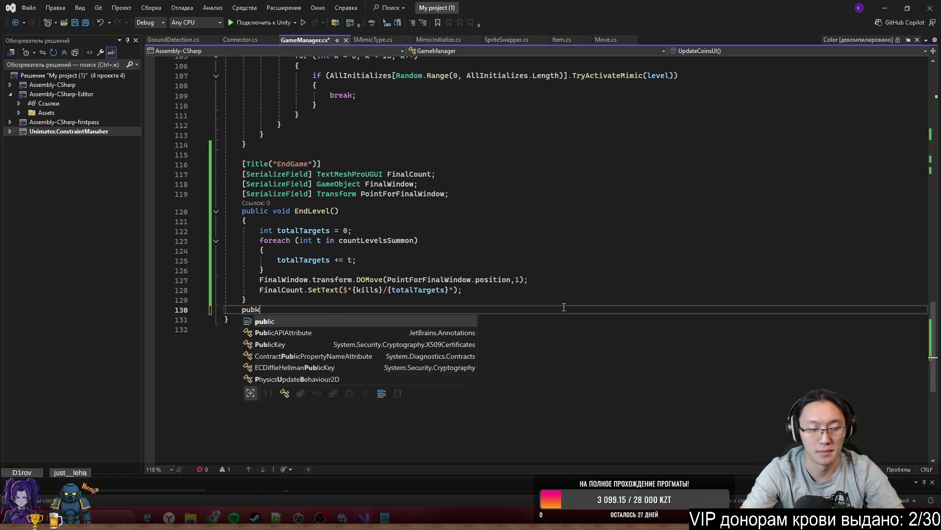
{"action": "type", "text": "ic void"}
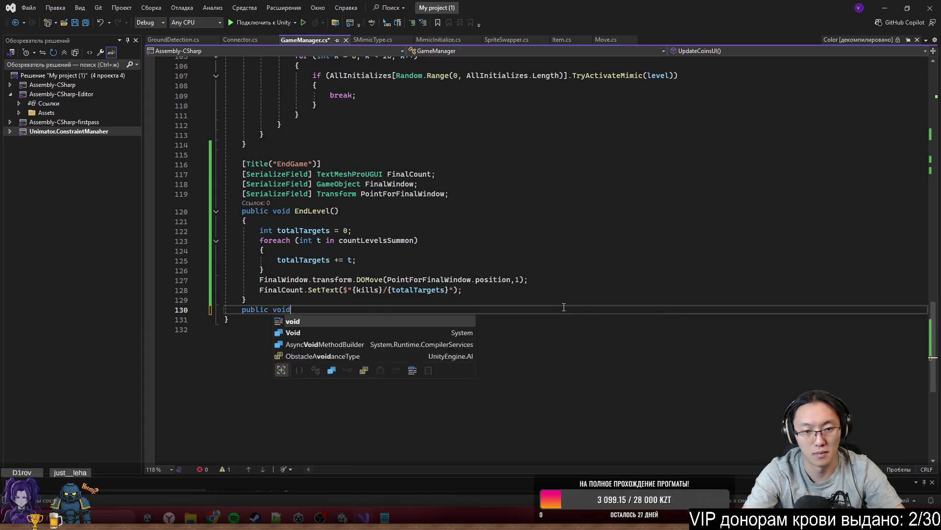
{"action": "type", "text": " Restart() { \\"}
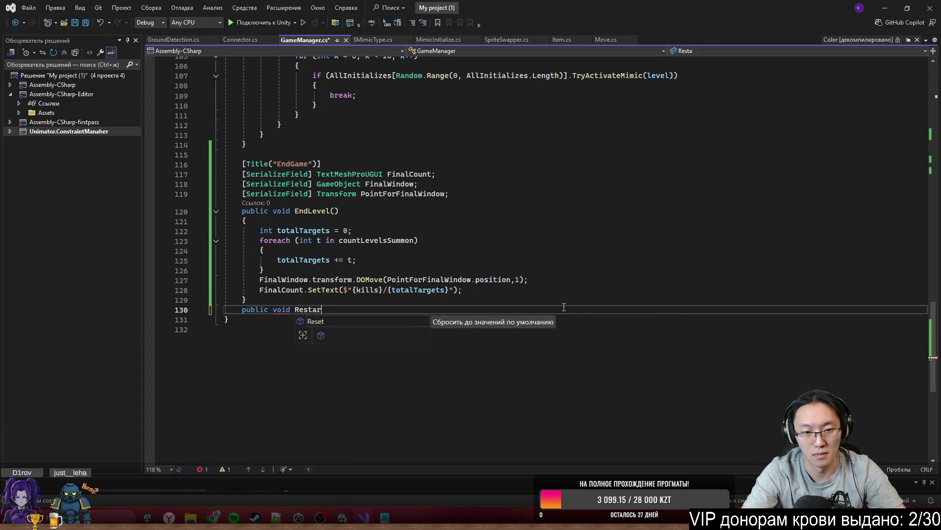
{"action": "key", "text": "Return"}
{"action": "key", "text": "BackSpace"}
{"action": "key", "text": "BackSpace"}
{"action": "key", "text": "Return"}
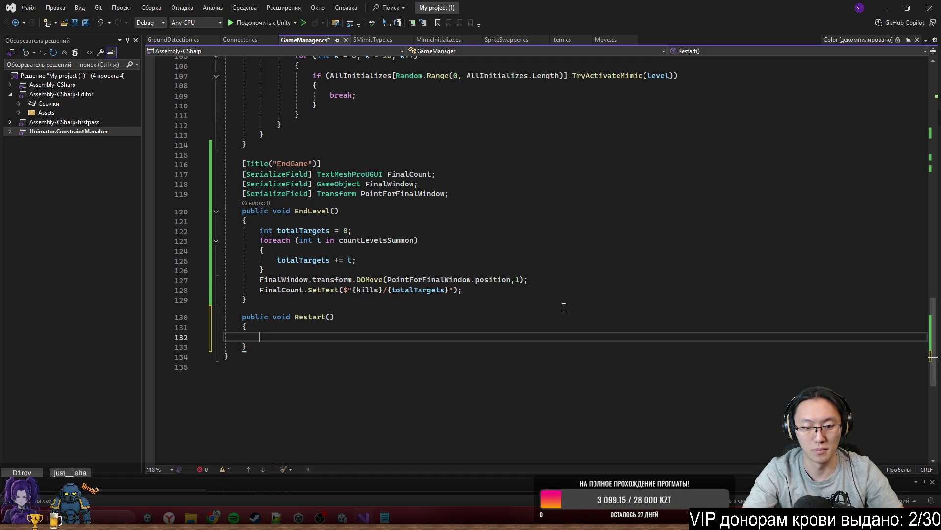
Step: Make Restart call SceneManager.LoadScene(SceneManager.GetActiveScene().name) and save GameManager.cs
{"action": "type", "text": "SceneM"}
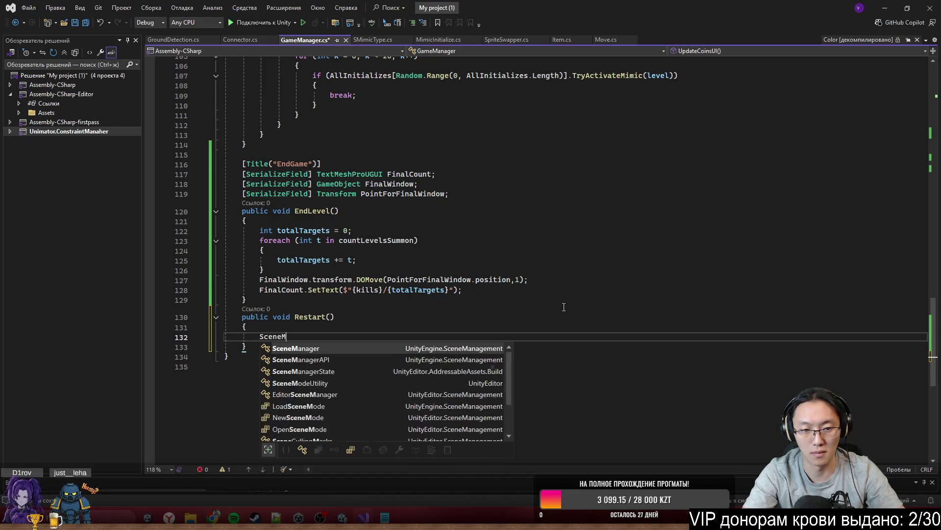
{"action": "type", "text": "anager.Lo"}
{"action": "key", "text": "Tab"}
{"action": "type", "text": "("}
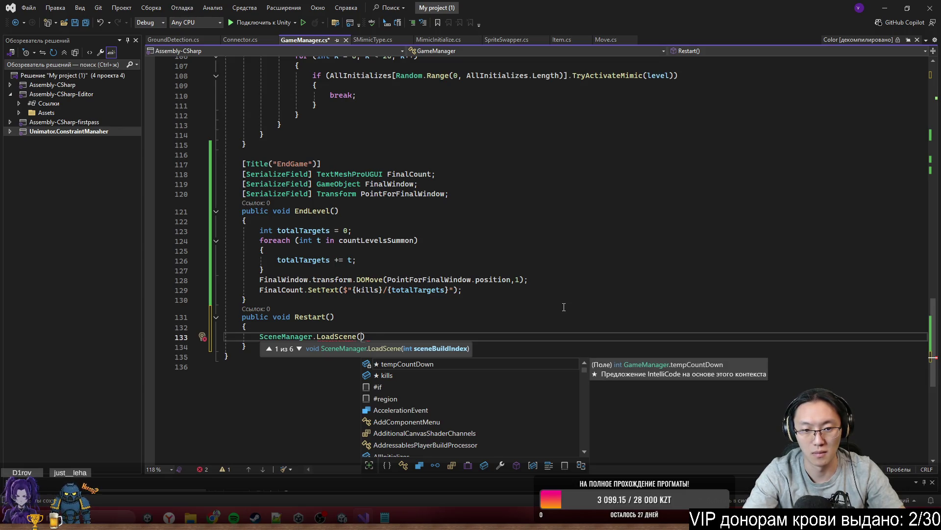
{"action": "type", "text": "SceneManager."}
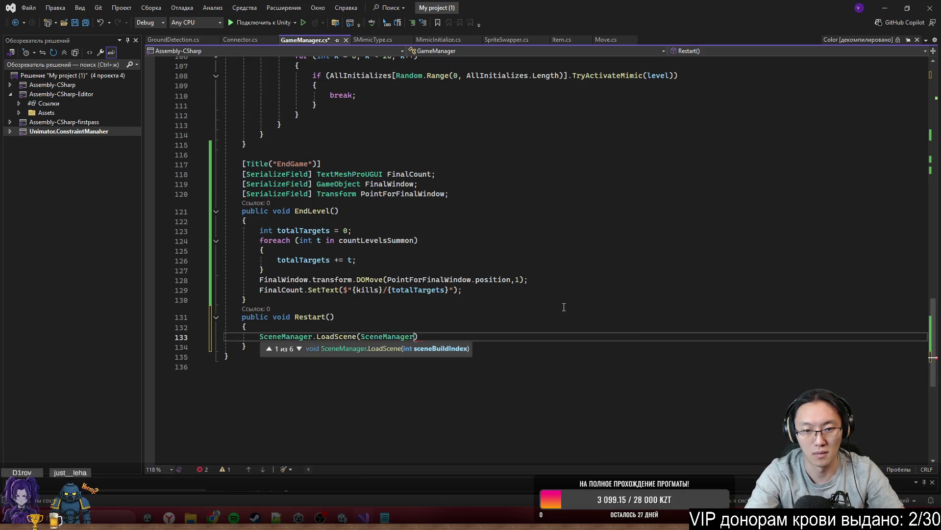
{"action": "type", "text": "GetActiveScene."}
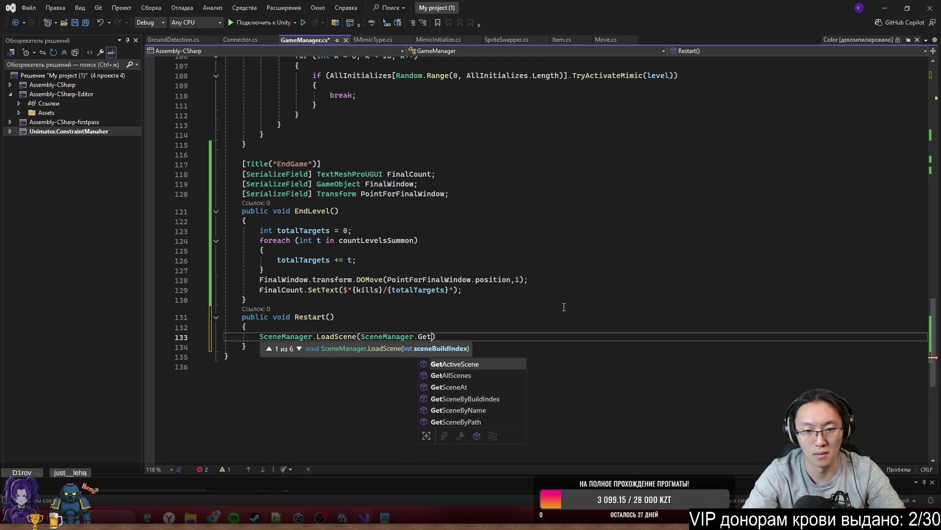
{"action": "key", "text": "BackSpace"}
{"action": "type", "text": "()"}
{"action": "type", "text": ".name"}
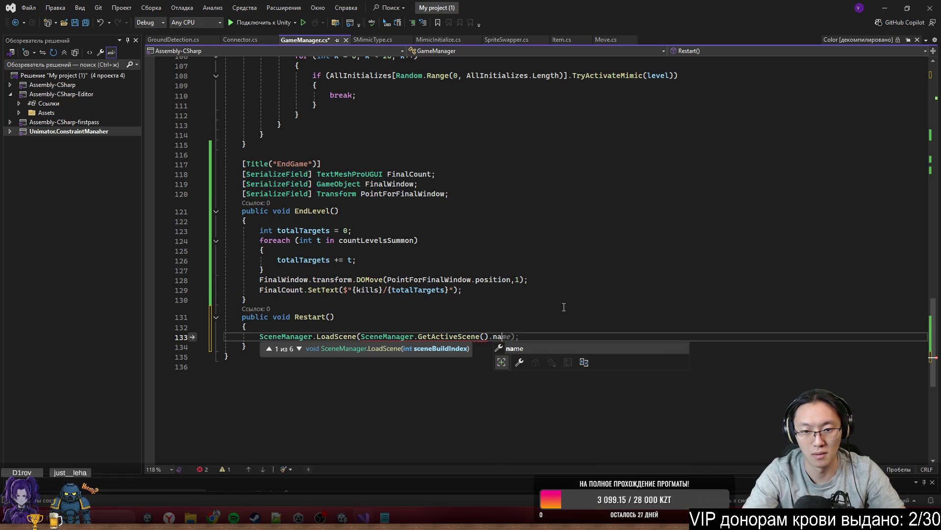
{"action": "key", "text": "End"}
{"action": "key", "text": "ctrl+s"}
{"action": "key", "text": "Up"}
{"action": "key", "text": "Up"}
{"action": "key", "text": "Up"}
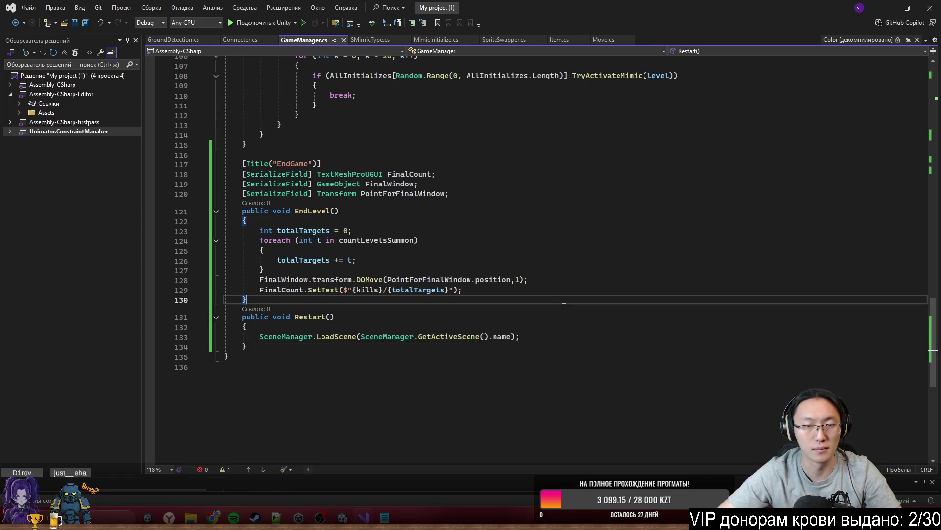
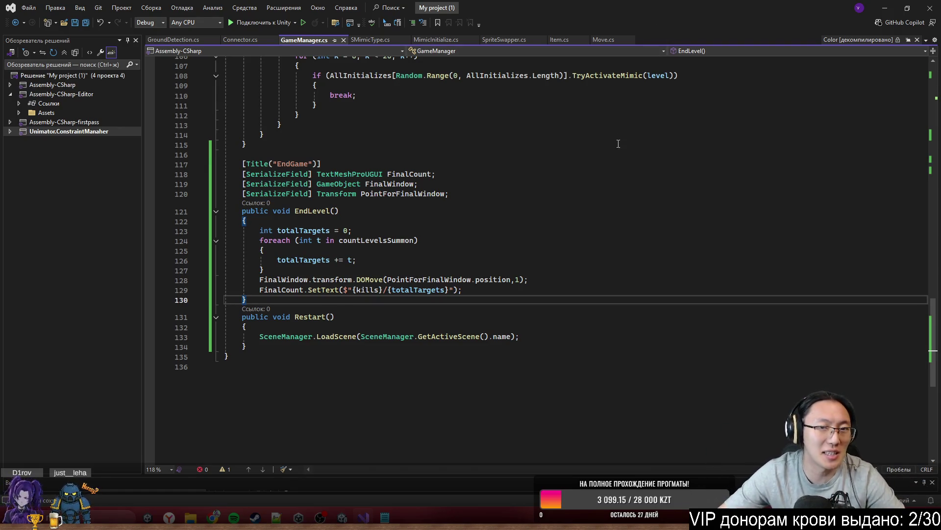
Step: Check the EndGame fields and EndLevel code around line 117 of GameManager.cs, then go back to Unity
{"action": "left_click", "coordinate": [618, 164]}
{"action": "left_click", "coordinate": [885, 7]}
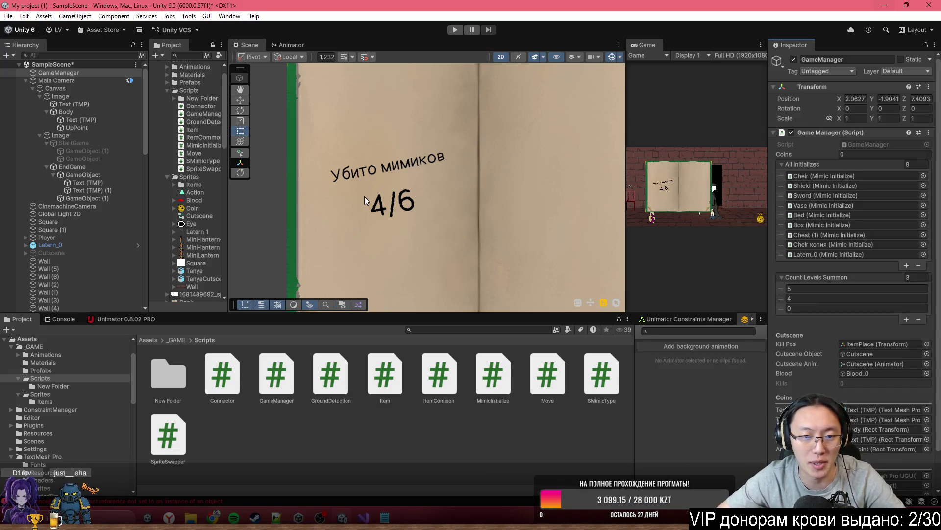
{"action": "left_click", "coordinate": [416, 515]}
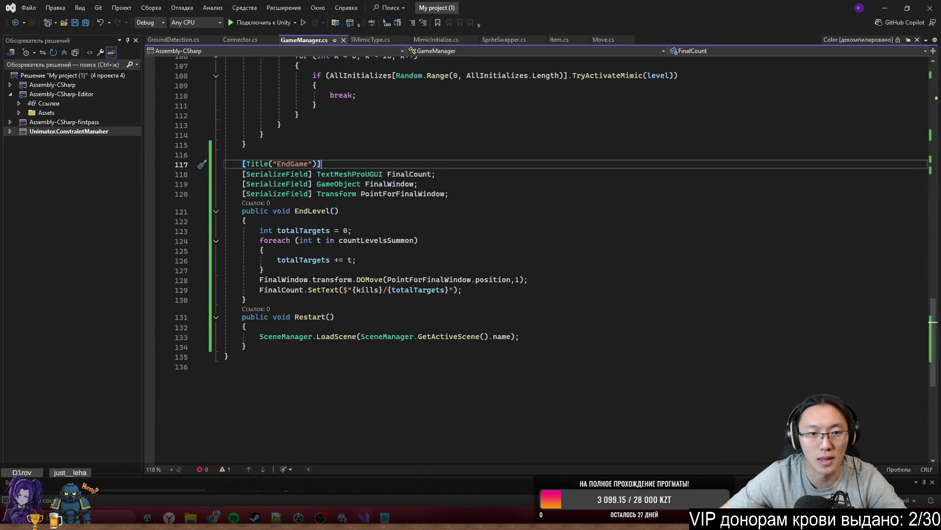
{"action": "key", "text": "alt+Tab"}
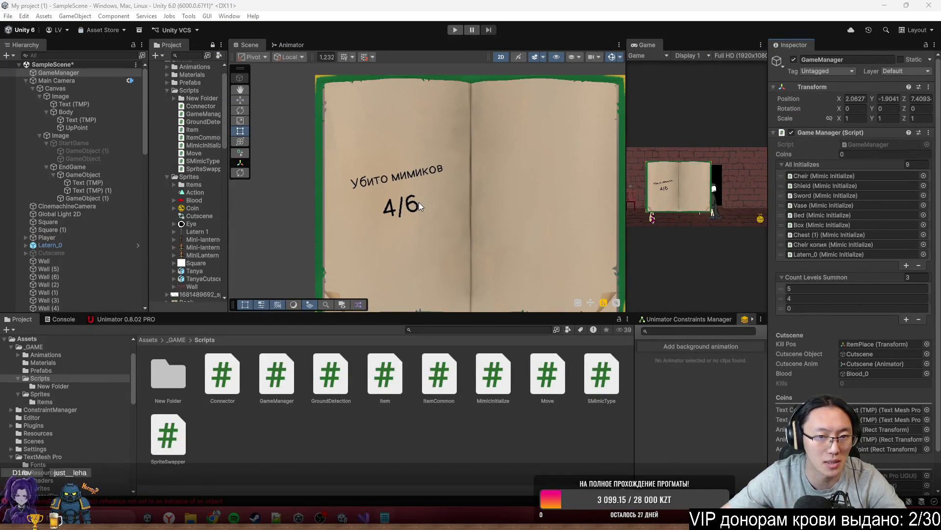
Step: Rename the 4/6 score text object to FincoalScore
{"action": "left_click", "coordinate": [419, 202]}
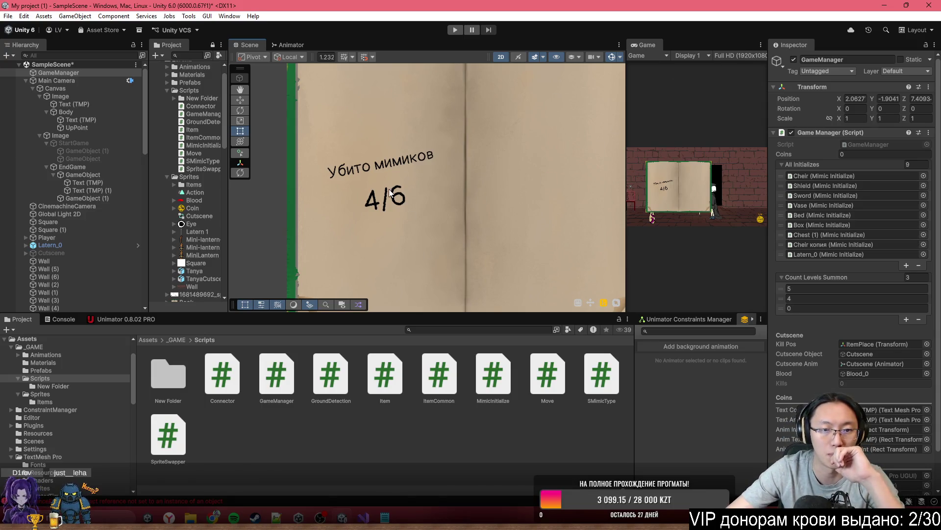
{"action": "scroll", "coordinate": [799, 337], "scroll_direction": "down", "scroll_amount": 2}
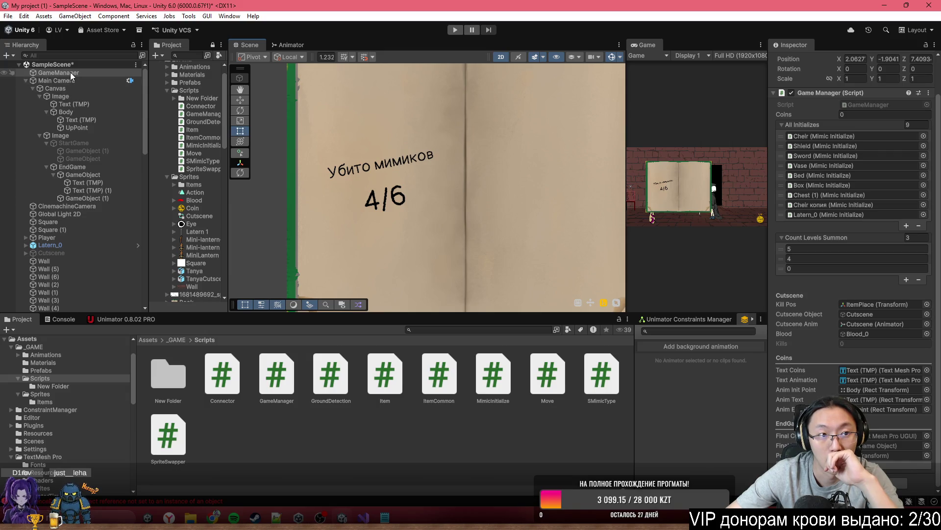
{"action": "left_click", "coordinate": [87, 190]}
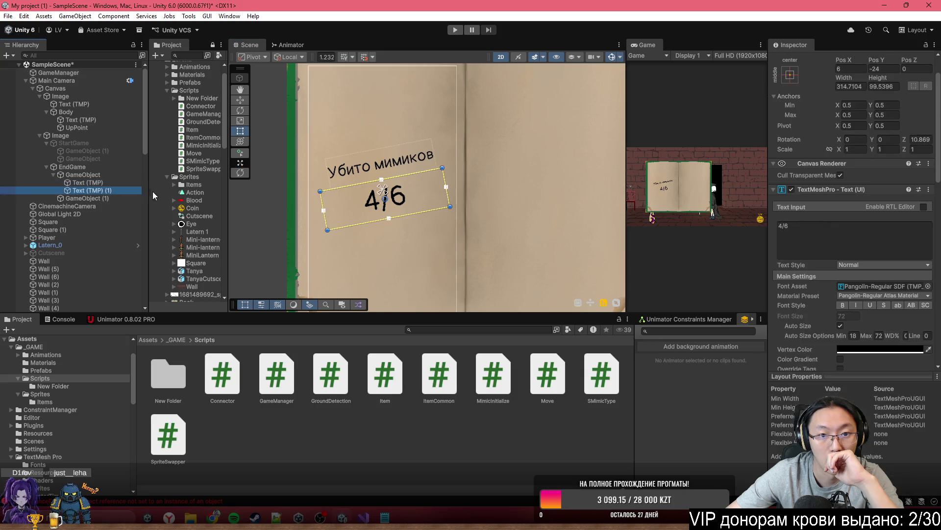
{"action": "scroll", "coordinate": [846, 87], "scroll_direction": "up", "scroll_amount": 3}
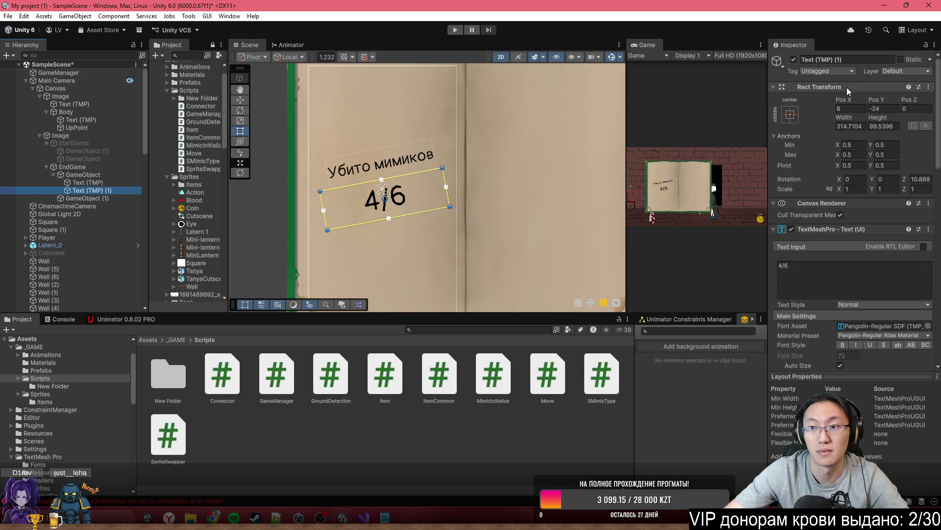
{"action": "left_click", "coordinate": [850, 61]}
{"action": "type", "text": "Fincoa"}
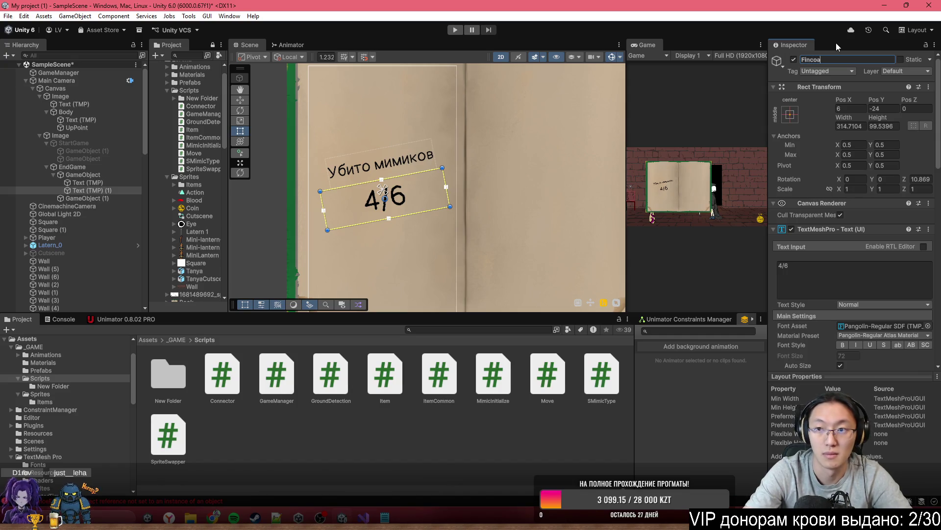
{"action": "type", "text": "lScore"}
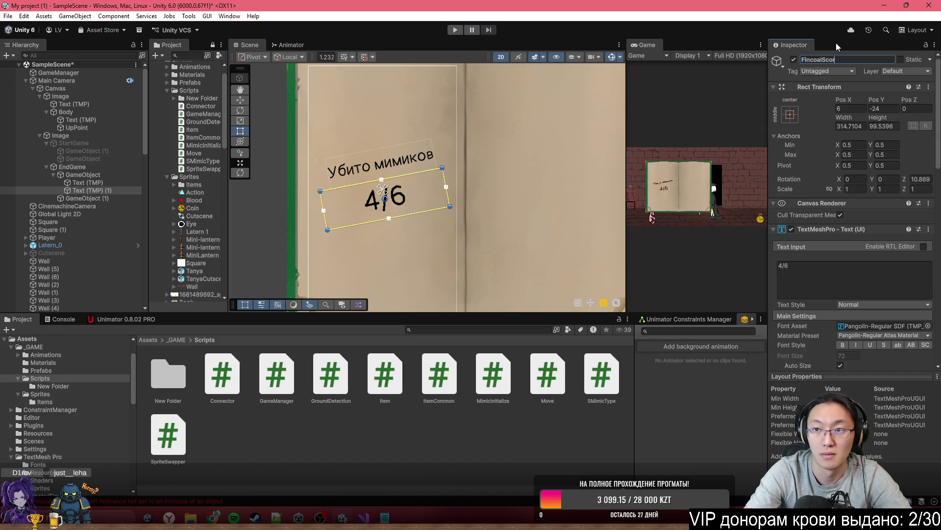
Step: Assign FincoalScore to the final count field and the EndGame panel to the final window field on GameManager
{"action": "left_click", "coordinate": [61, 73]}
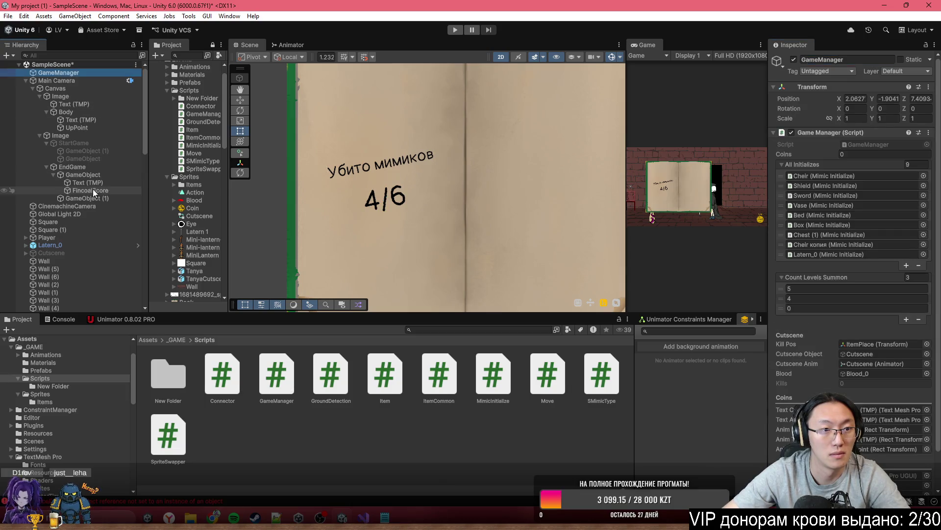
{"action": "mouse_move", "coordinate": [792, 398]}
{"action": "left_mouse_down"}
{"action": "mouse_move", "coordinate": [846, 441]}
{"action": "mouse_move", "coordinate": [872, 455]}
{"action": "mouse_move", "coordinate": [872, 447]}
{"action": "left_mouse_up"}
{"action": "scroll", "coordinate": [846, 441], "scroll_direction": "down", "scroll_amount": 1}
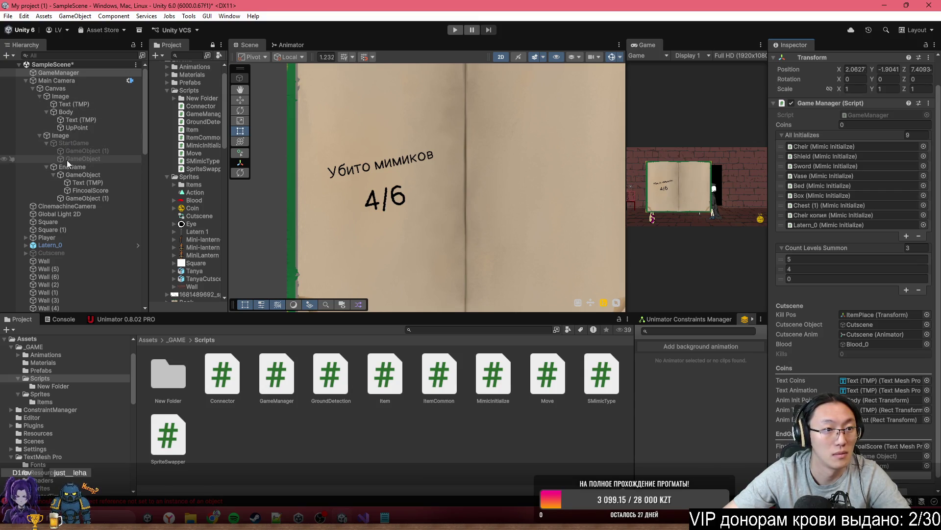
{"action": "left_click_drag", "start_coordinate": [69, 170], "coordinate": [866, 456]}
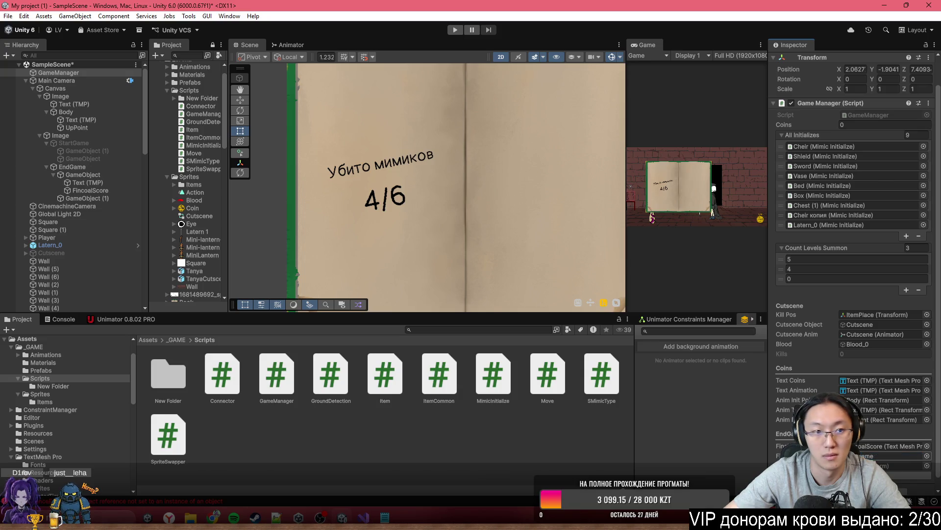
{"action": "left_click", "coordinate": [72, 168]}
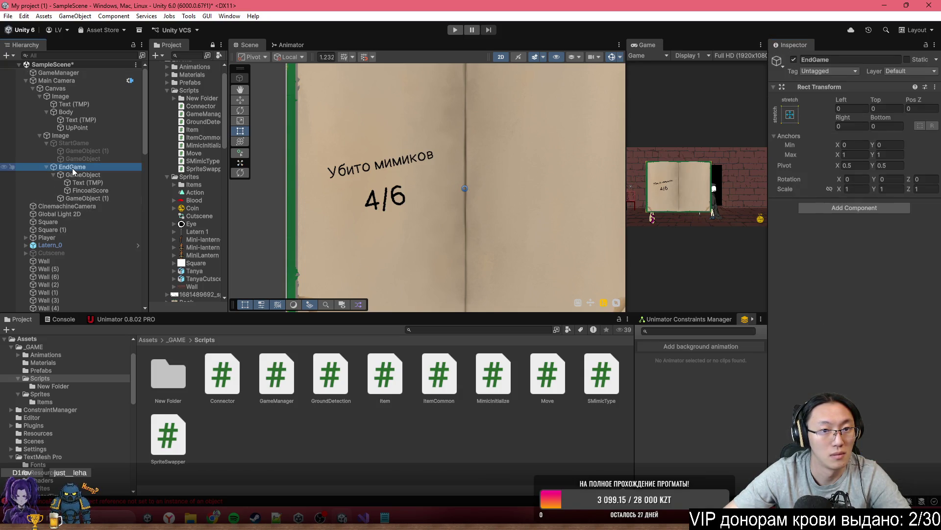
Step: Create a new empty GameObject from EndGame and place it above EndGame in the hierarchy
{"action": "left_click", "coordinate": [72, 198], "text": "shift"}
{"action": "key", "text": "f"}
{"action": "right_click", "coordinate": [73, 175]}
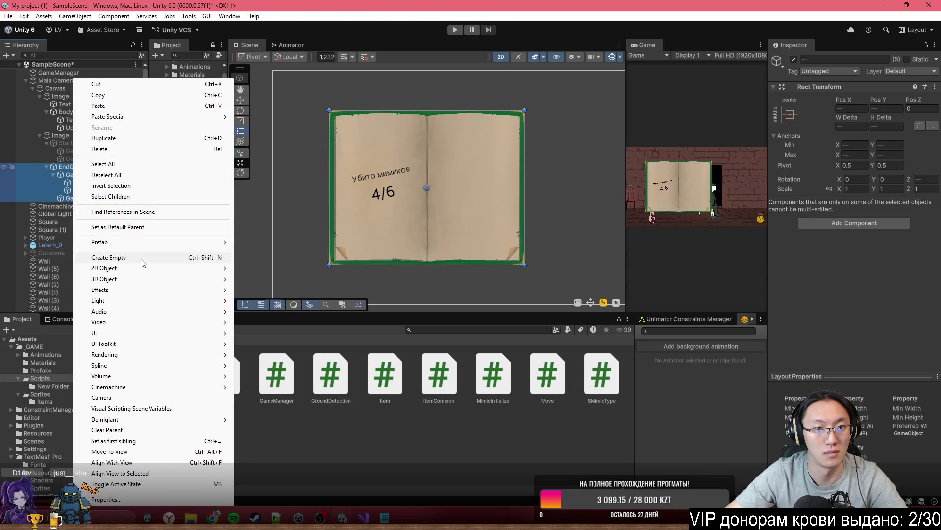
{"action": "left_click", "coordinate": [141, 258]}
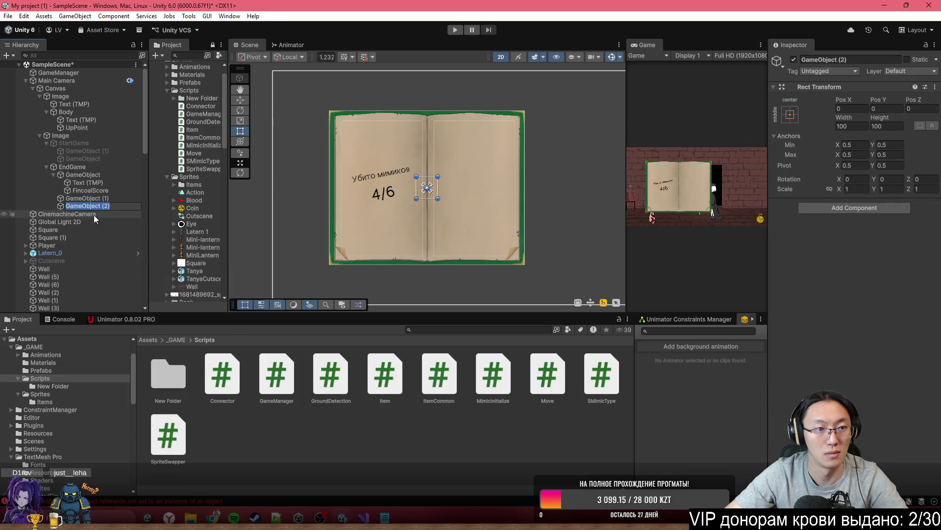
{"action": "mouse_move", "coordinate": [93, 207]}
{"action": "left_mouse_down"}
{"action": "mouse_move", "coordinate": [47, 239]}
{"action": "mouse_move", "coordinate": [51, 160]}
{"action": "left_mouse_up"}
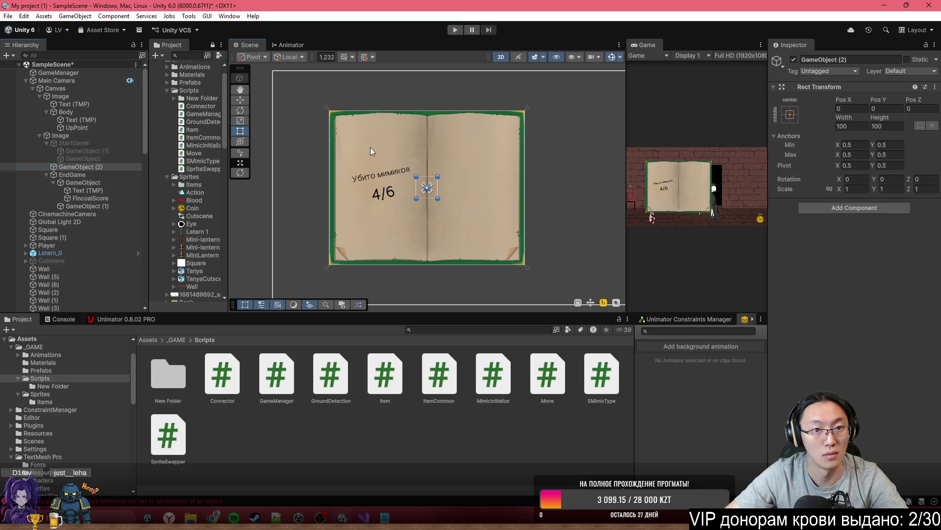
Step: Move the book Image below the camera view, leaving the EndGame panel where it was
{"action": "left_click", "coordinate": [116, 175]}
{"action": "scroll", "coordinate": [430, 210], "scroll_direction": "down", "scroll_amount": 3}
{"action": "left_click_drag", "start_coordinate": [485, 97], "coordinate": [492, 233]}
{"action": "key", "text": "ctrl+z"}
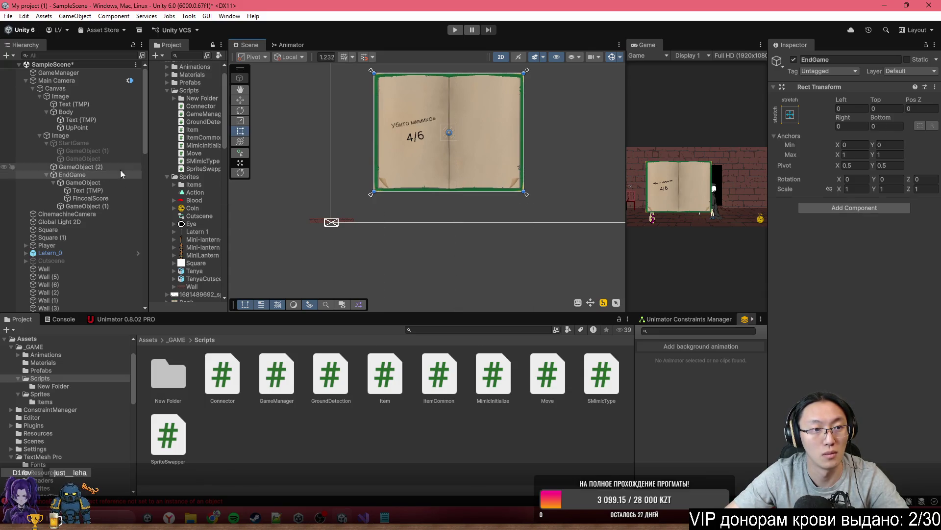
{"action": "left_click", "coordinate": [84, 136]}
{"action": "left_click_drag", "start_coordinate": [481, 109], "coordinate": [486, 295]}
{"action": "key", "text": "f"}
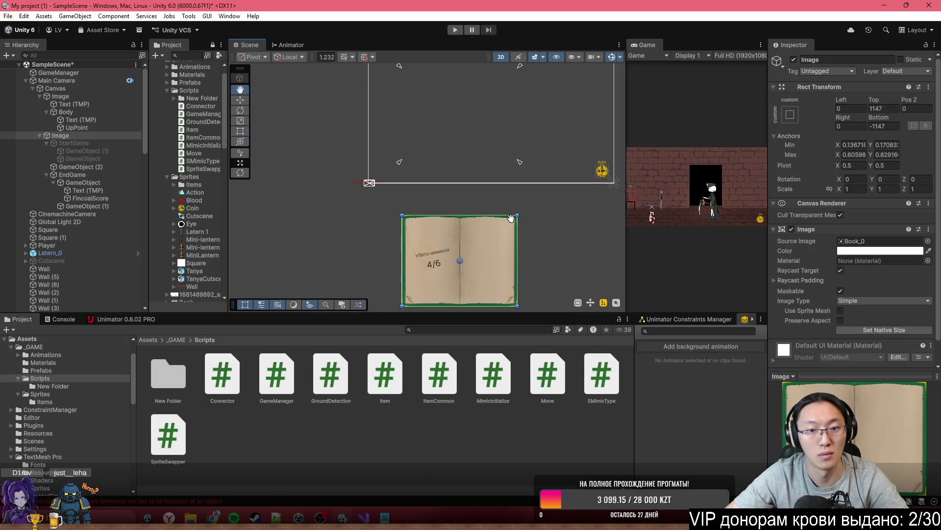
Step: Select the new empty GameObject (2) and try Pos Y 26.7, then cancel the change
{"action": "left_click", "coordinate": [84, 200]}
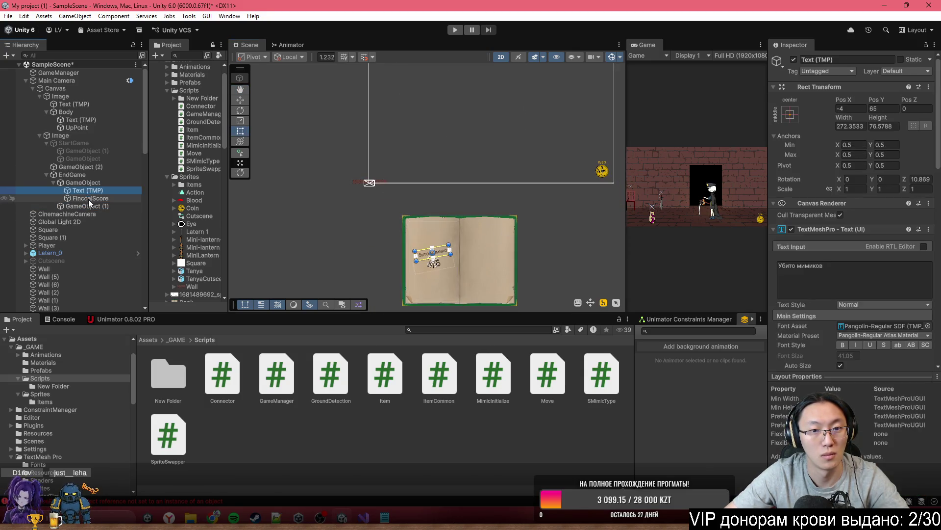
{"action": "left_click", "coordinate": [88, 183]}
{"action": "left_click", "coordinate": [90, 167]}
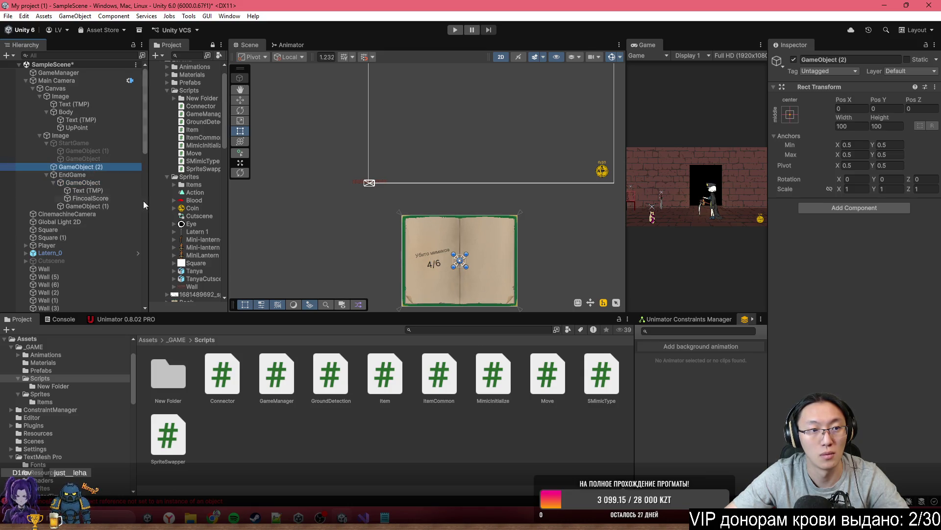
{"action": "left_click", "coordinate": [459, 267]}
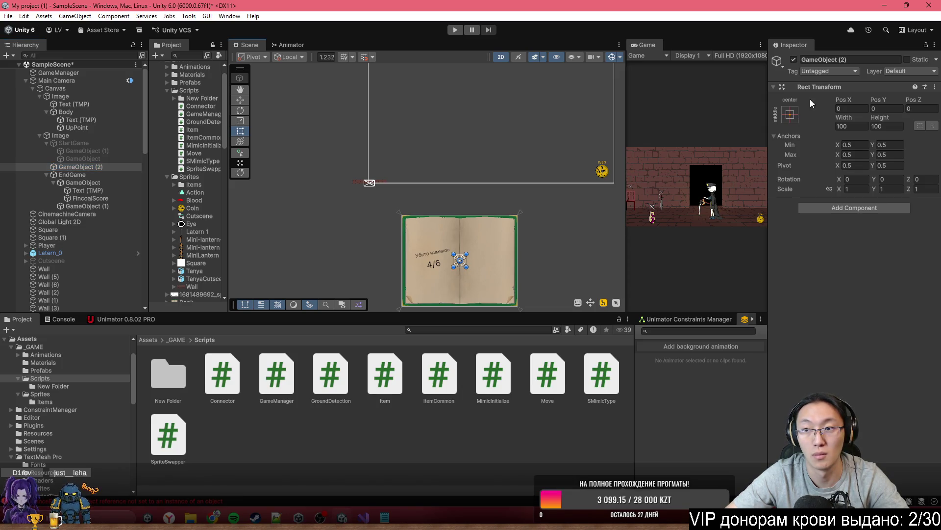
{"action": "left_click", "coordinate": [883, 108]}
{"action": "type", "text": "26.7"}
{"action": "key", "text": "Escape"}
Step: Move GameObject (2) into the Canvas below UpPoint, drag it into the camera area, and save the scene
{"action": "left_click_drag", "start_coordinate": [69, 167], "coordinate": [48, 135]}
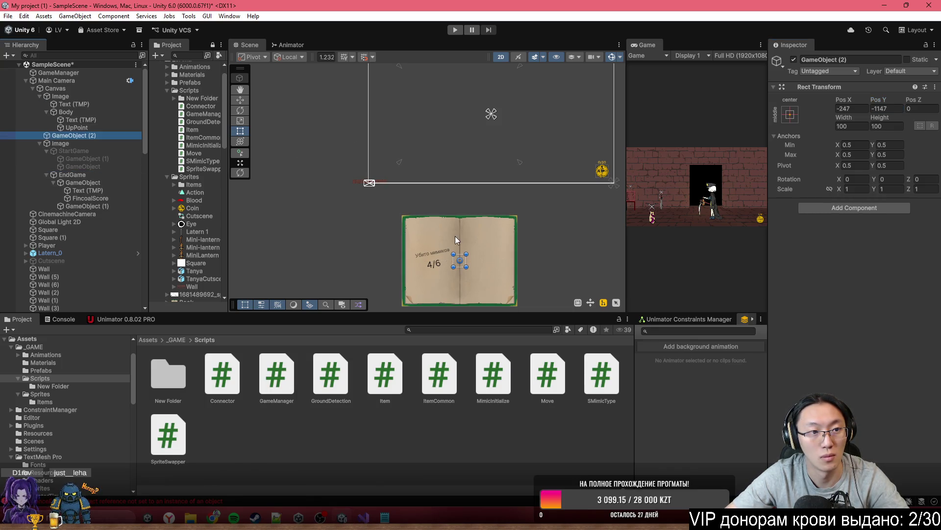
{"action": "left_click", "coordinate": [460, 265]}
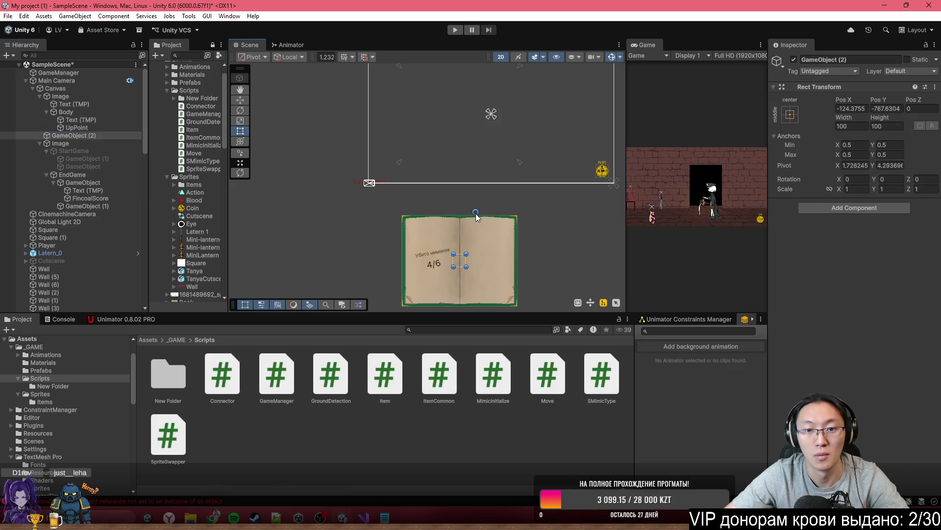
{"action": "scroll", "coordinate": [461, 268], "scroll_direction": "up", "scroll_amount": 2}
{"action": "mouse_move", "coordinate": [464, 261]}
{"action": "left_mouse_down"}
{"action": "mouse_move", "coordinate": [481, 96]}
{"action": "mouse_move", "coordinate": [461, 72]}
{"action": "left_mouse_up"}
{"action": "key", "text": "f"}
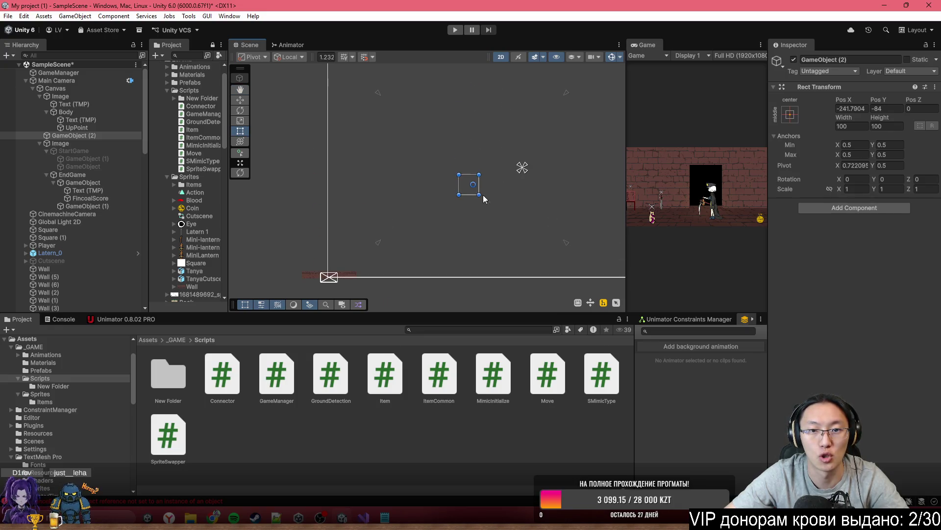
{"action": "mouse_move", "coordinate": [475, 185]}
{"action": "left_mouse_down"}
{"action": "mouse_move", "coordinate": [470, 168]}
{"action": "mouse_move", "coordinate": [465, 177]}
{"action": "left_mouse_up"}
{"action": "scroll", "coordinate": [504, 187], "scroll_direction": "down", "scroll_amount": 5}
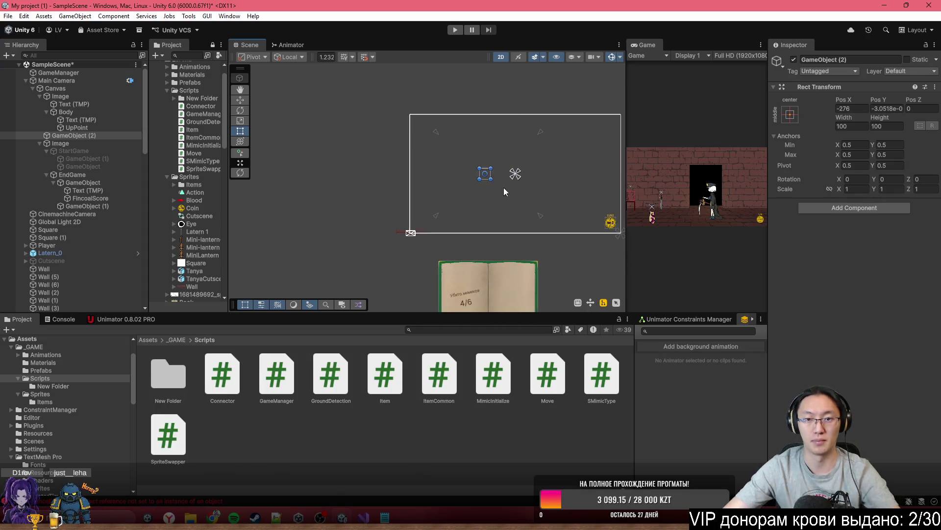
{"action": "key", "text": "ctrl+s"}
{"action": "left_click", "coordinate": [67, 72]}
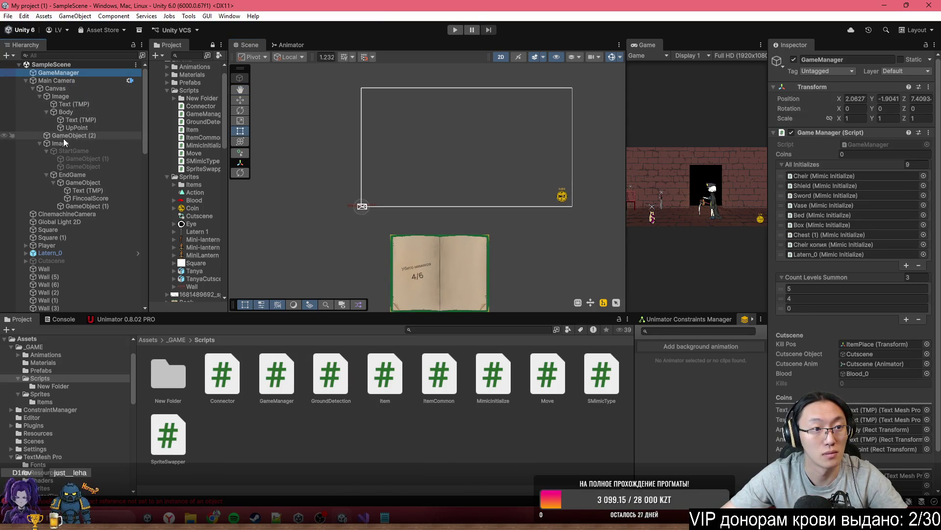
Step: Drag GameObject (2) into the Inspector and Scene, rename it Targety, and bring Visual Studio back
{"action": "mouse_move", "coordinate": [60, 142]}
{"action": "left_mouse_down"}
{"action": "mouse_move", "coordinate": [793, 363]}
{"action": "mouse_move", "coordinate": [833, 442]}
{"action": "mouse_move", "coordinate": [862, 456]}
{"action": "left_mouse_up"}
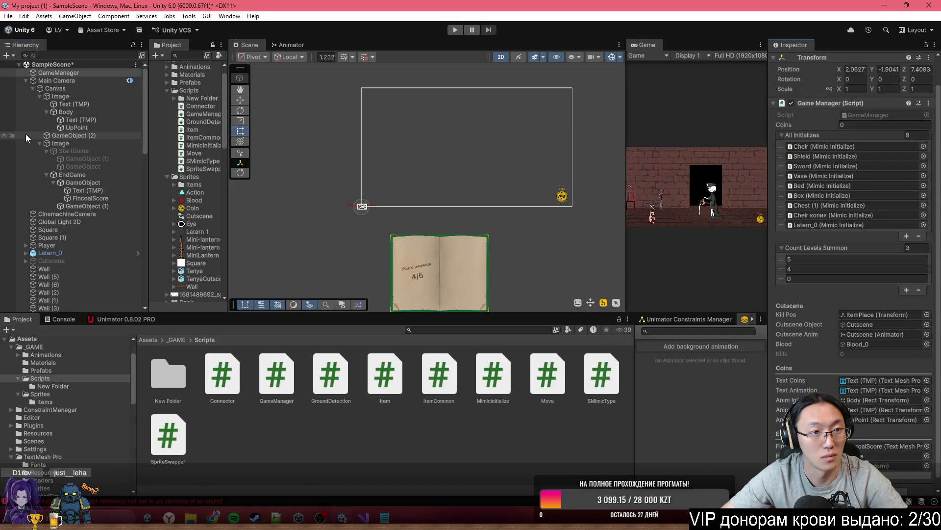
{"action": "left_click_drag", "start_coordinate": [65, 143], "coordinate": [536, 300]}
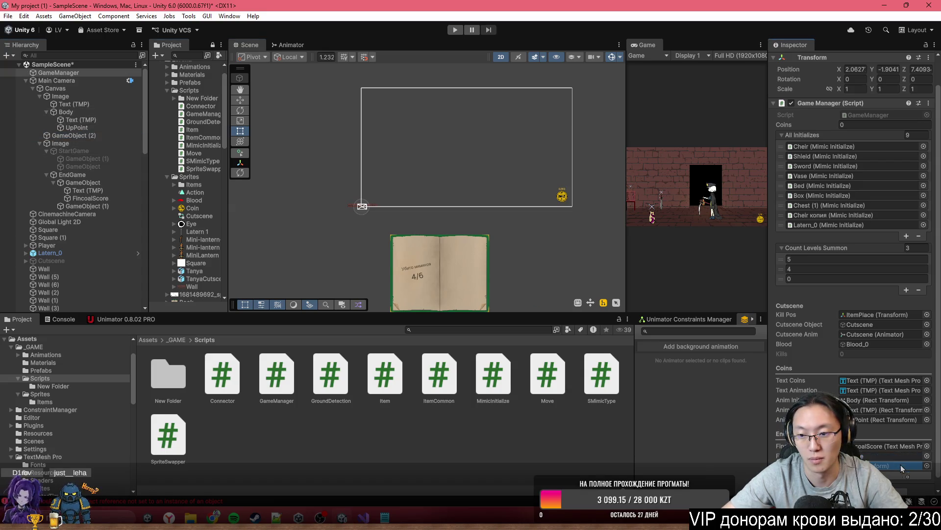
{"action": "left_click", "coordinate": [96, 136]}
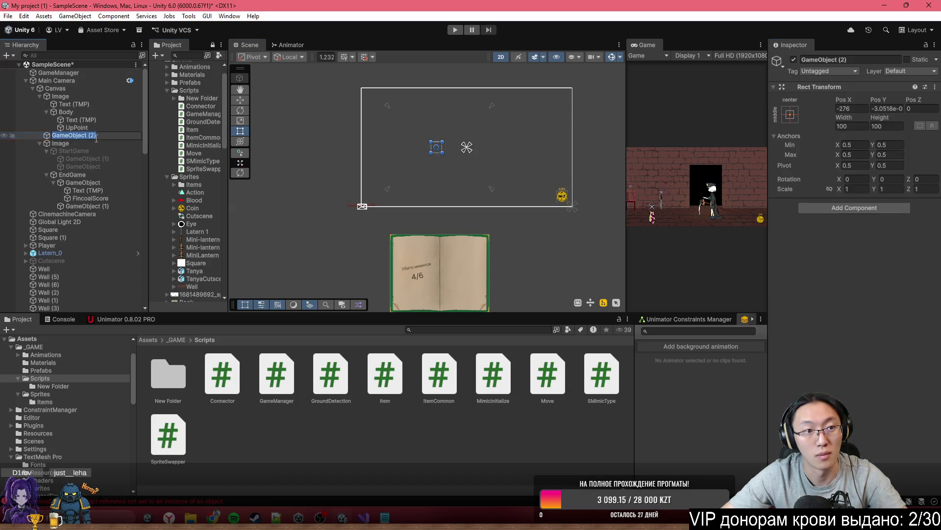
{"action": "type", "text": "Targety"}
{"action": "key", "text": "Return"}
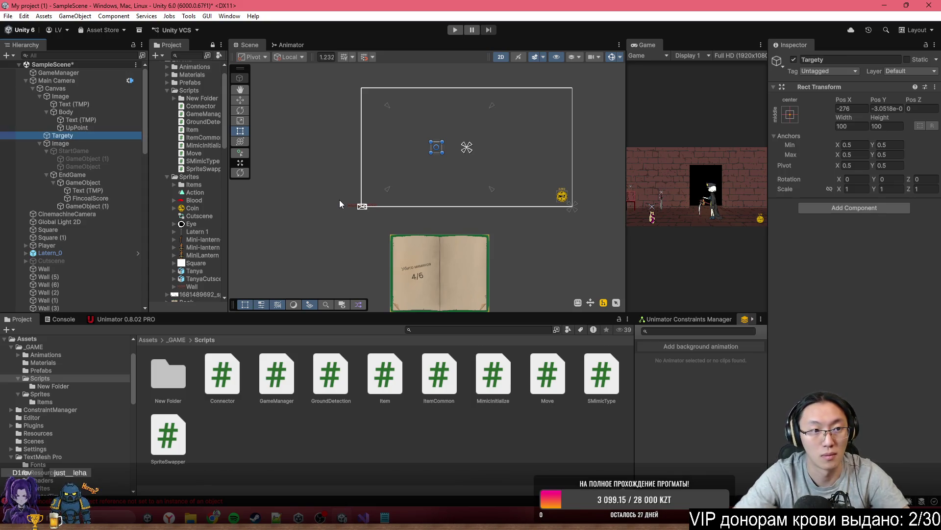
{"action": "scroll", "coordinate": [468, 178], "scroll_direction": "down", "scroll_amount": 2}
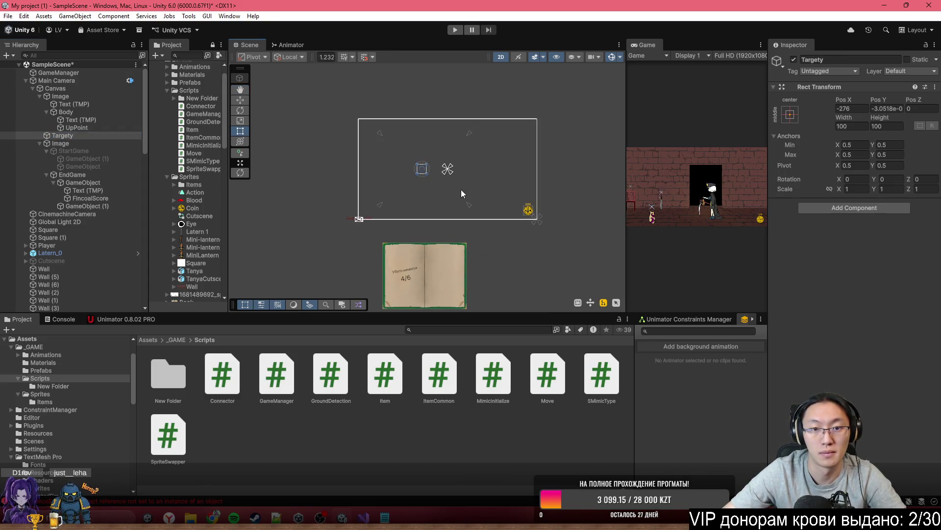
{"action": "scroll", "coordinate": [399, 204], "scroll_direction": "up", "scroll_amount": 2}
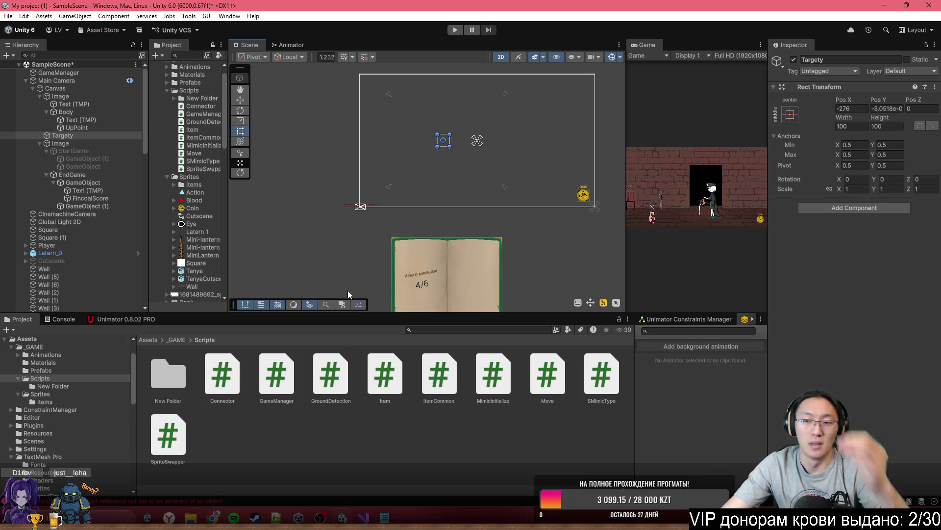
{"action": "left_click", "coordinate": [364, 517]}
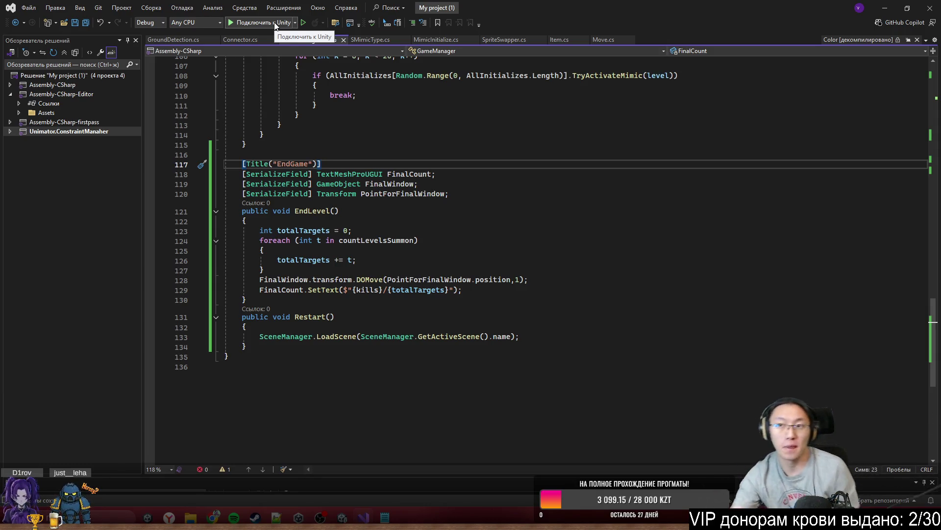
Step: Attach Visual Studio's debugger to Unity, then zoom the Scene onto the doorway and select Wall (6)
{"action": "left_click", "coordinate": [275, 22]}
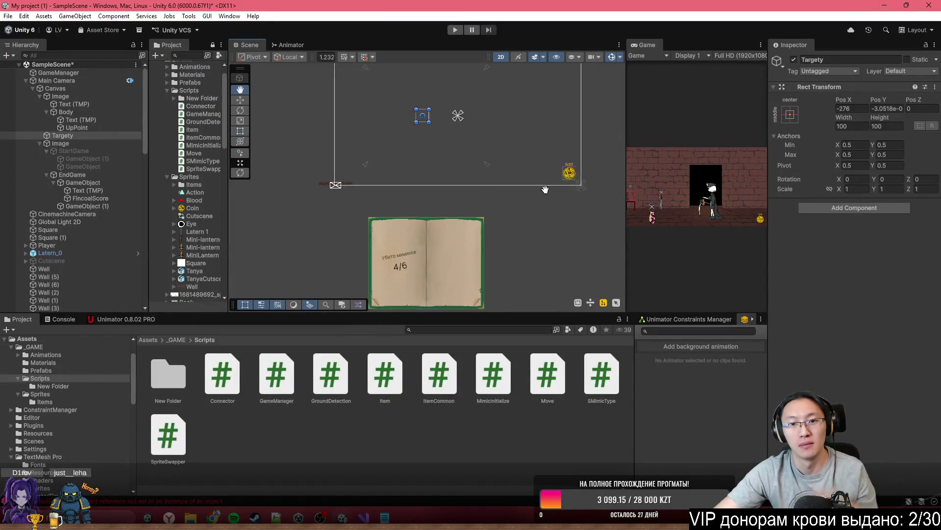
{"action": "scroll", "coordinate": [486, 235], "scroll_direction": "up", "scroll_amount": 2}
{"action": "scroll", "coordinate": [417, 158], "scroll_direction": "up", "scroll_amount": 5}
{"action": "scroll", "coordinate": [431, 174], "scroll_direction": "up", "scroll_amount": 8}
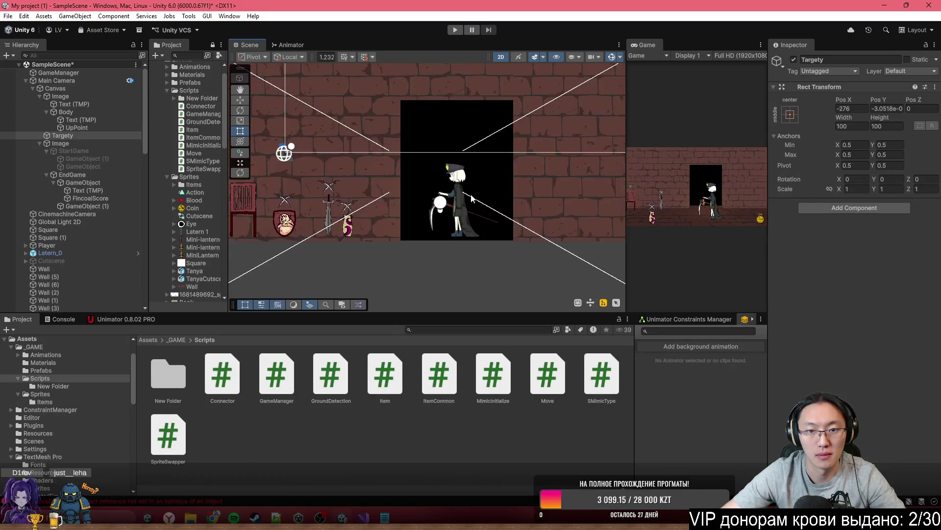
{"action": "scroll", "coordinate": [471, 201], "scroll_direction": "up", "scroll_amount": 5}
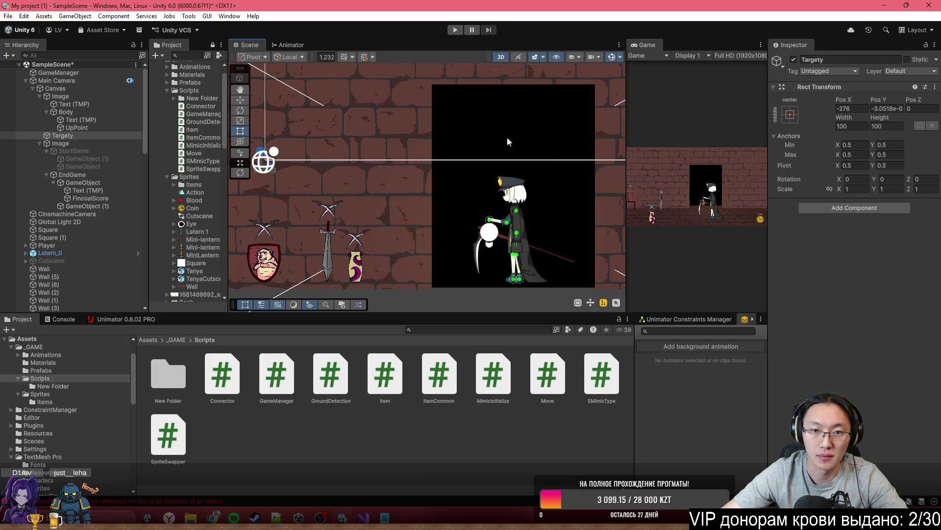
{"action": "left_click", "coordinate": [465, 168]}
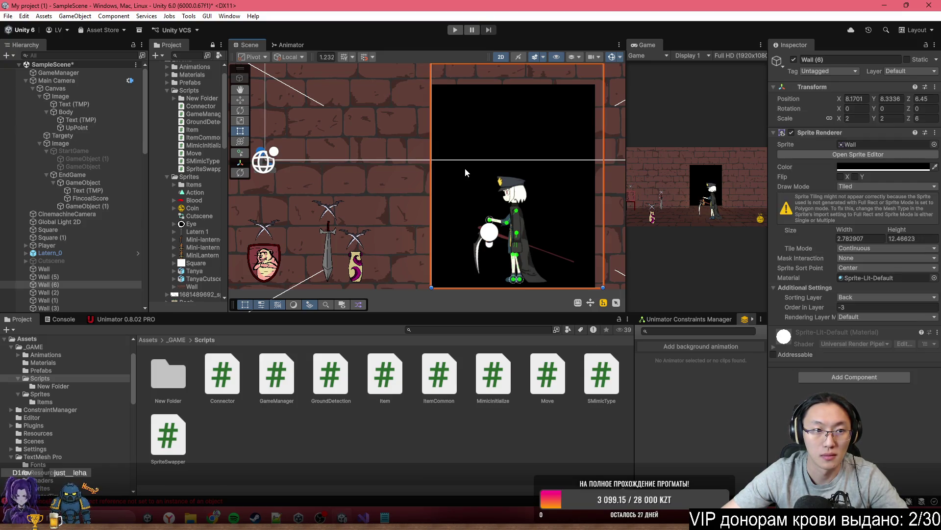
Step: Pull Wall (6)'s right edge slightly inward to narrow the doorway wall
{"action": "left_click_drag", "start_coordinate": [502, 226], "coordinate": [434, 216]}
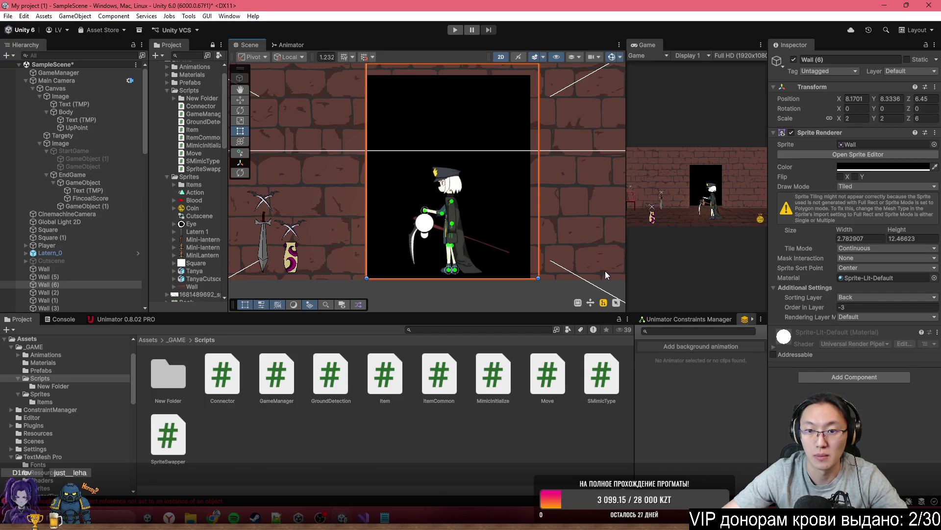
{"action": "left_click_drag", "start_coordinate": [605, 271], "coordinate": [583, 271]}
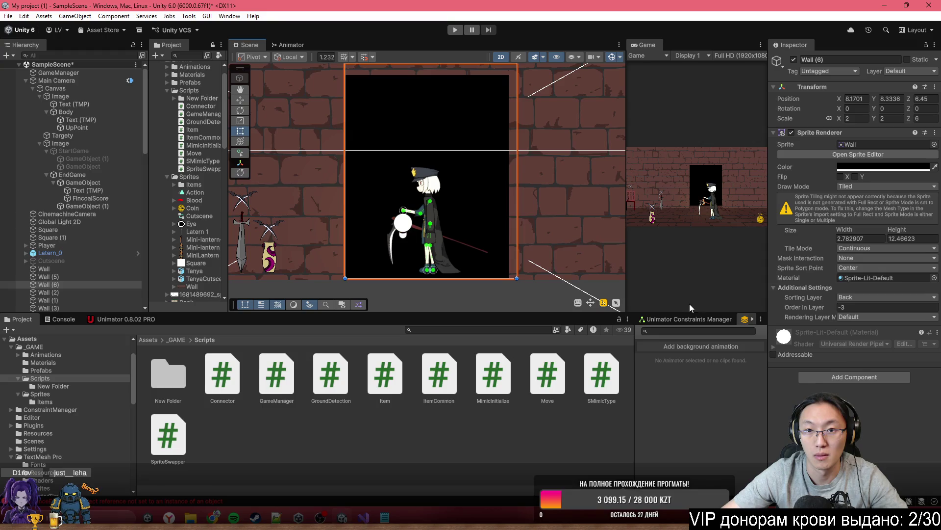
{"action": "left_click_drag", "start_coordinate": [518, 228], "coordinate": [511, 225]}
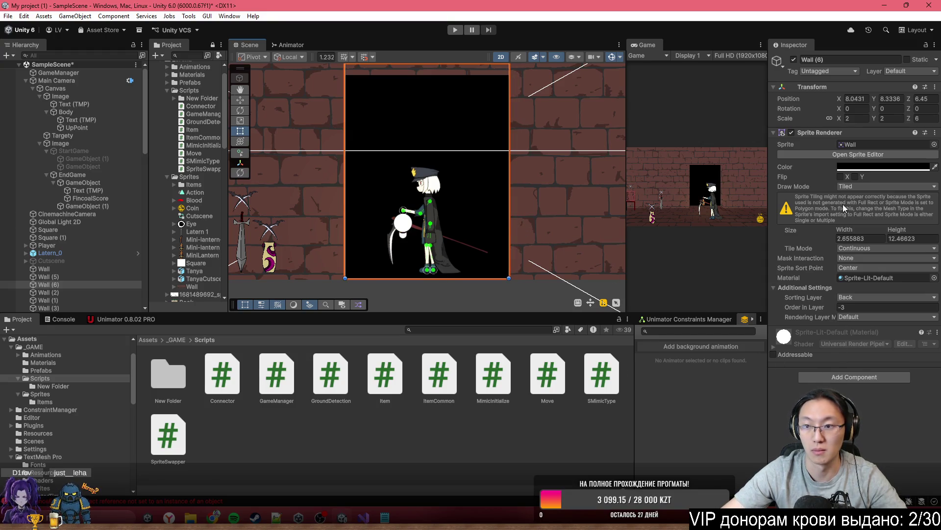
Step: Add a Box Collider 2D to Wall (6) with Is Trigger ticked, leaving its Layer unchanged
{"action": "left_click", "coordinate": [857, 374]}
{"action": "type", "text": "box"}
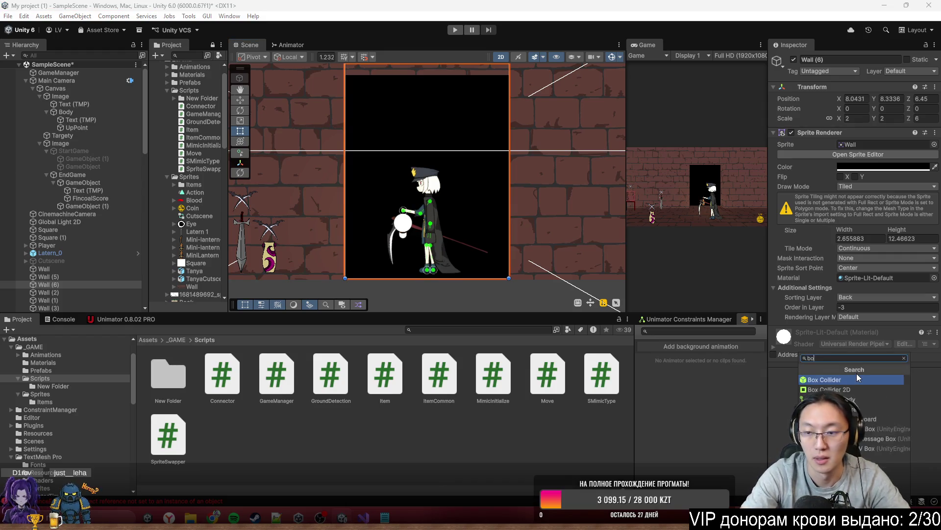
{"action": "key", "text": "Return"}
{"action": "left_click", "coordinate": [839, 365]}
{"action": "left_click", "coordinate": [903, 74]}
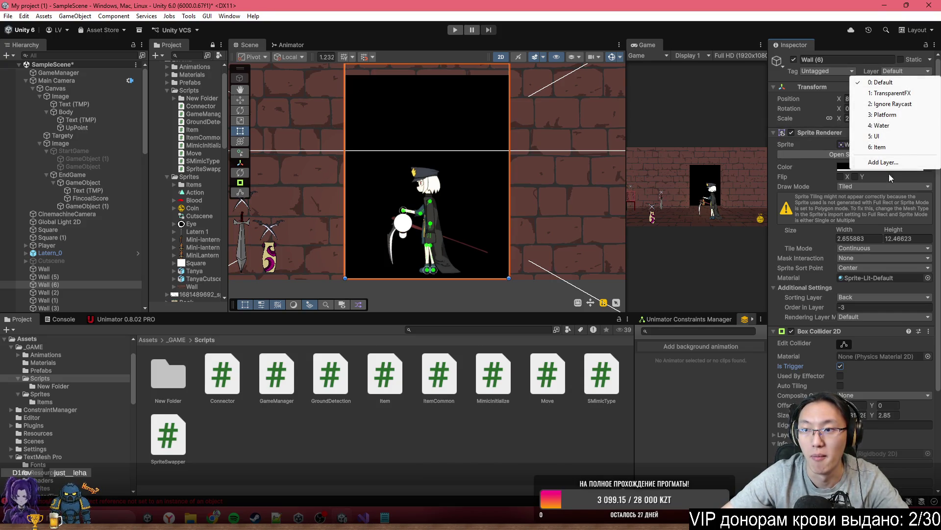
{"action": "left_click", "coordinate": [937, 257]}
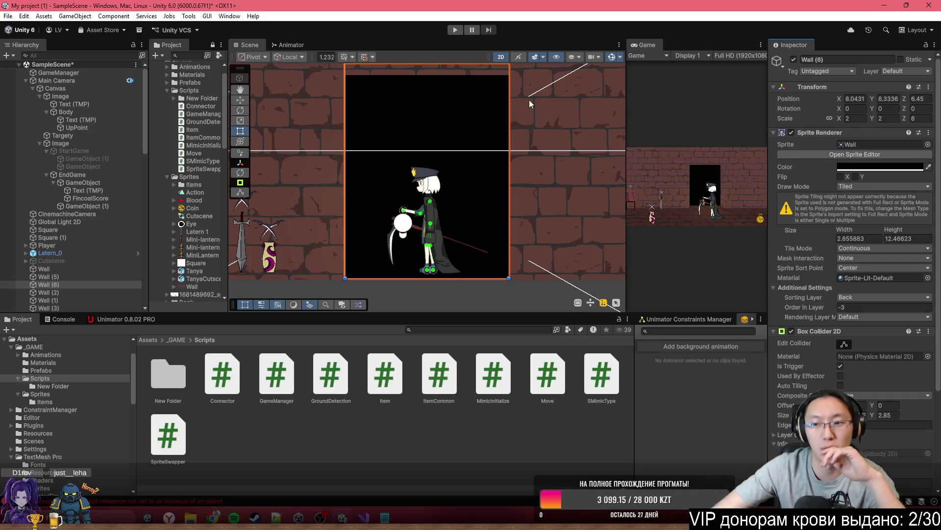
{"action": "scroll", "coordinate": [920, 363], "scroll_direction": "down", "scroll_amount": 5}
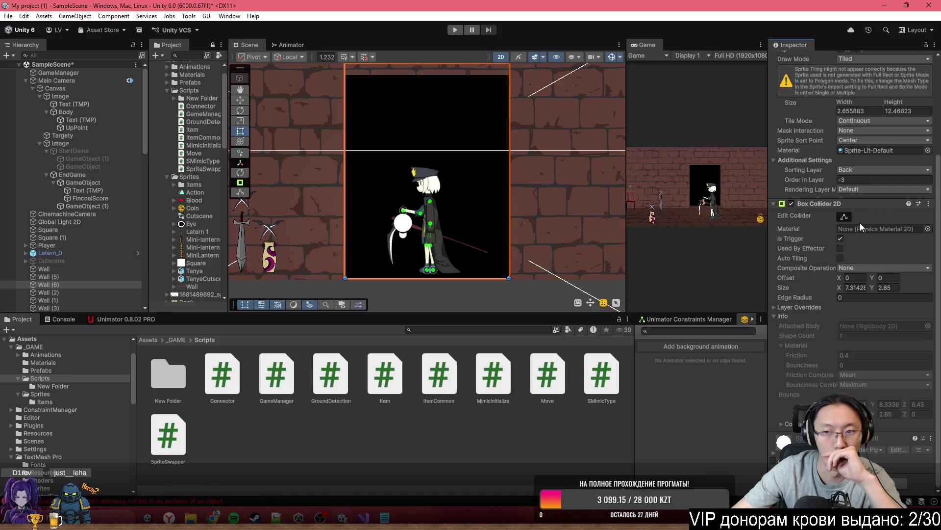
{"action": "scroll", "coordinate": [380, 193], "scroll_direction": "up", "scroll_amount": 3}
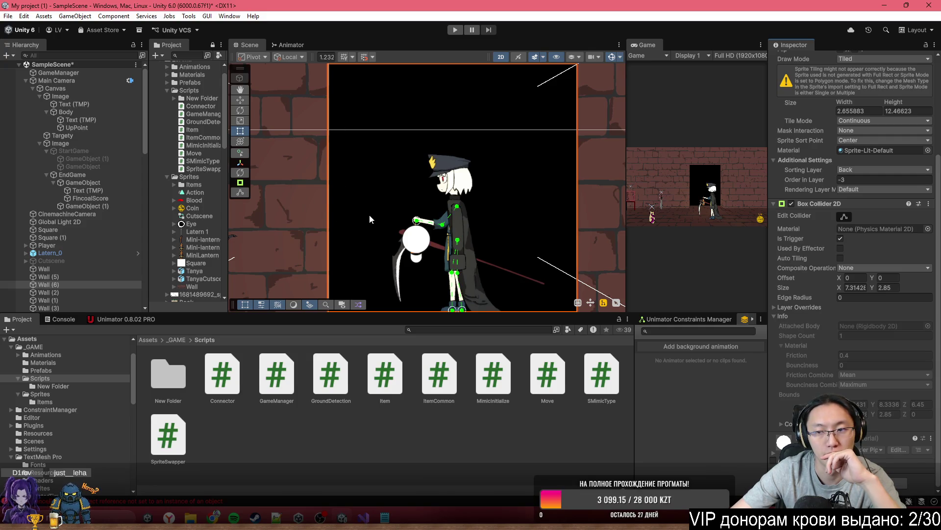
{"action": "scroll", "coordinate": [466, 216], "scroll_direction": "down", "scroll_amount": 3}
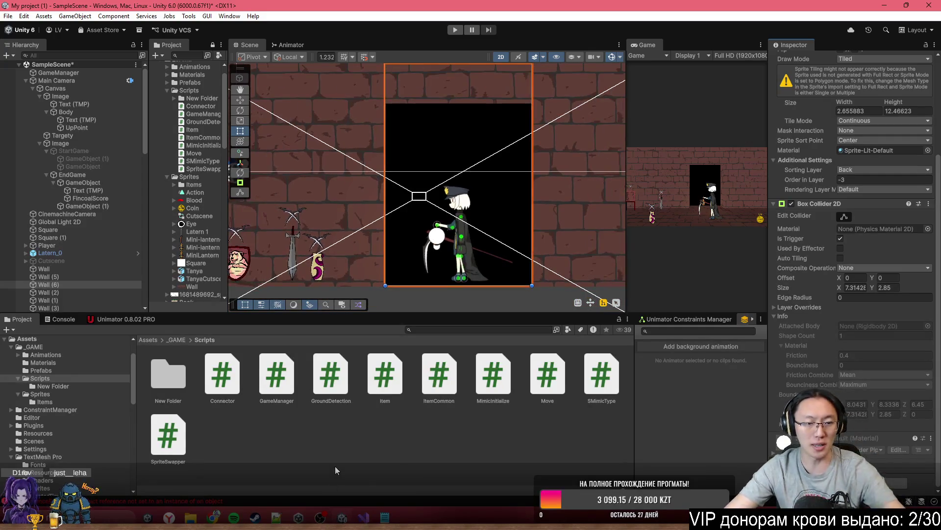
Step: Create a new MonoBehaviour script named Exit in the Scripts folder
{"action": "right_click", "coordinate": [351, 450]}
{"action": "mouse_move", "coordinate": [463, 172]}
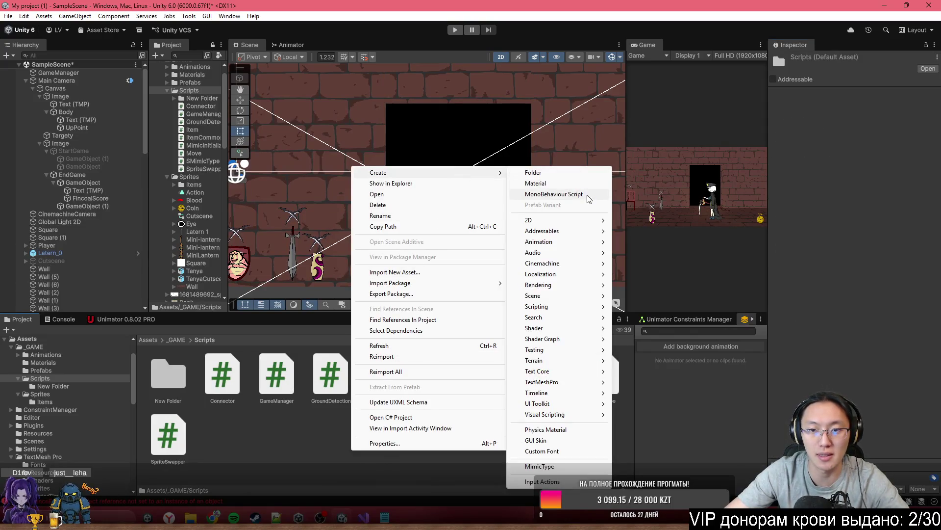
{"action": "left_click", "coordinate": [587, 194]}
{"action": "type", "text": "Exit"}
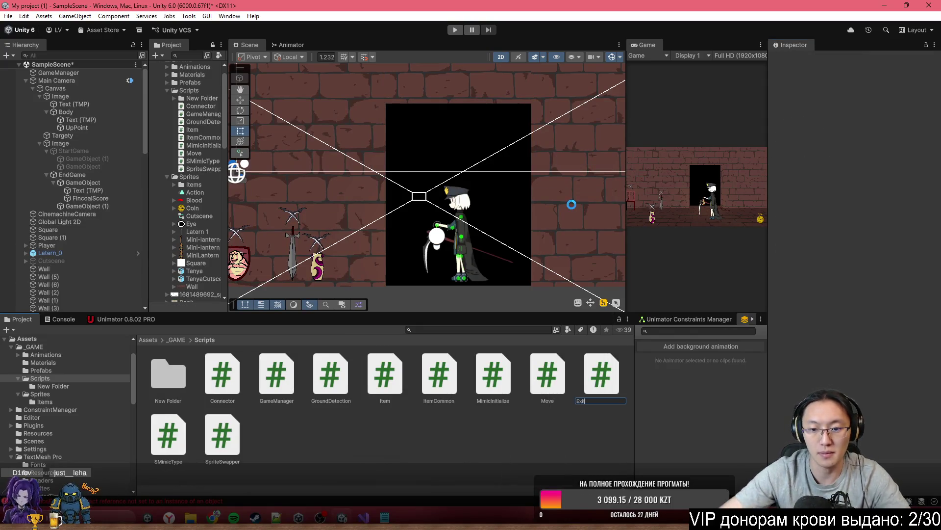
{"action": "double_click", "coordinate": [622, 353]}
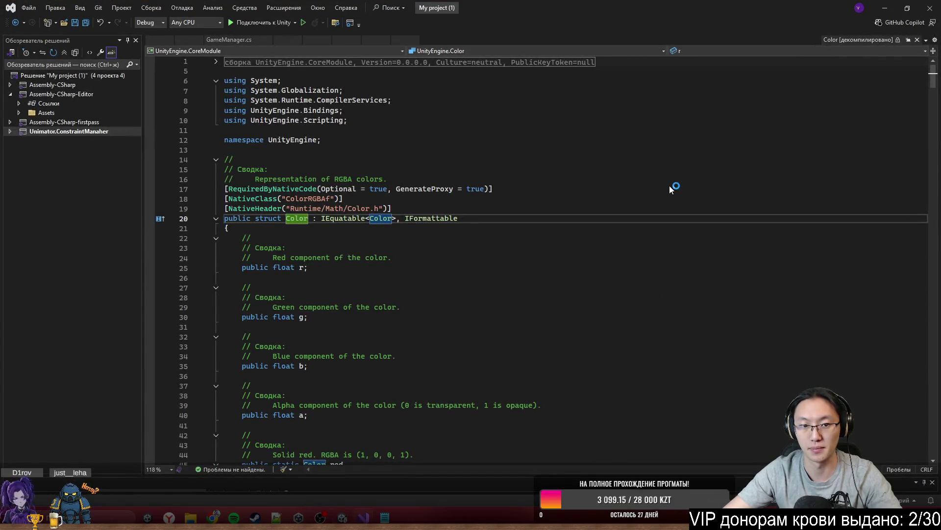
{"action": "left_click", "coordinate": [884, 12]}
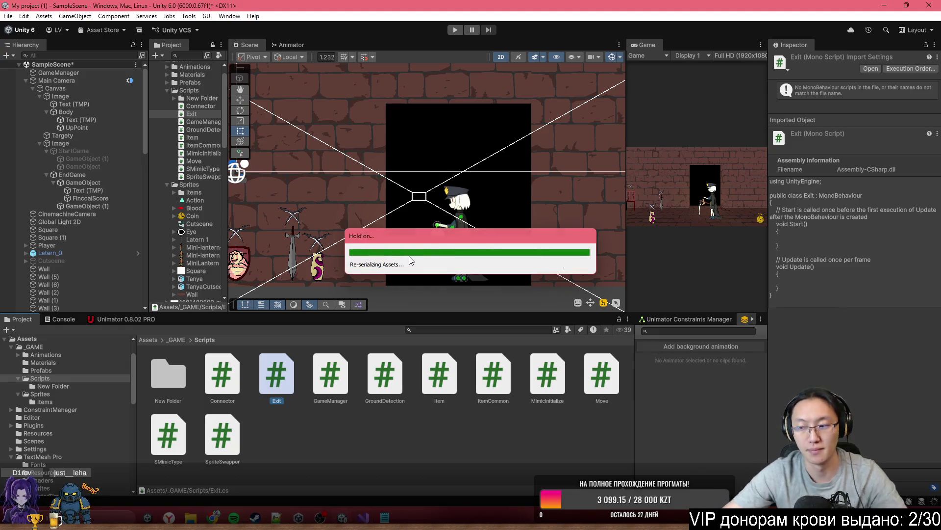
Step: Clear the Unity Console and bring up Exit.cs in Visual Studio
{"action": "double_click", "coordinate": [291, 370]}
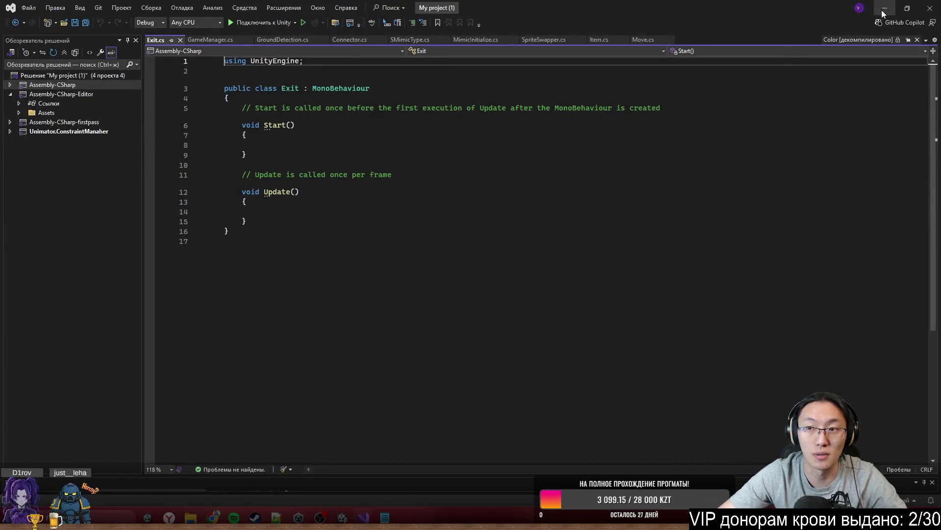
{"action": "left_click", "coordinate": [885, 8]}
{"action": "left_click", "coordinate": [55, 321]}
{"action": "left_click", "coordinate": [4, 331]}
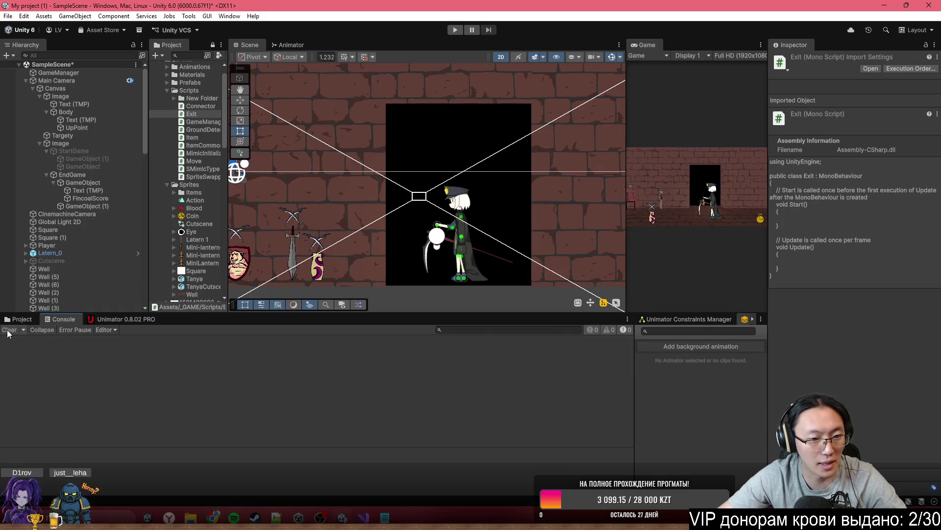
{"action": "left_click", "coordinate": [365, 516]}
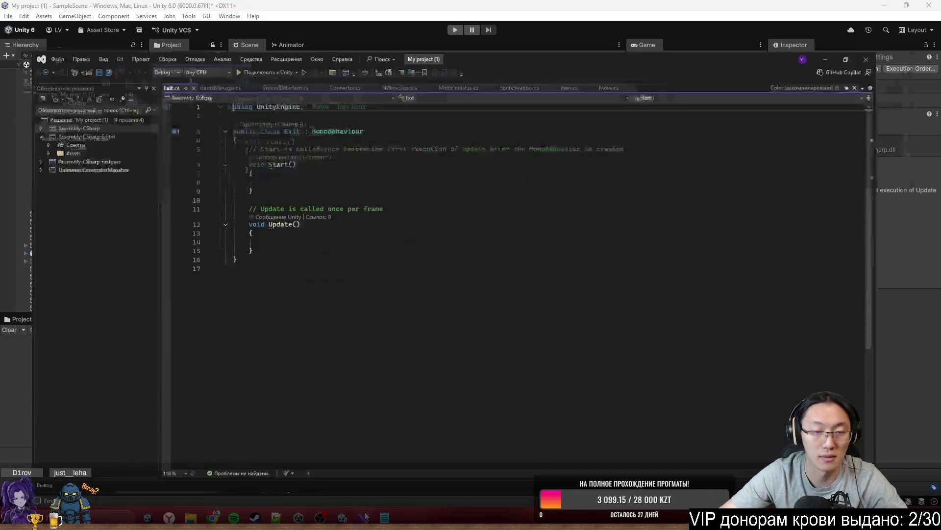
Step: Replace the template Start and Update methods with a 'public SpriteRenderer hint;' field
{"action": "left_click_drag", "start_coordinate": [266, 224], "coordinate": [247, 111]}
{"action": "key", "text": "BackSpace"}
{"action": "type", "text": "["}
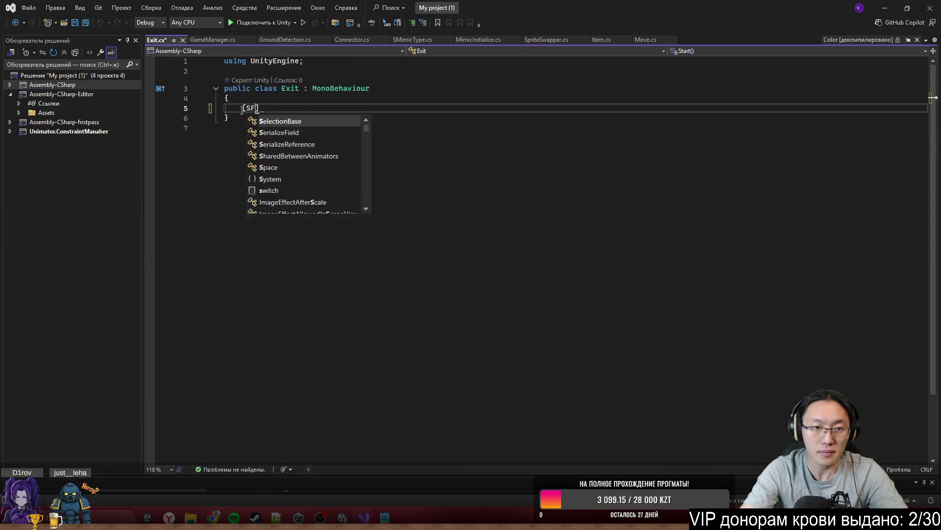
{"action": "key", "text": "BackSpace"}
{"action": "type", "text": "public "}
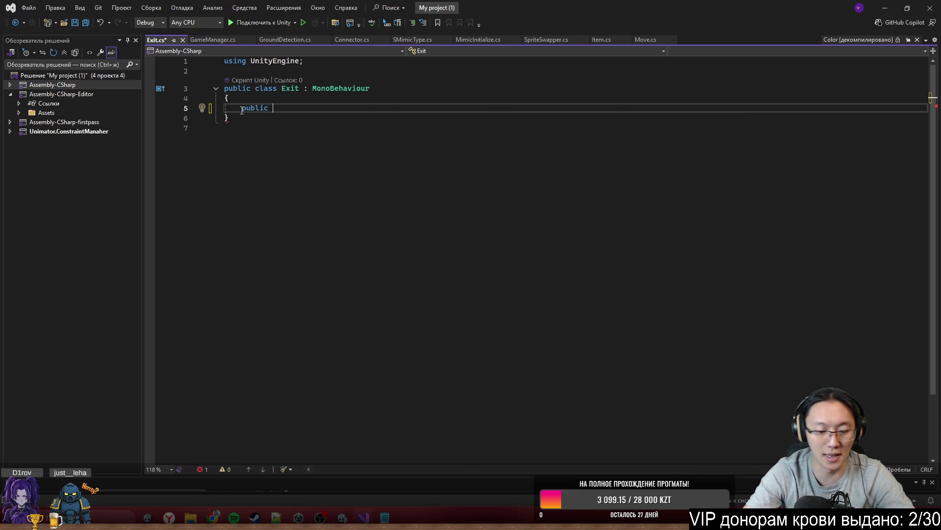
{"action": "type", "text": "SpriteR"}
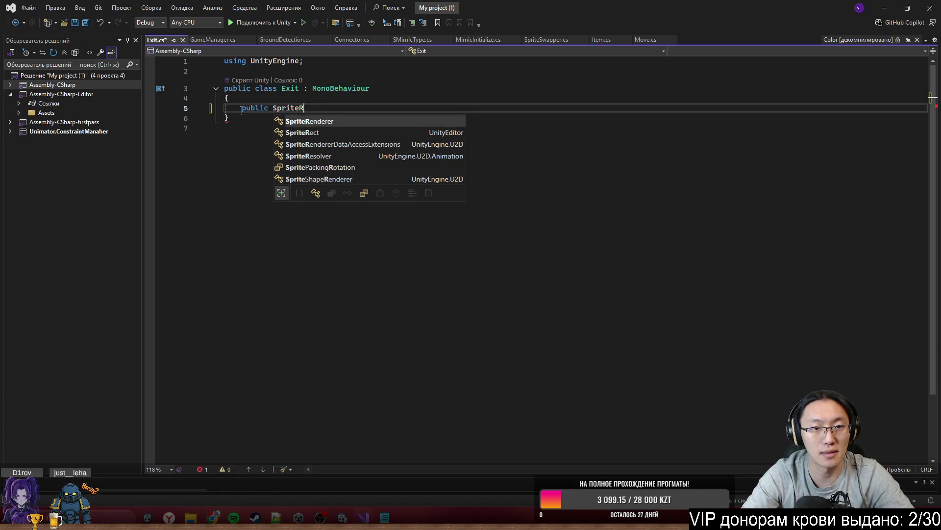
{"action": "type", "text": "enderer hint"}
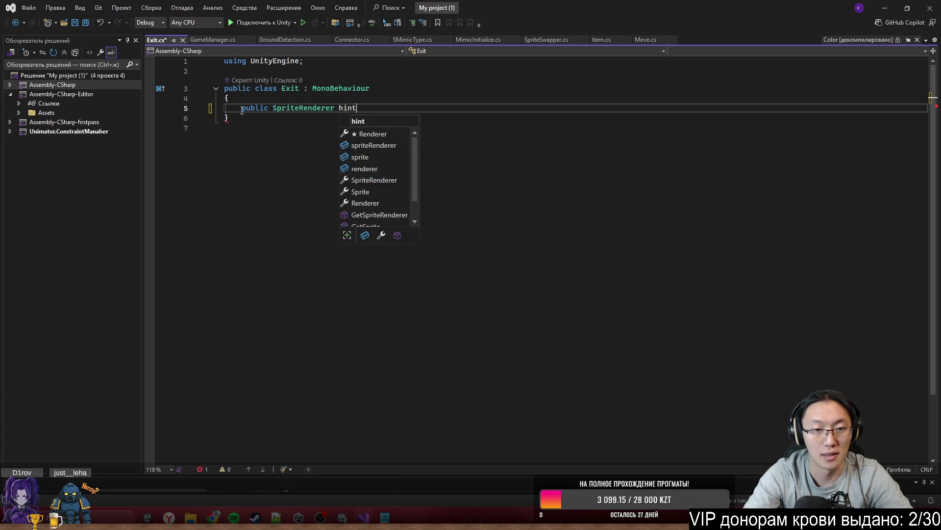
{"action": "type", "text": ";"}
{"action": "key", "text": "Return"}
{"action": "key", "text": "Return"}
Step: Add empty OnTriggerEnter2D and OnTriggerExit2D methods to the Exit class
{"action": "type", "text": "publ"}
{"action": "key", "text": "Escape"}
{"action": "type", "text": "voi"}
{"action": "key", "text": "ctrl+BackSpace"}
{"action": "key", "text": "ctrl+BackSpace"}
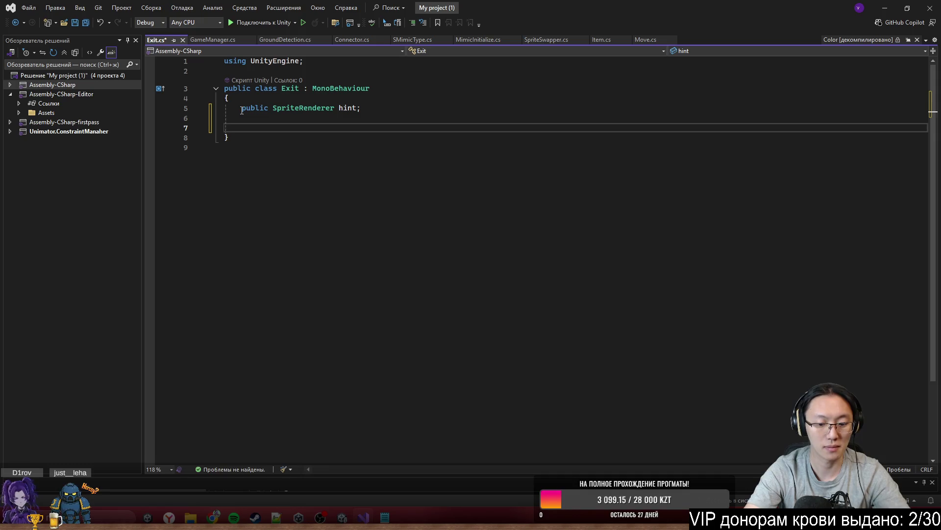
{"action": "type", "text": "On"}
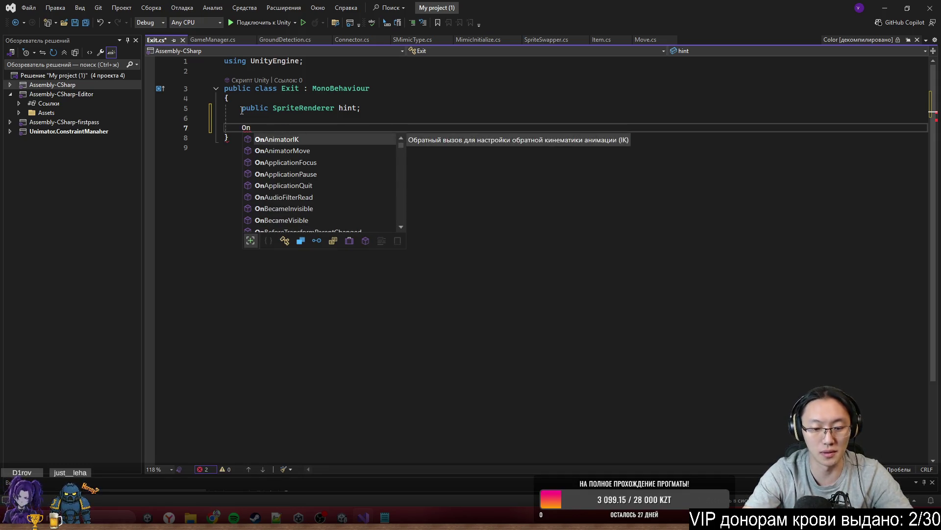
{"action": "type", "text": "Trigg"}
{"action": "key", "text": "Tab"}
{"action": "key", "text": "Down"}
{"action": "key", "text": "Return"}
{"action": "type", "text": "nTri"}
{"action": "key", "text": "Down"}
{"action": "key", "text": "Down"}
{"action": "key", "text": "Down"}
{"action": "key", "text": "Tab"}
{"action": "key", "text": "Up"}
{"action": "key", "text": "Up"}
{"action": "key", "text": "Up"}
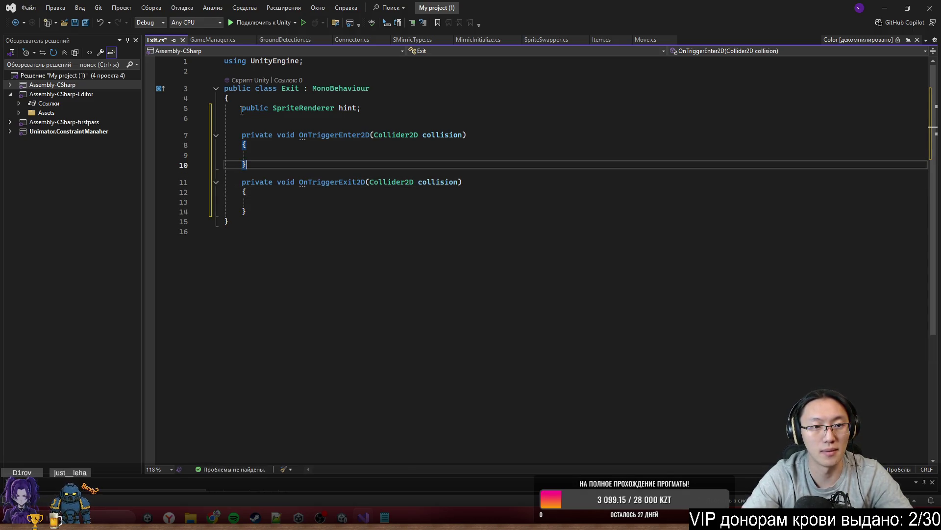
Step: Fade the hint with hint.DOFade(1, 0.5f) on enter and DOFade(0, 0.5f) on exit, then save
{"action": "type", "text": "hint."}
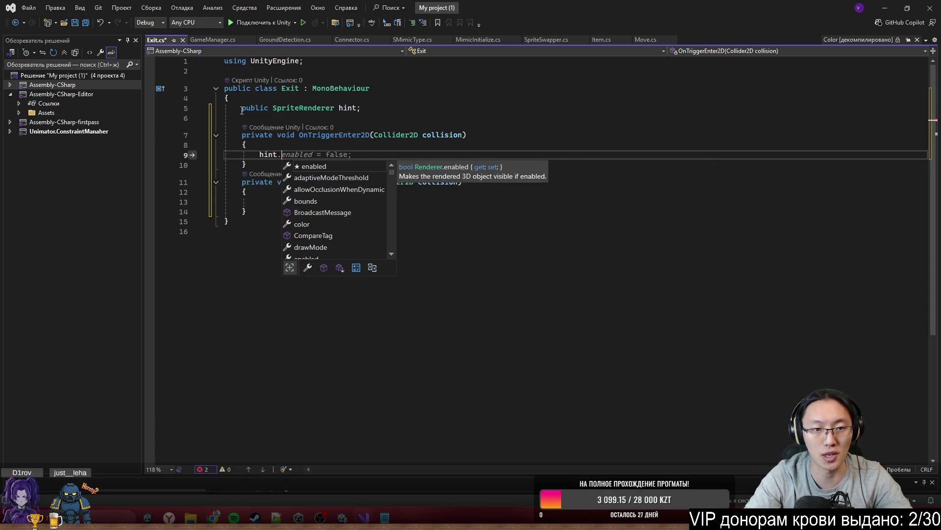
{"action": "type", "text": "DOF"}
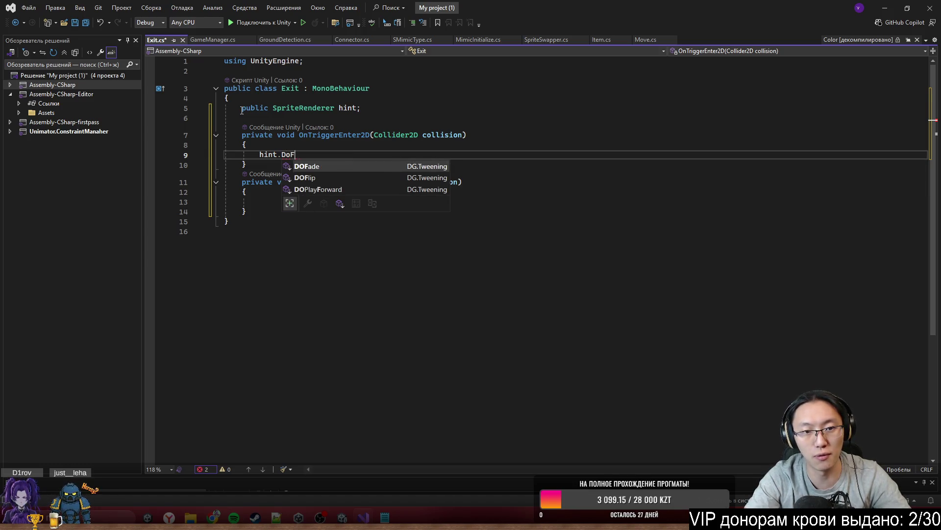
{"action": "key", "text": "Tab"}
{"action": "type", "text": "(1,"}
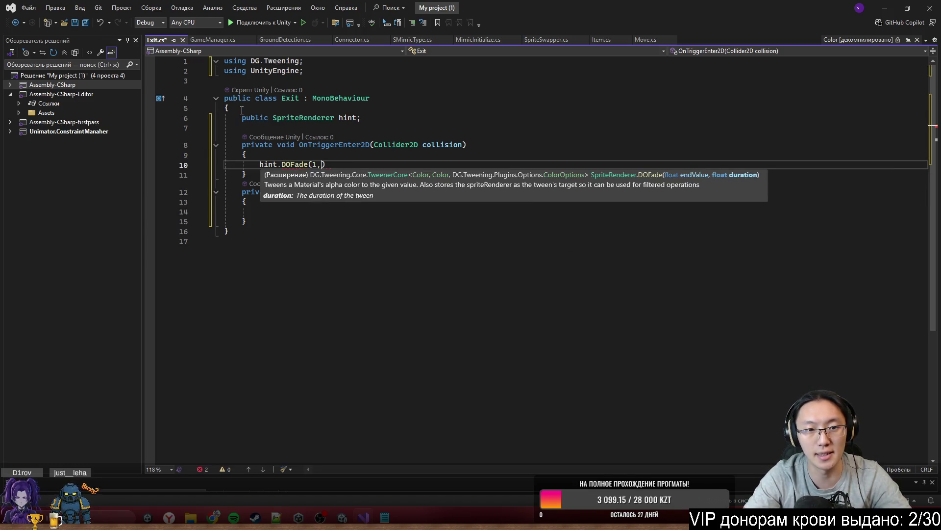
{"action": "type", "text": " 0.5f);"}
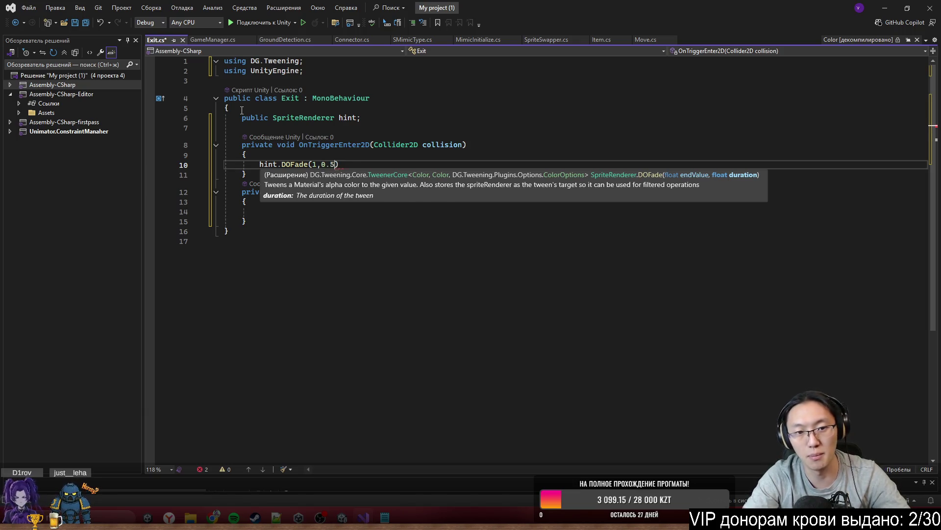
{"action": "triple_click", "coordinate": [379, 164]}
{"action": "key", "text": "ctrl+c"}
{"action": "left_click", "coordinate": [307, 212]}
{"action": "key", "text": "ctrl+v"}
{"action": "left_click", "coordinate": [316, 211]}
{"action": "key", "text": "BackSpace"}
{"action": "type", "text": "0"}
{"action": "left_click", "coordinate": [353, 129]}
{"action": "key", "text": "ctrl+s"}
Step: Delete the blank line between the two trigger methods and start a new line below the hint field
{"action": "left_click", "coordinate": [392, 221]}
{"action": "left_click", "coordinate": [355, 230]}
{"action": "left_click", "coordinate": [362, 220]}
{"action": "left_click", "coordinate": [370, 212]}
{"action": "left_click_drag", "start_coordinate": [384, 220], "coordinate": [390, 216]}
{"action": "key", "text": "Delete"}
{"action": "left_click", "coordinate": [391, 119]}
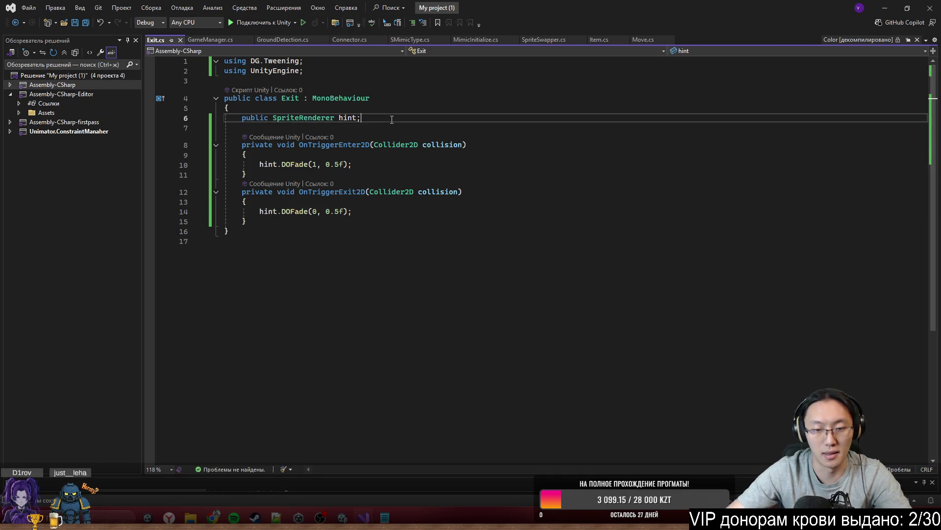
{"action": "key", "text": "Return"}
{"action": "key", "text": "Return"}
Step: Declare a 'public bool isPlayerNear = true;' field under hint
{"action": "type", "text": "HIDSupport"}
{"action": "key", "text": "BackSpace"}
{"action": "key", "text": "BackSpace"}
{"action": "key", "text": "BackSpace"}
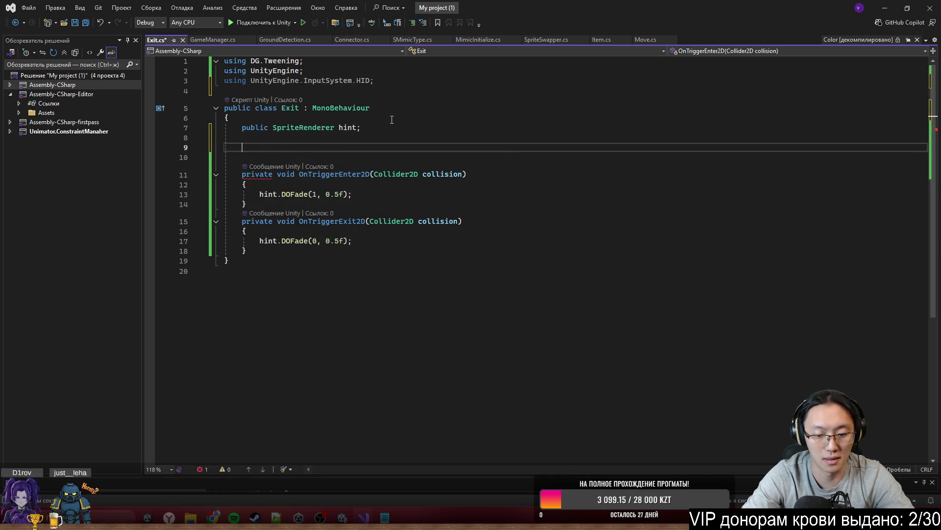
{"action": "type", "text": "public bool "}
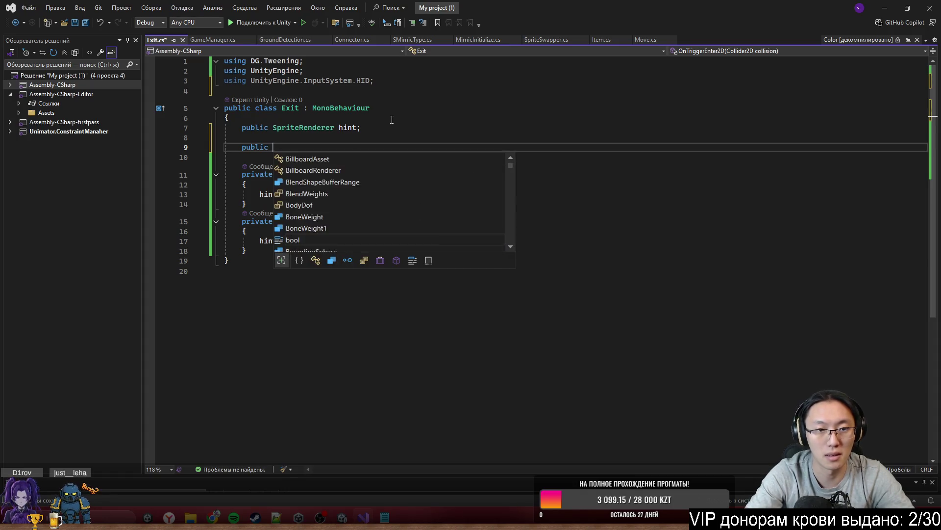
{"action": "type", "text": "isPla"}
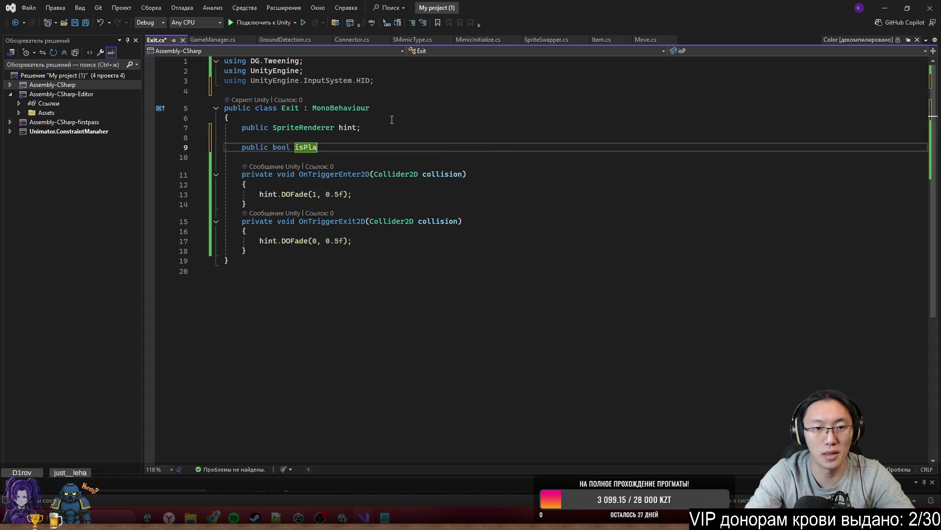
{"action": "type", "text": "yer"}
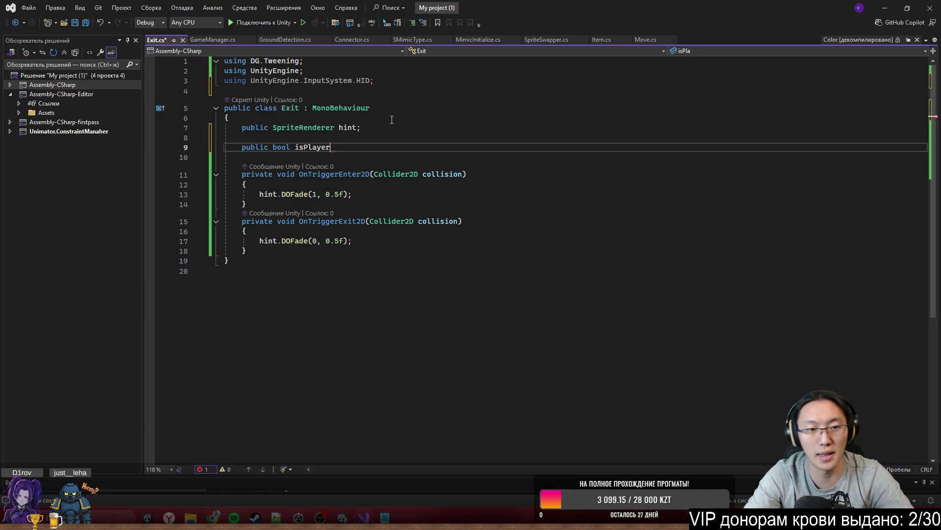
{"action": "type", "text": "Ne;"}
{"action": "key", "text": "BackSpace"}
{"action": "type", "text": "= true"}
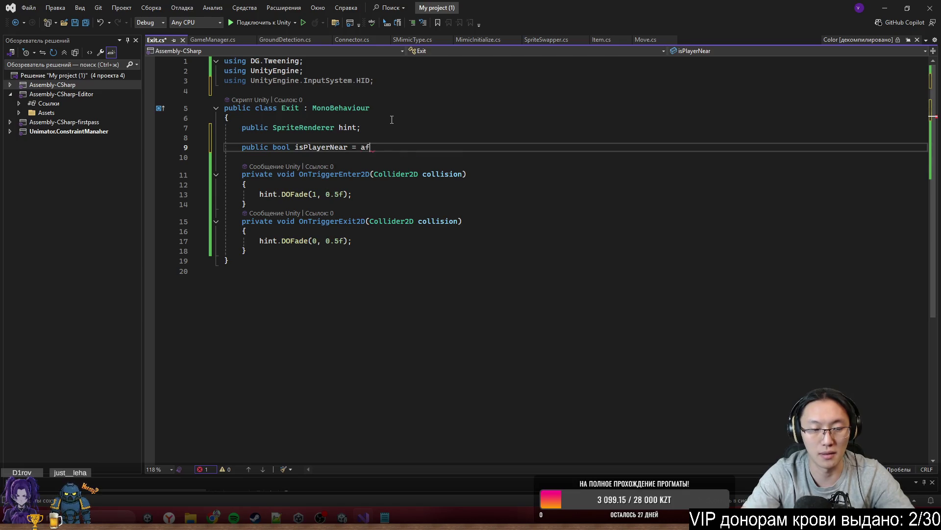
{"action": "type", "text": ";"}
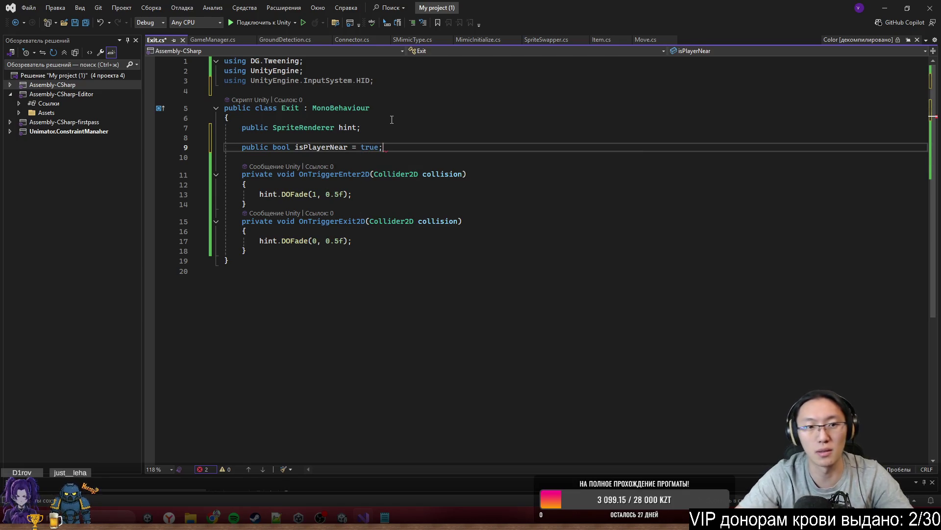
Step: Set isPlayerNear = true in OnTriggerEnter2D and isPlayerNear = false in OnTriggerExit2D
{"action": "left_click", "coordinate": [364, 196]}
{"action": "key", "text": "Return"}
{"action": "type", "text": "isPlayerNear = false;"}
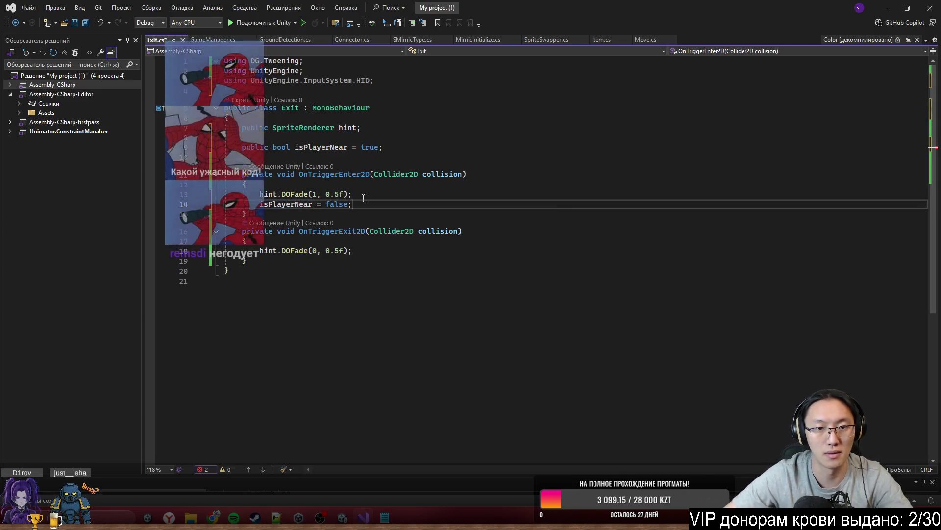
{"action": "double_click", "coordinate": [333, 205]}
{"action": "type", "text": "true"}
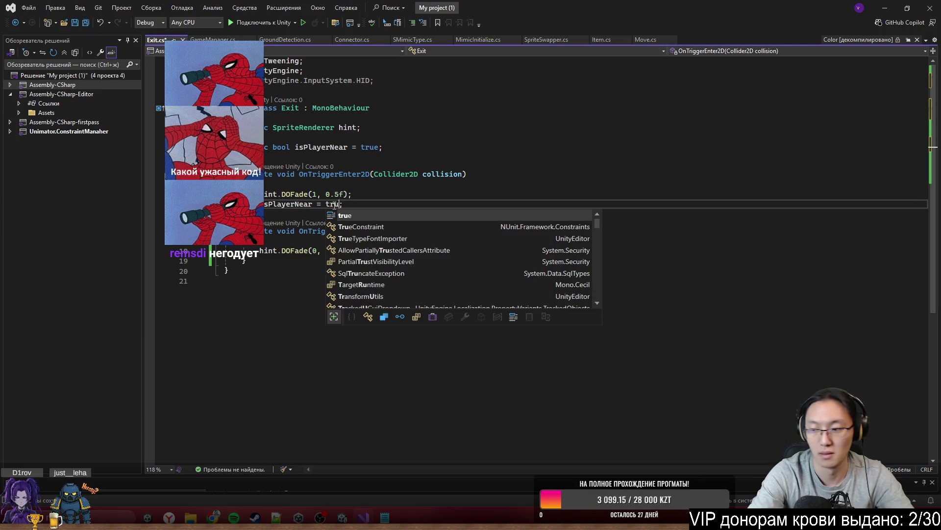
{"action": "left_click", "coordinate": [376, 251]}
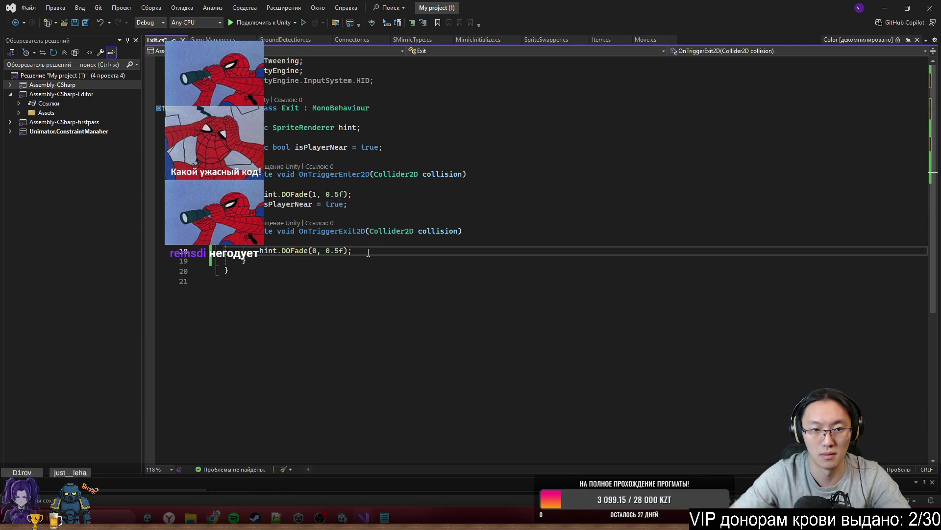
{"action": "key", "text": "Return"}
{"action": "type", "text": "is"}
{"action": "key", "text": "space"}
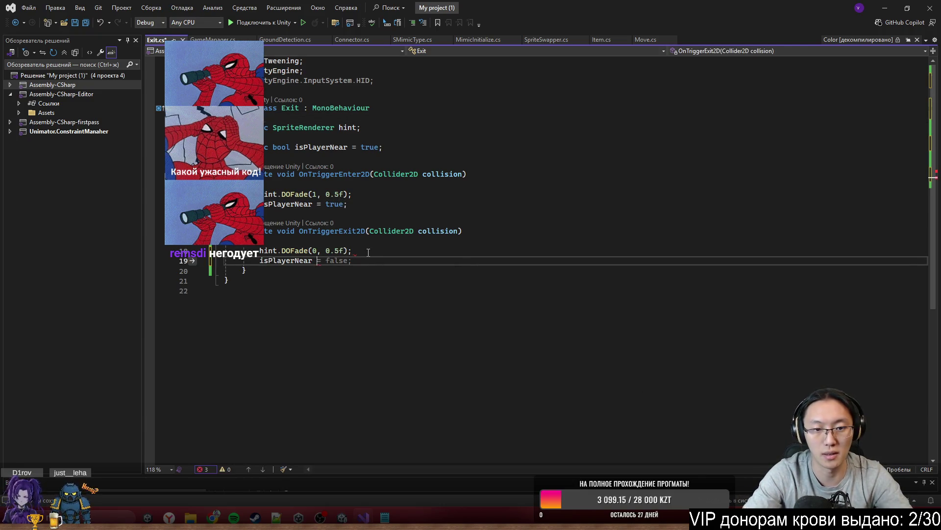
{"action": "type", "text": "false;"}
{"action": "left_click", "coordinate": [426, 265]}
Step: Add an Update method to the Exit script with an if (Input.GetKeyDown(KeyCode.Space)) block
{"action": "key", "text": "Return"}
{"action": "type", "text": "upd"}
{"action": "key", "text": "Tab"}
{"action": "type", "text": "("}
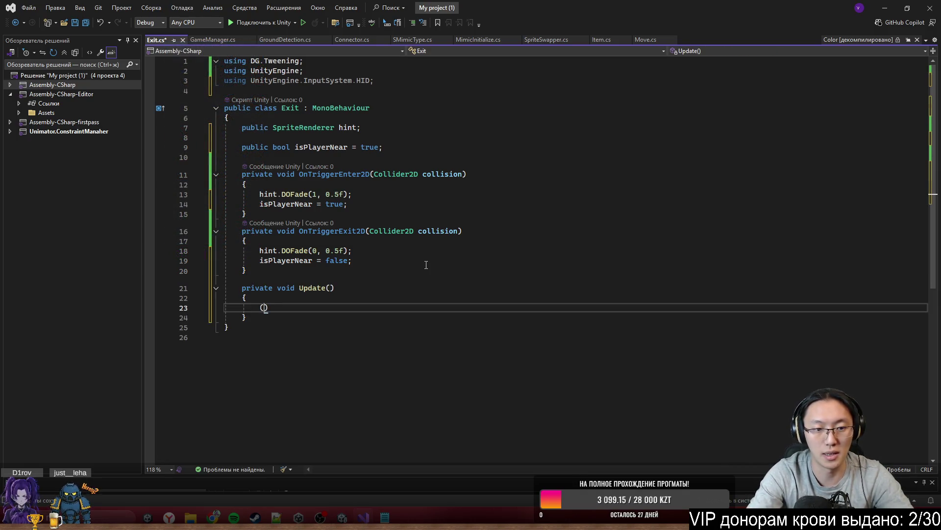
{"action": "type", "text": "if (In"}
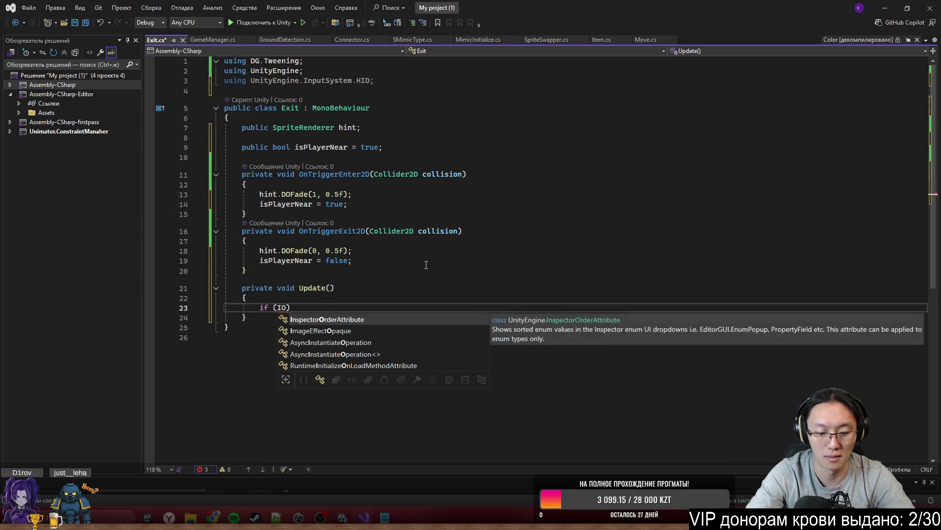
{"action": "type", "text": "."}
{"action": "key", "text": "Tab"}
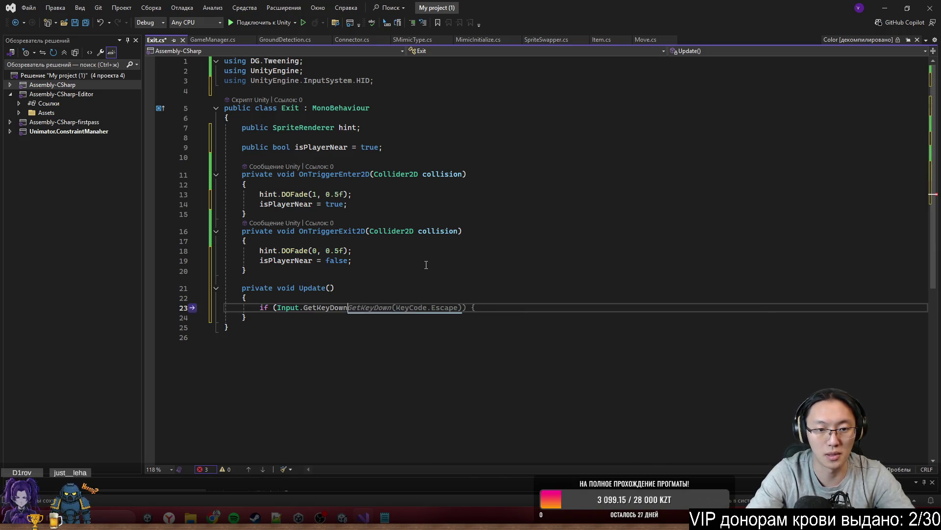
{"action": "type", "text": "(KeyCode"}
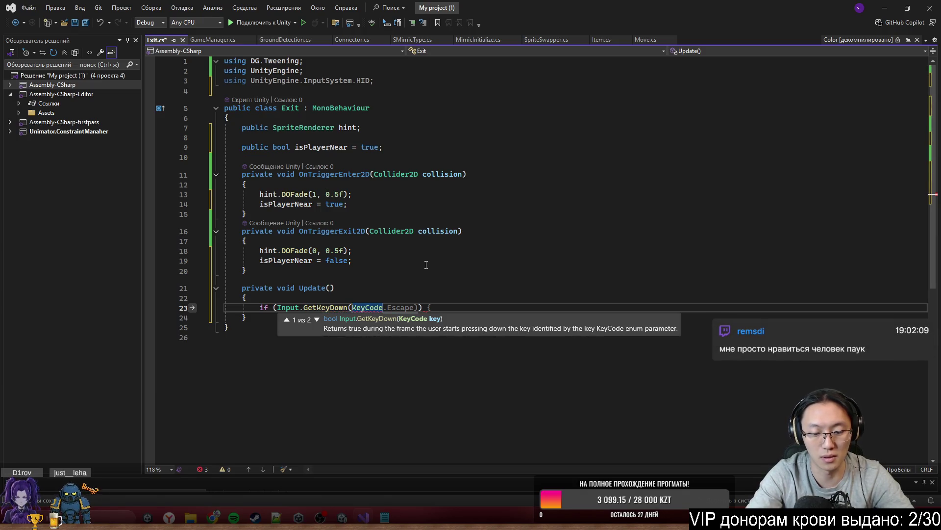
{"action": "type", "text": ".S"}
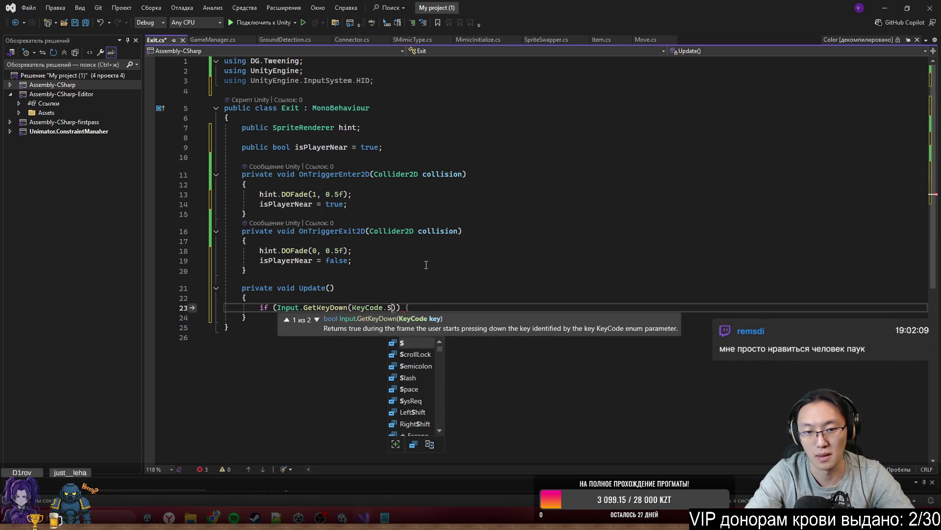
{"action": "type", "text": "pa"}
{"action": "key", "text": "Tab"}
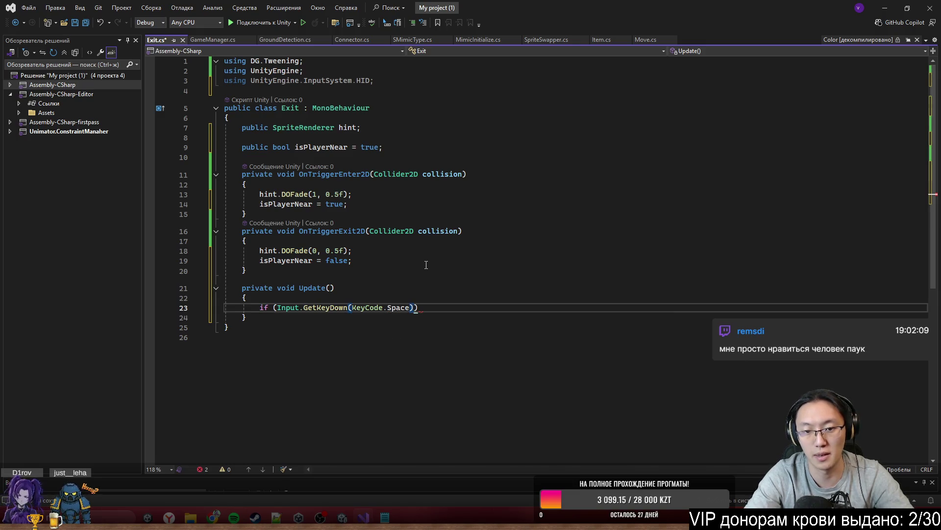
{"action": "key", "text": "Return"}
{"action": "type", "text": "{"}
{"action": "key", "text": "Return"}
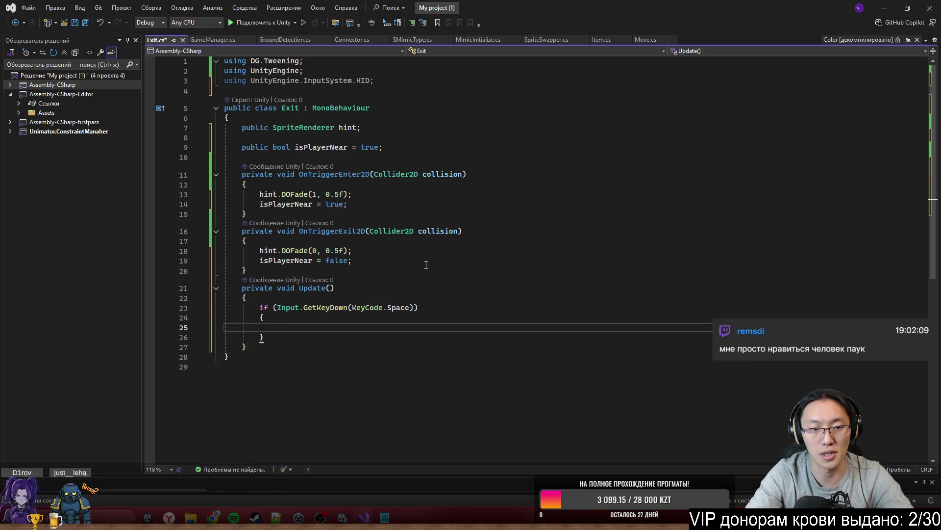
Step: Inside the Space check, call GameManager.Instance.EndLevel() and save the script
{"action": "type", "text": "Ga"}
{"action": "key", "text": "Tab"}
{"action": "type", "text": ".In"}
{"action": "key", "text": "Tab"}
{"action": "type", "text": "."}
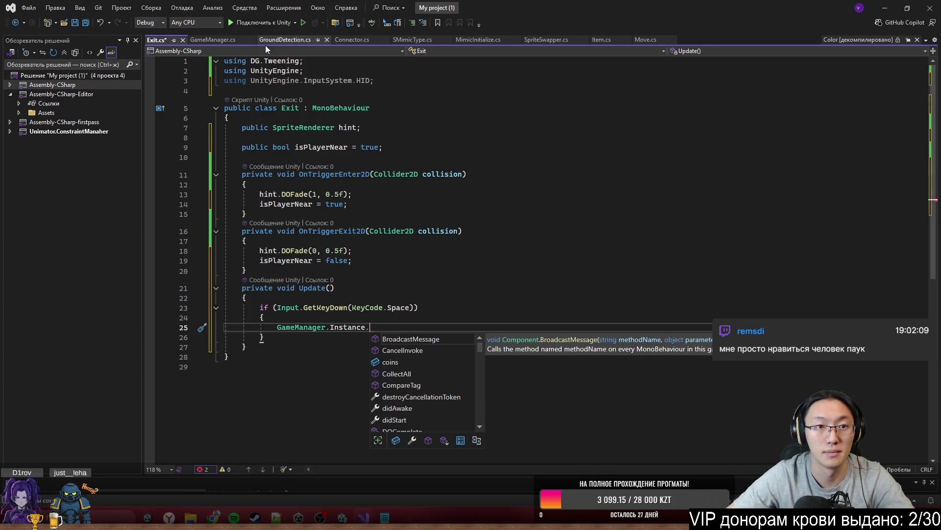
{"action": "left_click", "coordinate": [216, 39]}
{"action": "left_click", "coordinate": [163, 39]}
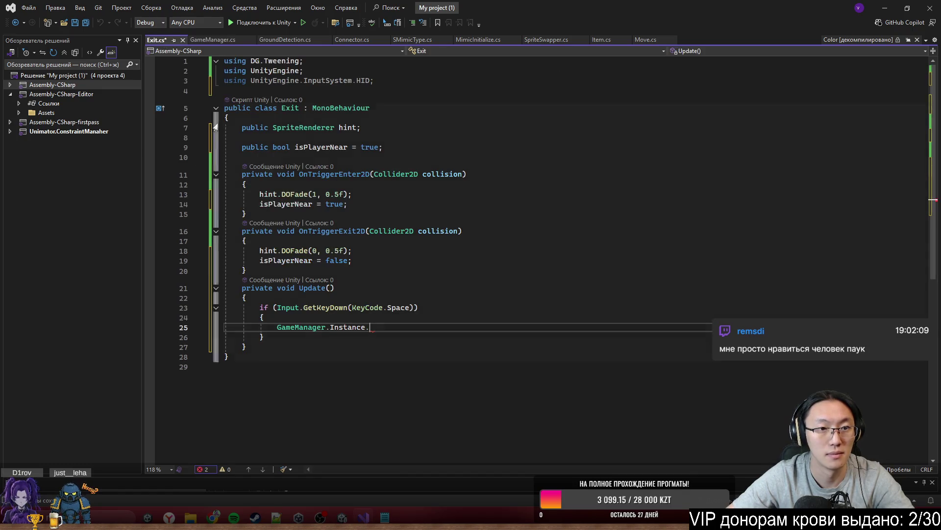
{"action": "type", "text": "Emn"}
{"action": "key", "text": "BackSpace"}
{"action": "key", "text": "BackSpace"}
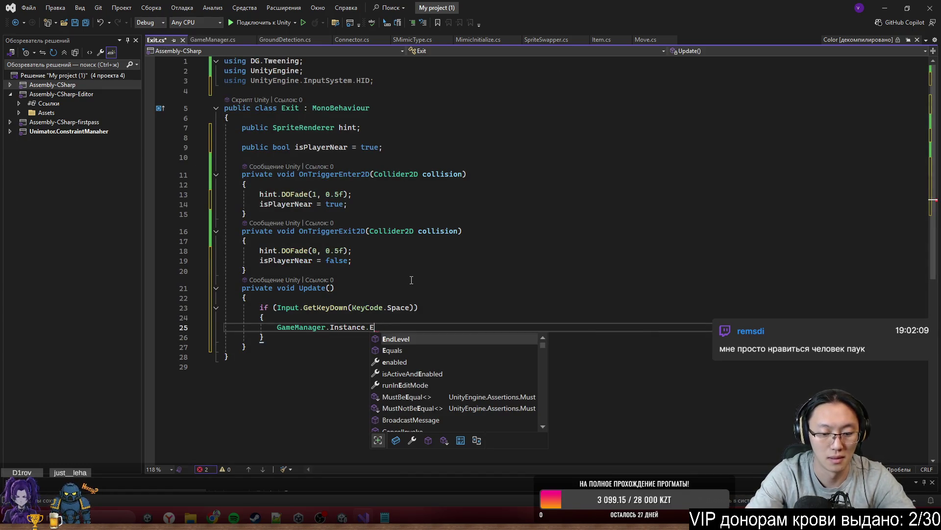
{"action": "type", "text": "nd"}
{"action": "key", "text": "Tab"}
{"action": "type", "text": "()"}
{"action": "key", "text": "ctrl+s"}
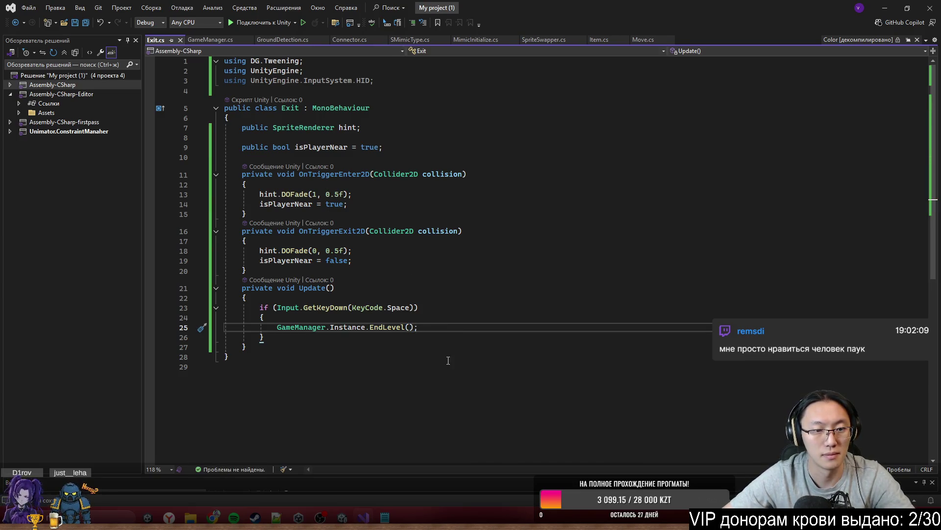
Step: Delete the unused InputSystem.HID using line
{"action": "key", "text": "Return"}
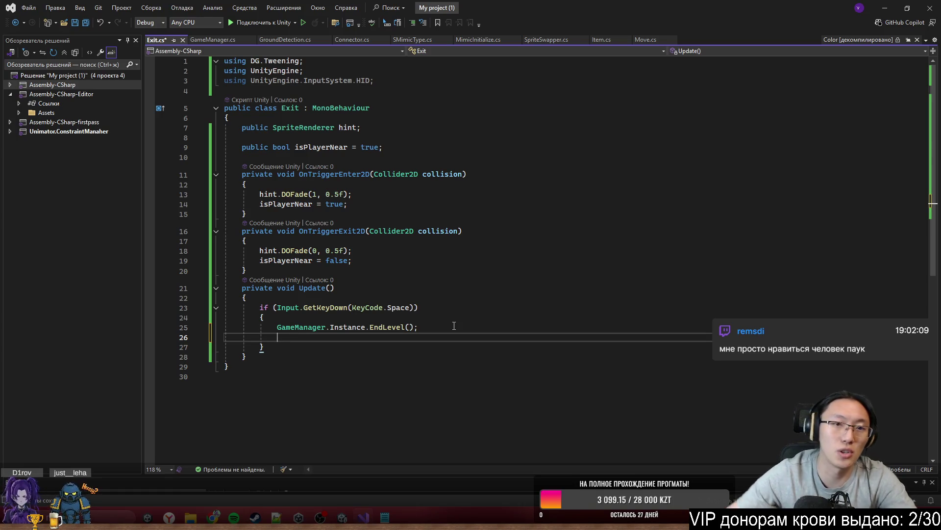
{"action": "left_click", "coordinate": [378, 80]}
{"action": "key", "text": "shift+Home"}
{"action": "key", "text": "BackSpace"}
{"action": "key", "text": "BackSpace"}
Step: Add Destroy(this) after the EndLevel call, save, and minimize Visual Studio
{"action": "left_click", "coordinate": [490, 224]}
{"action": "left_click", "coordinate": [487, 318]}
{"action": "key", "text": "Return"}
{"action": "type", "text": "Dest"}
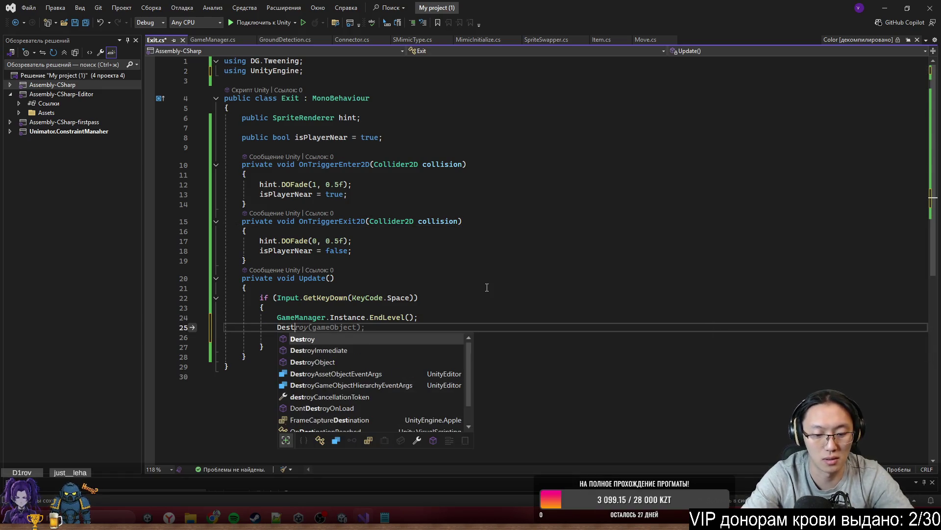
{"action": "key", "text": "Tab"}
{"action": "type", "text": "()"}
{"action": "type", "text": "this;"}
{"action": "type", "text": ");"}
{"action": "key", "text": "ctrl+s"}
{"action": "left_click", "coordinate": [495, 278]}
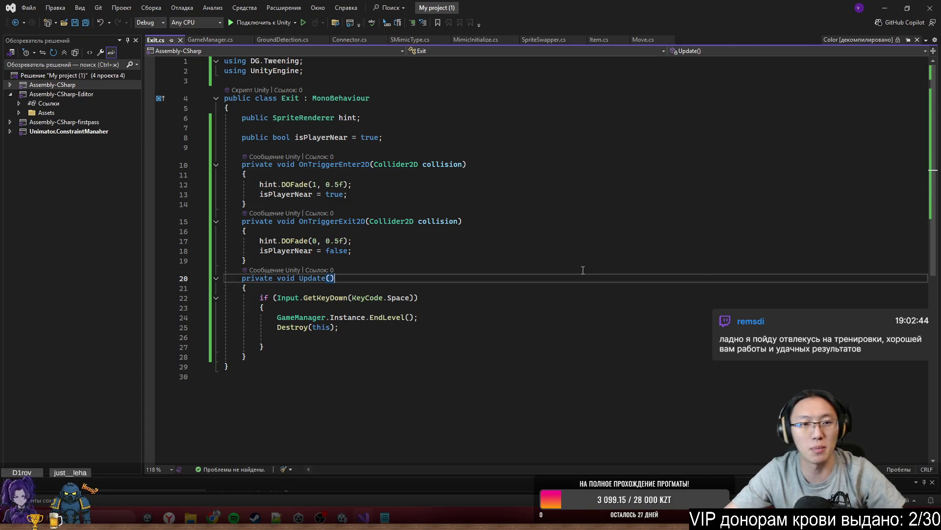
{"action": "left_click", "coordinate": [882, 8]}
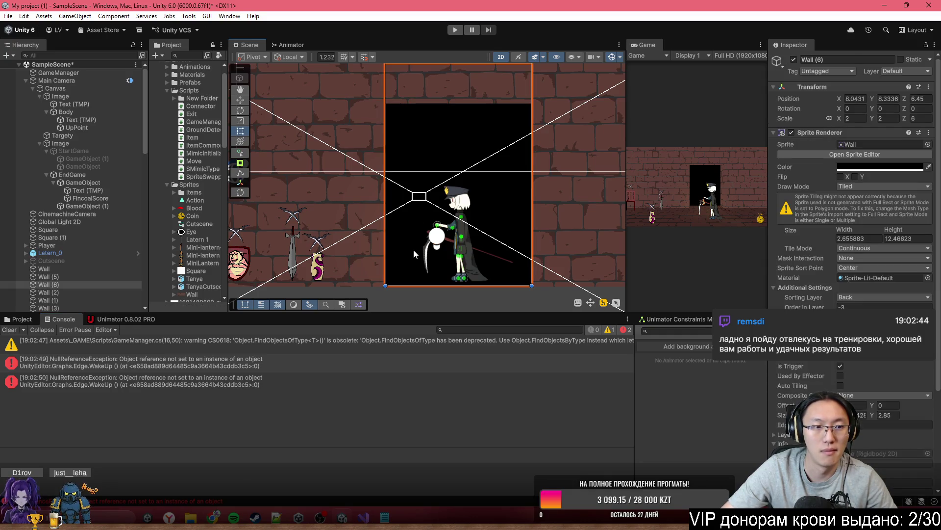
Step: Pan and zoom the Scene view to centre on the tall black wall section, Wall (6)
{"action": "left_click_drag", "start_coordinate": [486, 253], "coordinate": [415, 232]}
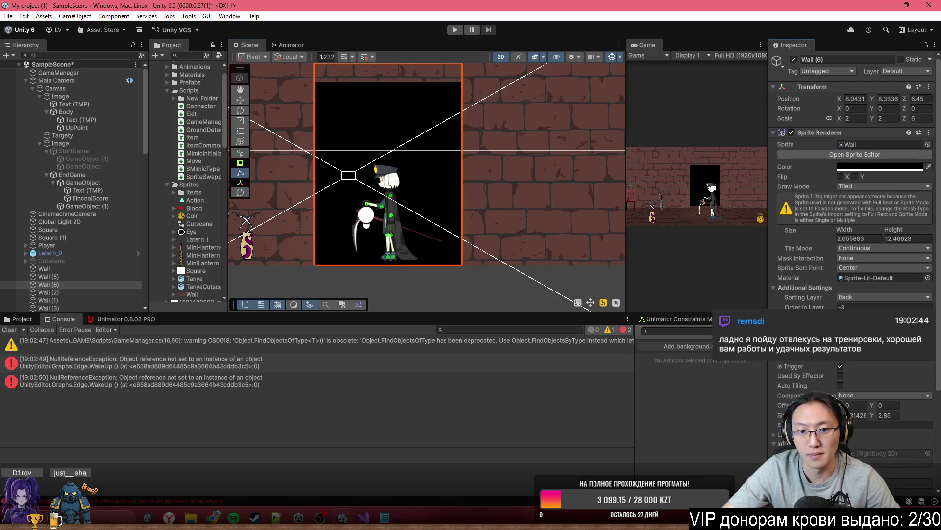
{"action": "key", "text": "y"}
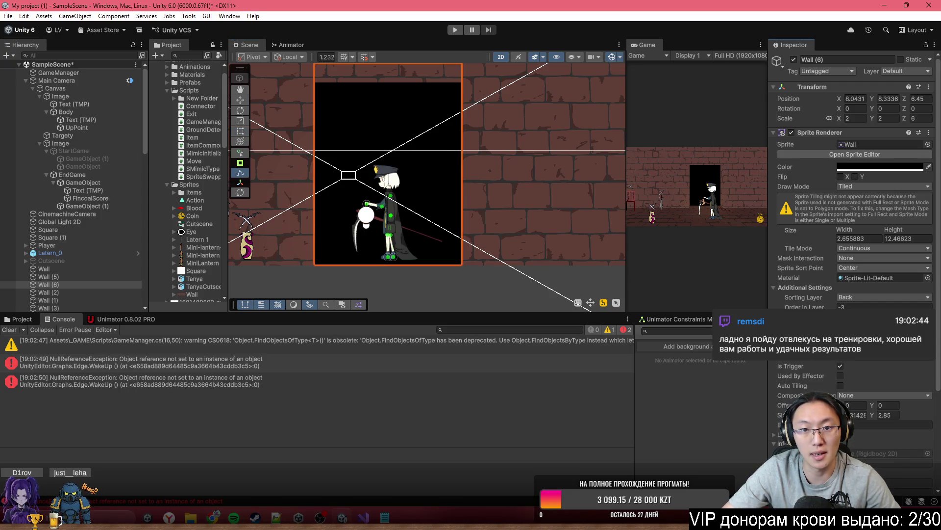
{"action": "scroll", "coordinate": [384, 139], "scroll_direction": "up", "scroll_amount": 3}
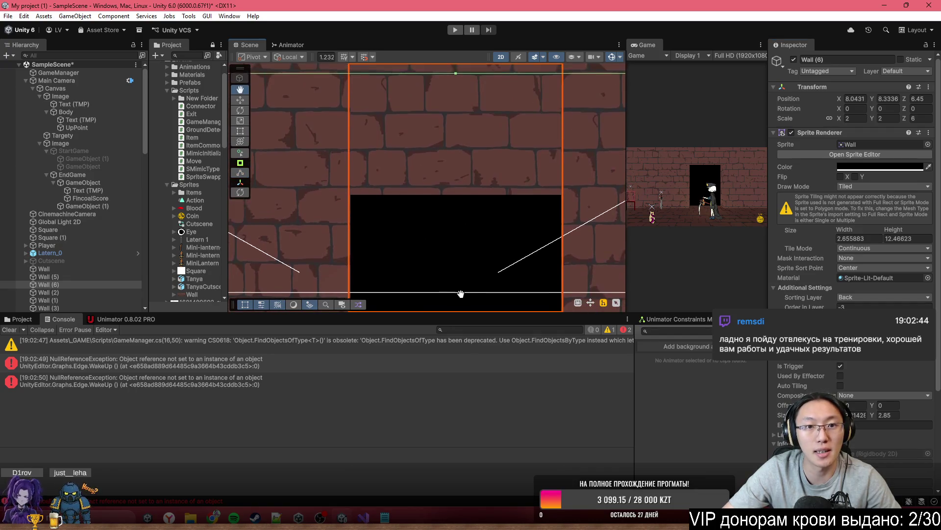
{"action": "scroll", "coordinate": [446, 193], "scroll_direction": "down", "scroll_amount": 6}
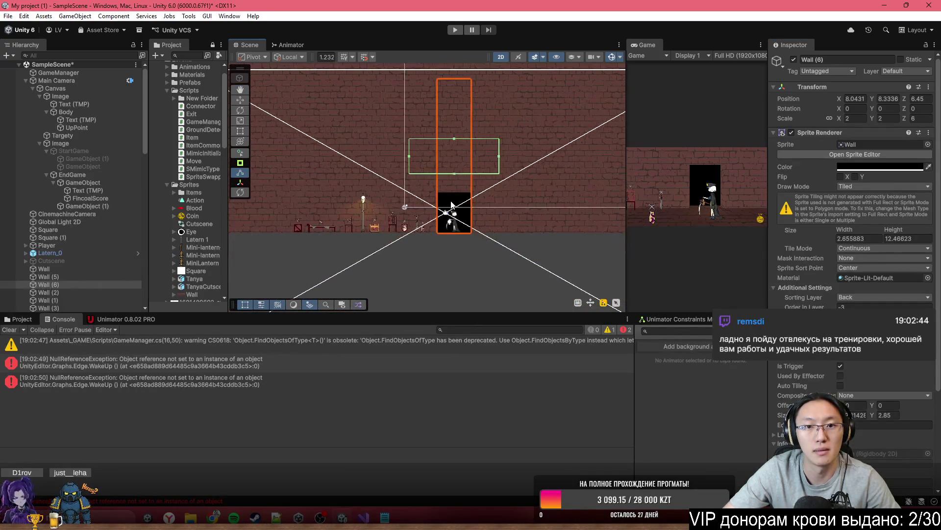
{"action": "scroll", "coordinate": [460, 206], "scroll_direction": "down", "scroll_amount": 3}
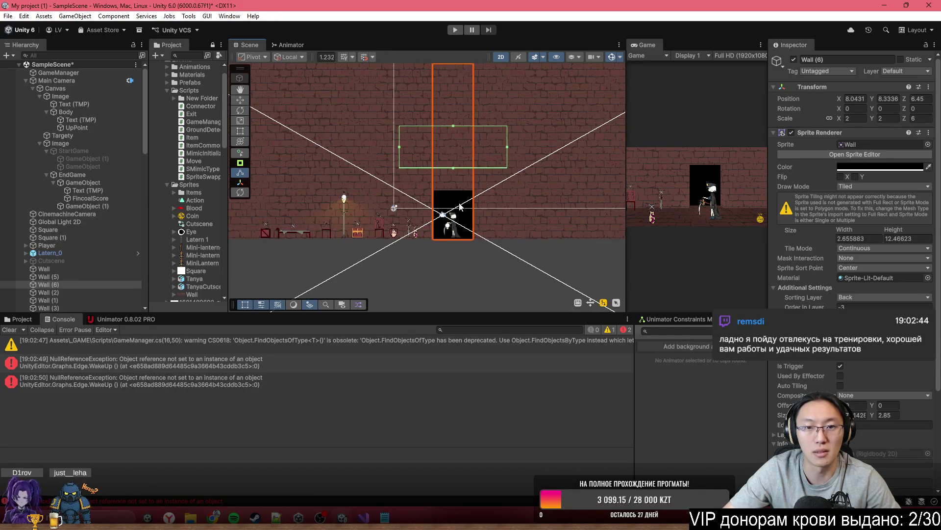
{"action": "scroll", "coordinate": [463, 206], "scroll_direction": "down", "scroll_amount": 2}
{"action": "scroll", "coordinate": [468, 214], "scroll_direction": "up", "scroll_amount": 4}
{"action": "scroll", "coordinate": [829, 348], "scroll_direction": "down", "scroll_amount": 5}
{"action": "scroll", "coordinate": [471, 218], "scroll_direction": "up", "scroll_amount": 3}
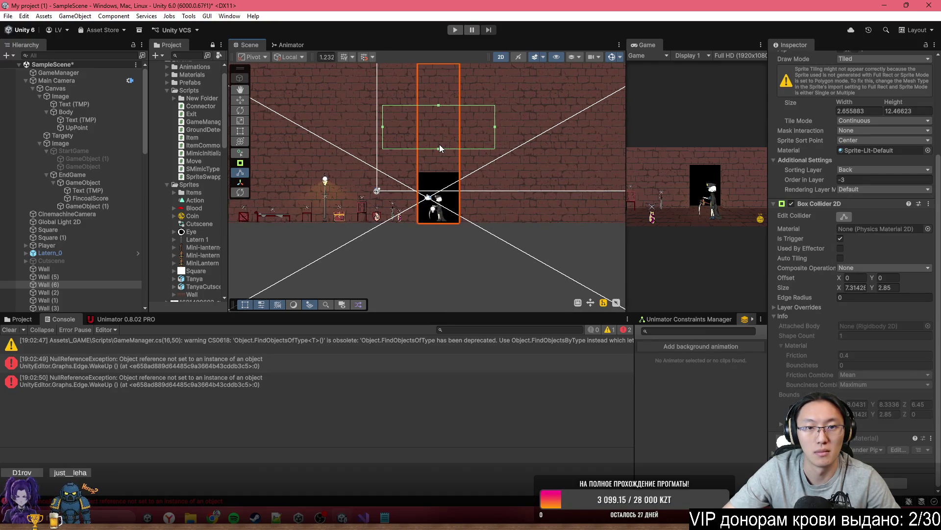
Step: Drag the Box Collider 2D edges in to fit just the black doorway
{"action": "left_click_drag", "start_coordinate": [439, 148], "coordinate": [439, 223]}
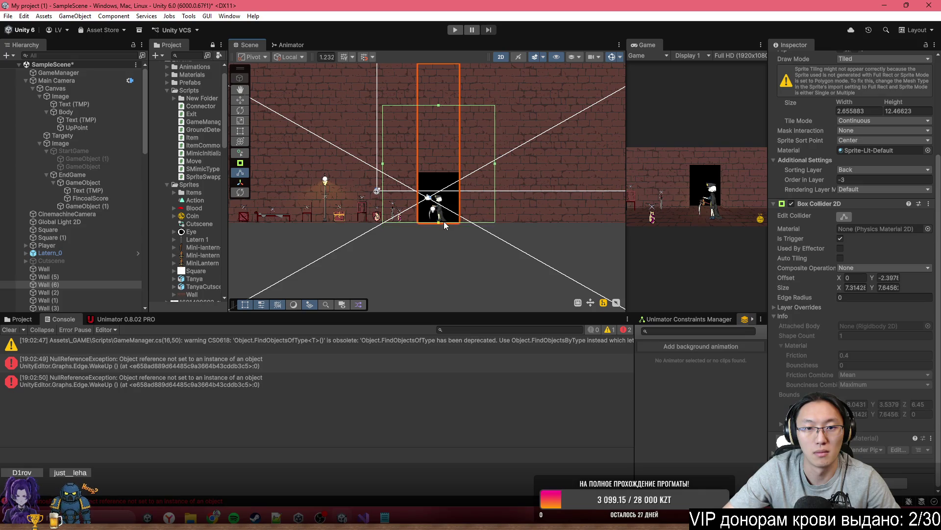
{"action": "left_click_drag", "start_coordinate": [382, 167], "coordinate": [418, 165]}
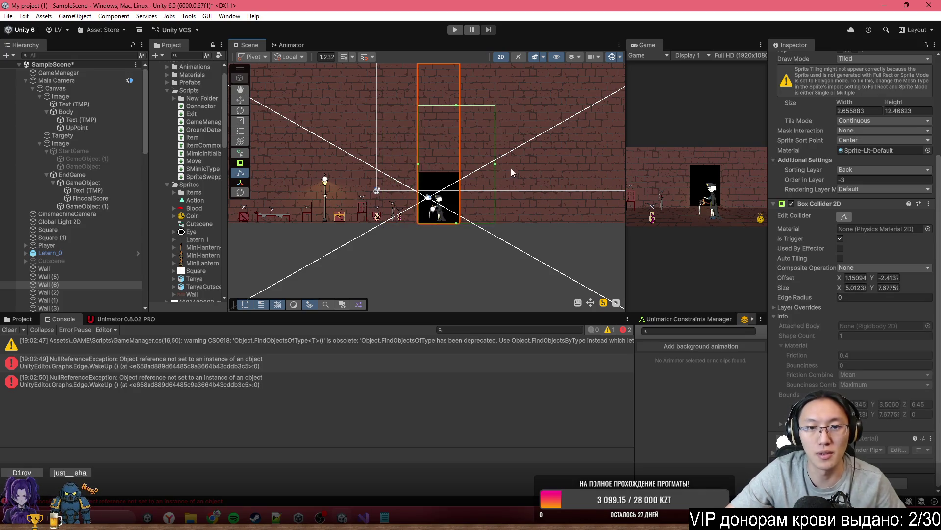
{"action": "left_click_drag", "start_coordinate": [497, 164], "coordinate": [459, 164]}
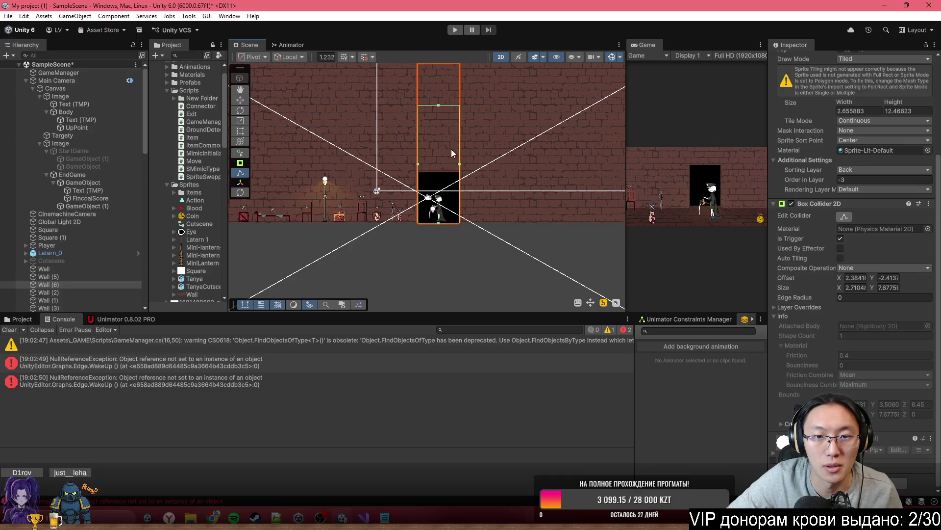
{"action": "mouse_move", "coordinate": [440, 105]}
{"action": "left_mouse_down"}
{"action": "mouse_move", "coordinate": [438, 160]}
{"action": "mouse_move", "coordinate": [448, 175]}
{"action": "left_mouse_up"}
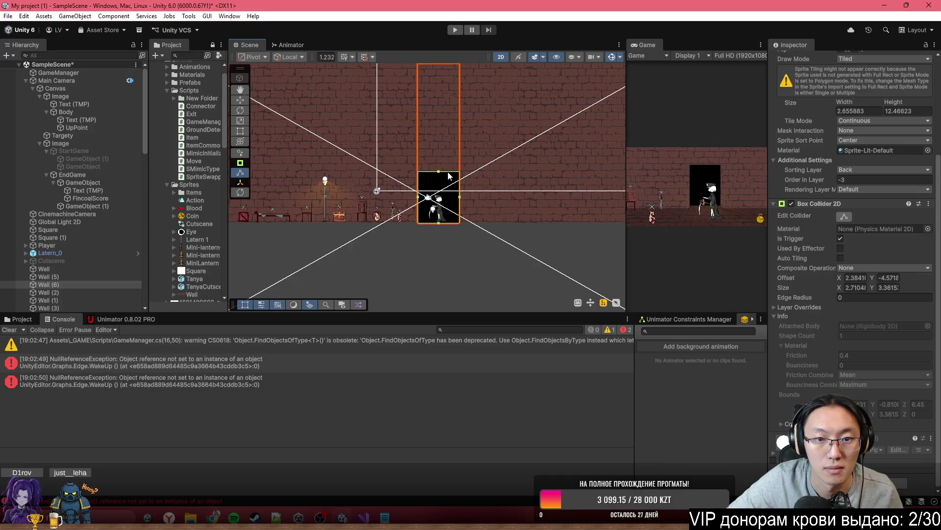
{"action": "scroll", "coordinate": [428, 172], "scroll_direction": "up", "scroll_amount": 5}
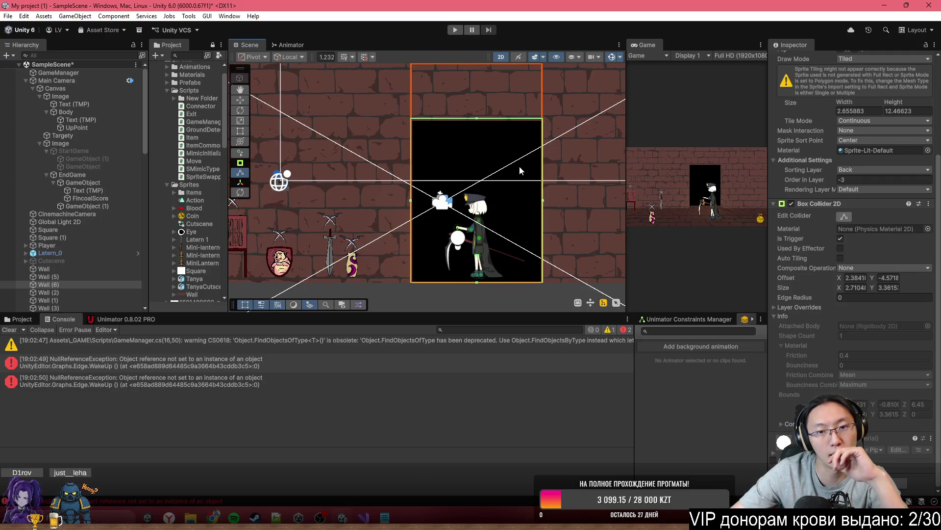
{"action": "scroll", "coordinate": [484, 231], "scroll_direction": "down", "scroll_amount": 2}
{"action": "scroll", "coordinate": [481, 240], "scroll_direction": "down", "scroll_amount": 3}
{"action": "scroll", "coordinate": [478, 248], "scroll_direction": "up", "scroll_amount": 3}
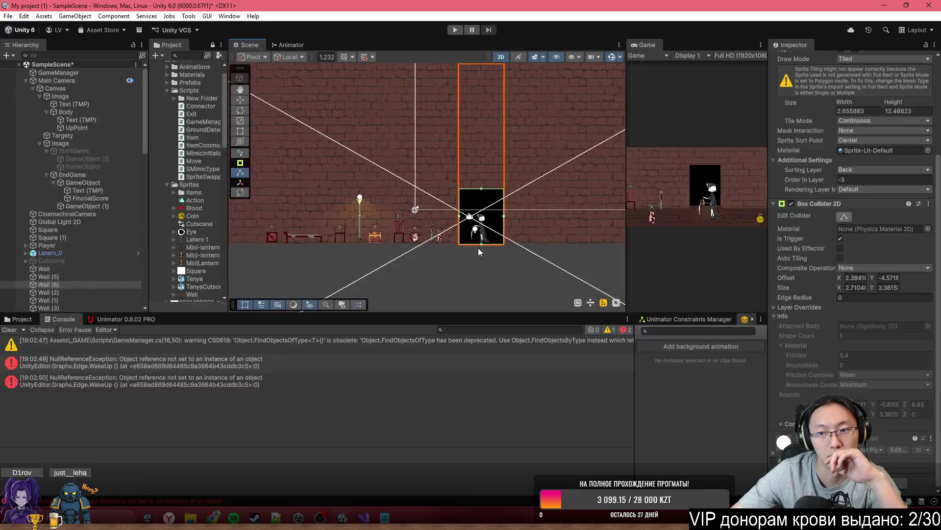
{"action": "scroll", "coordinate": [478, 248], "scroll_direction": "up", "scroll_amount": 1}
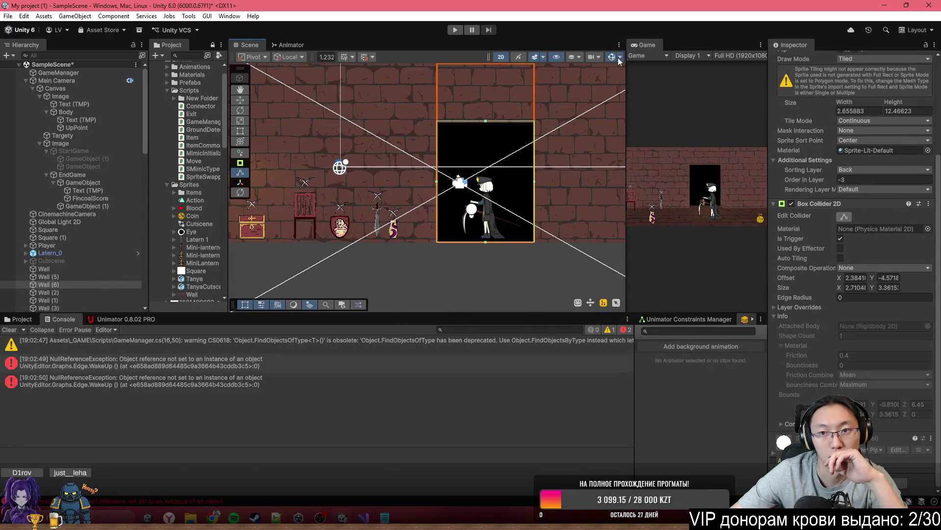
Step: Rename Wall (6) to Exit in the Hierarchy
{"action": "left_click", "coordinate": [67, 286]}
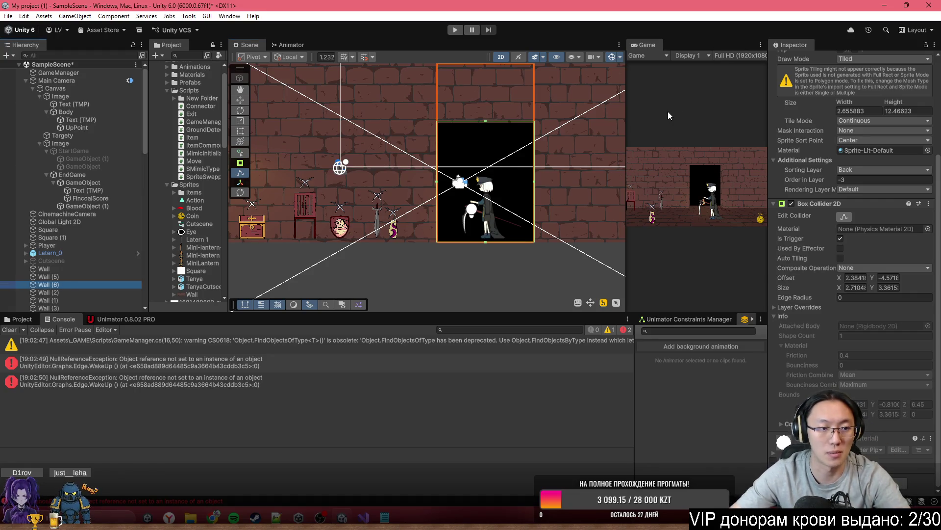
{"action": "key", "text": "F2"}
{"action": "type", "text": "Exit"}
{"action": "key", "text": "Return"}
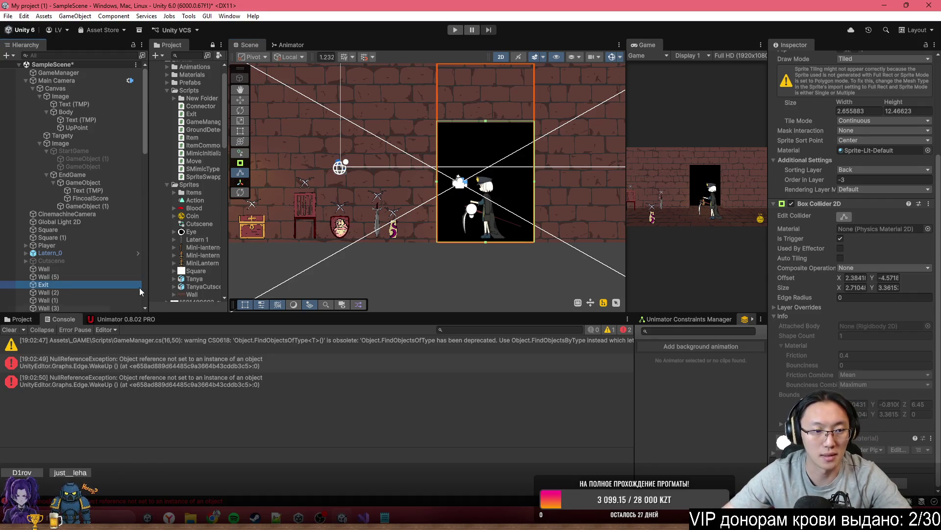
{"action": "left_click", "coordinate": [29, 319]}
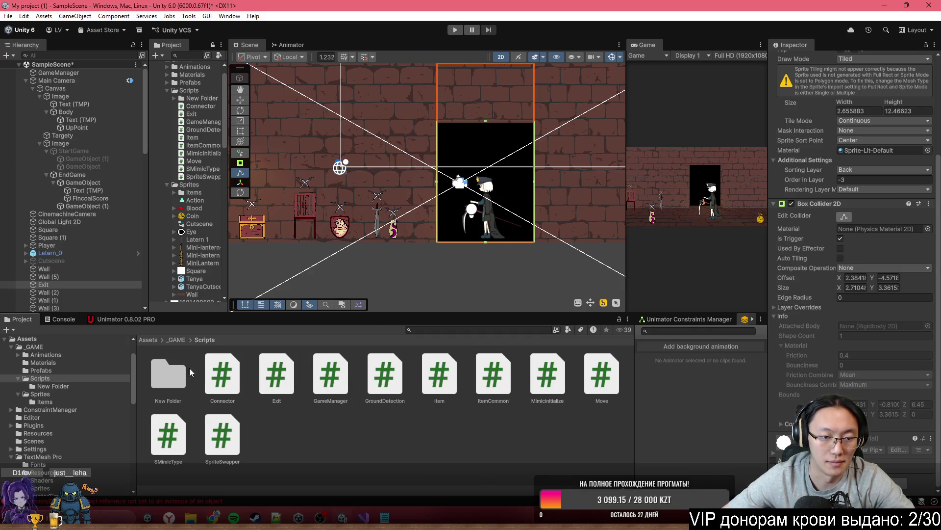
Step: Frame Exit from the _GAME folder and drag the red enemy sprite into the scene above the doorway
{"action": "left_click", "coordinate": [177, 340]}
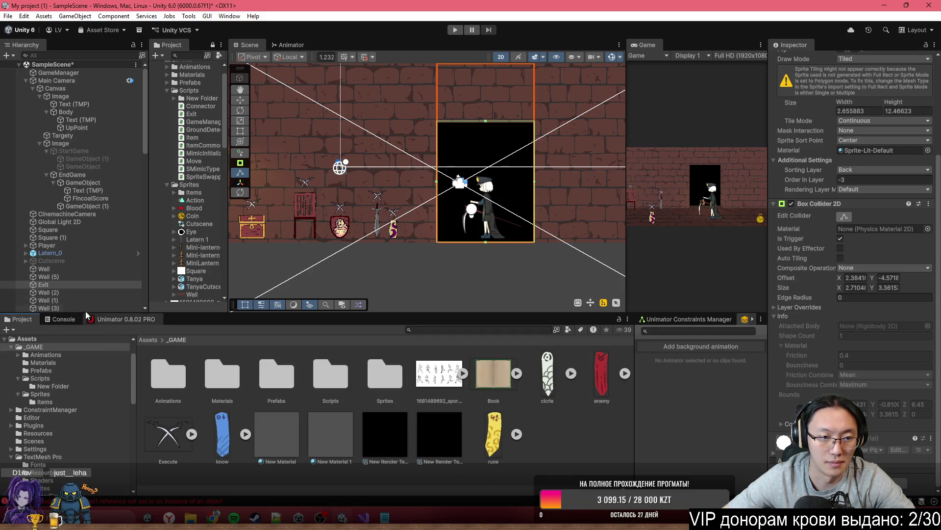
{"action": "double_click", "coordinate": [116, 284]}
{"action": "mouse_move", "coordinate": [504, 436]}
{"action": "left_mouse_down"}
{"action": "mouse_move", "coordinate": [487, 243]}
{"action": "mouse_move", "coordinate": [437, 157]}
{"action": "mouse_move", "coordinate": [589, 344]}
{"action": "left_mouse_up"}
{"action": "mouse_move", "coordinate": [602, 375]}
{"action": "left_mouse_down"}
{"action": "mouse_move", "coordinate": [467, 204]}
{"action": "mouse_move", "coordinate": [447, 153]}
{"action": "mouse_move", "coordinate": [359, 99]}
{"action": "mouse_move", "coordinate": [341, 113]}
{"action": "mouse_move", "coordinate": [597, 151]}
{"action": "mouse_move", "coordinate": [675, 251]}
{"action": "left_mouse_up"}
{"action": "scroll", "coordinate": [449, 150], "scroll_direction": "up", "scroll_amount": 3}
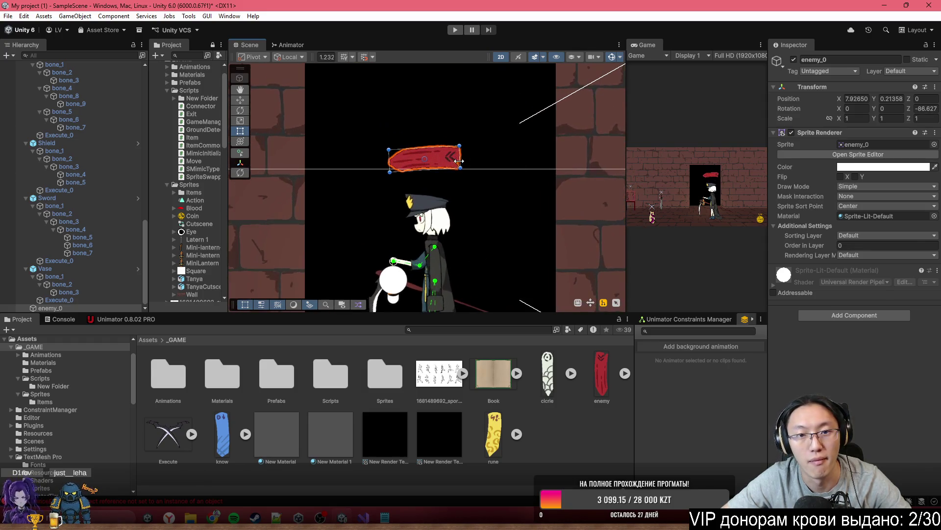
Step: Rotate enemy_0 to about -93°, set its Z to 3.68, and orbit the scene in 3D
{"action": "left_click_drag", "start_coordinate": [465, 139], "coordinate": [476, 142]}
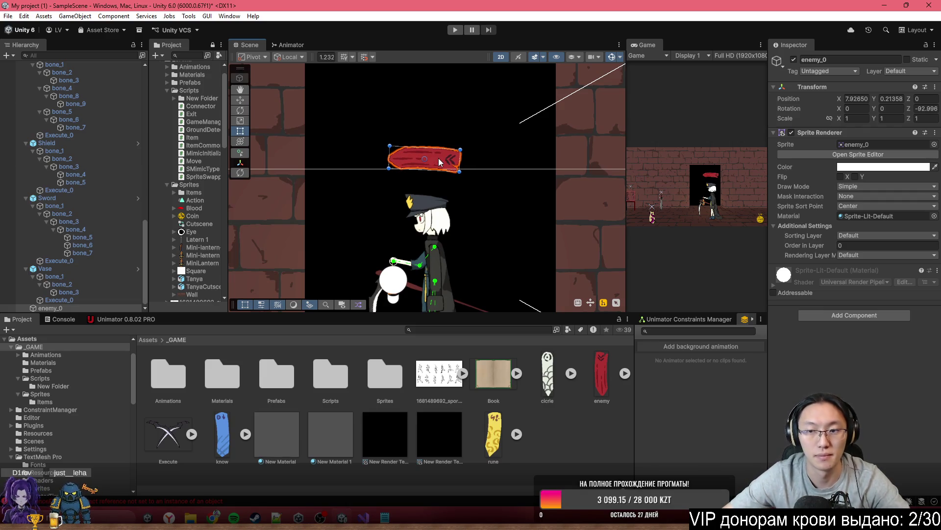
{"action": "mouse_move", "coordinate": [909, 100]}
{"action": "left_mouse_down"}
{"action": "mouse_move", "coordinate": [898, 105]}
{"action": "mouse_move", "coordinate": [928, 114]}
{"action": "left_mouse_up"}
{"action": "type", "text": "1.45"}
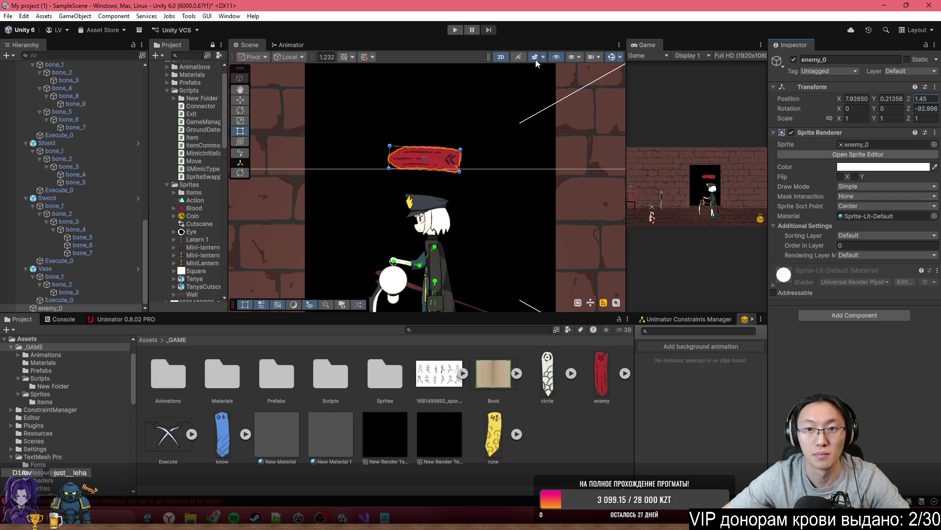
{"action": "left_click", "coordinate": [501, 57]}
{"action": "mouse_move", "coordinate": [505, 191]}
{"action": "left_mouse_down"}
{"action": "mouse_move", "coordinate": [531, 194]}
{"action": "mouse_move", "coordinate": [456, 208]}
{"action": "mouse_move", "coordinate": [422, 178]}
{"action": "mouse_move", "coordinate": [440, 199]}
{"action": "mouse_move", "coordinate": [344, 195]}
{"action": "left_mouse_up"}
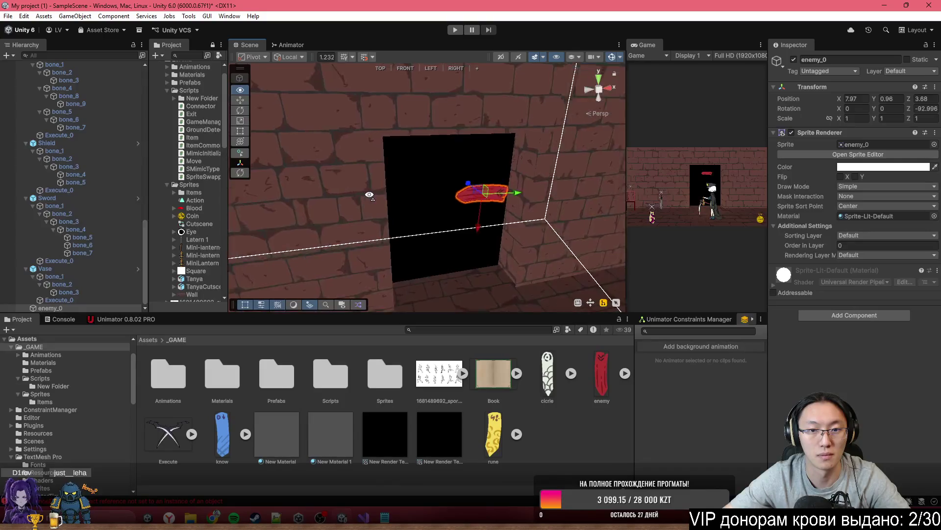
{"action": "scroll", "coordinate": [319, 194], "scroll_direction": "up", "scroll_amount": 5}
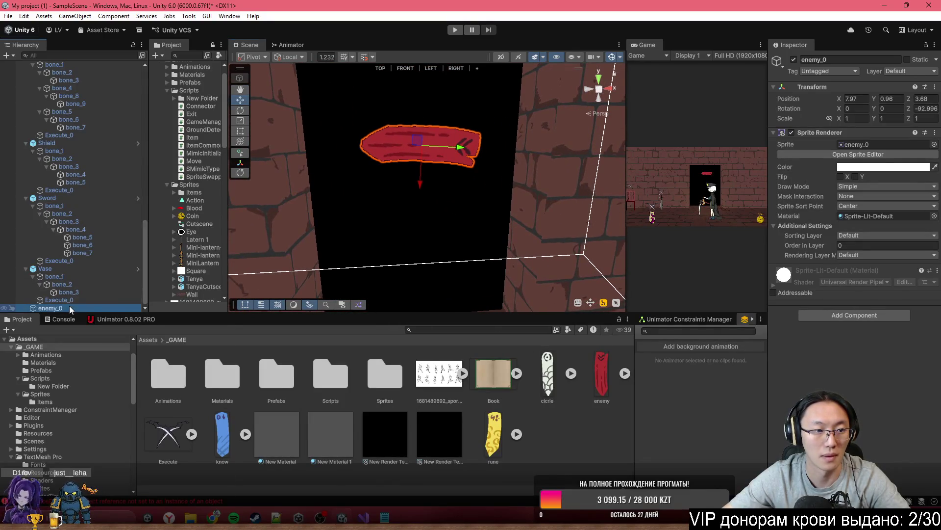
Step: Create a Text - TextMeshPro under enemy_0 and set its text to 'Exit'
{"action": "right_click", "coordinate": [69, 306]}
{"action": "mouse_move", "coordinate": [159, 356]}
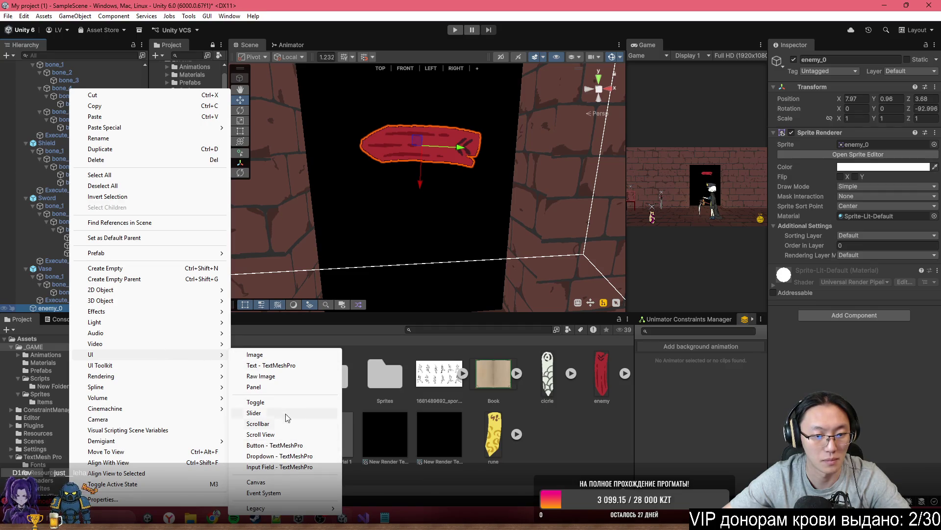
{"action": "left_click", "coordinate": [289, 366]}
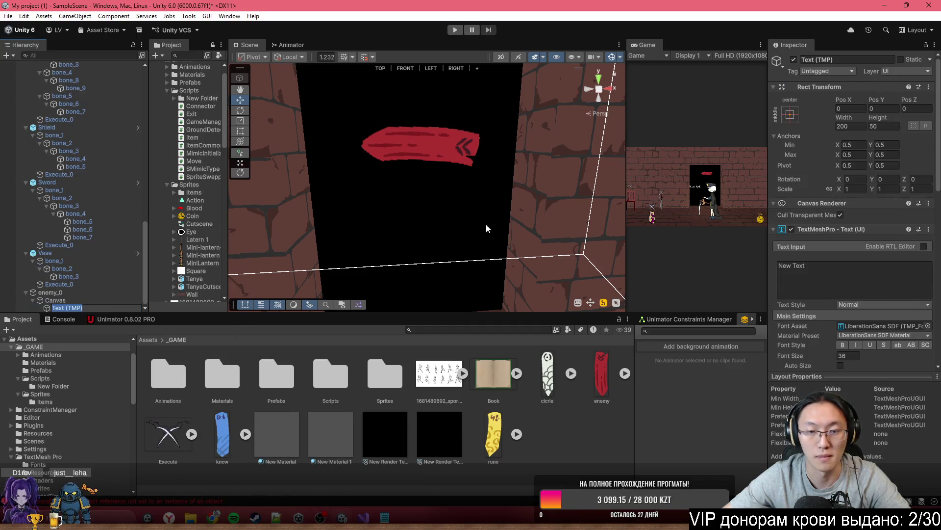
{"action": "left_click", "coordinate": [858, 273]}
{"action": "key", "text": "ctrl+a"}
{"action": "type", "text": "Exit"}
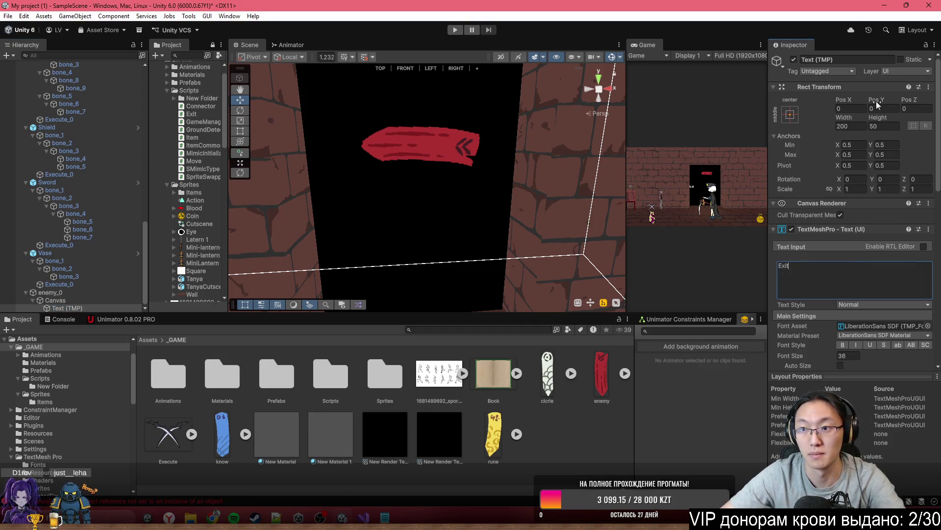
{"action": "double_click", "coordinate": [84, 301]}
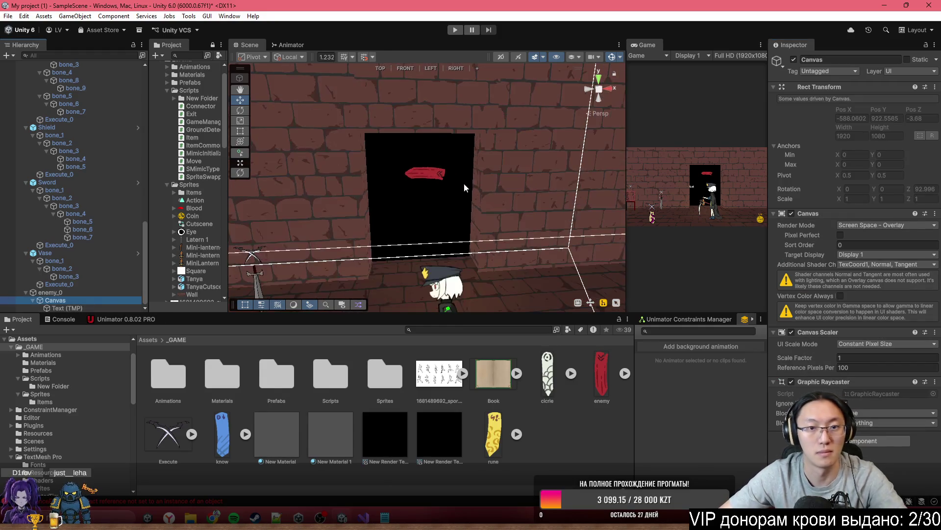
{"action": "double_click", "coordinate": [95, 298]}
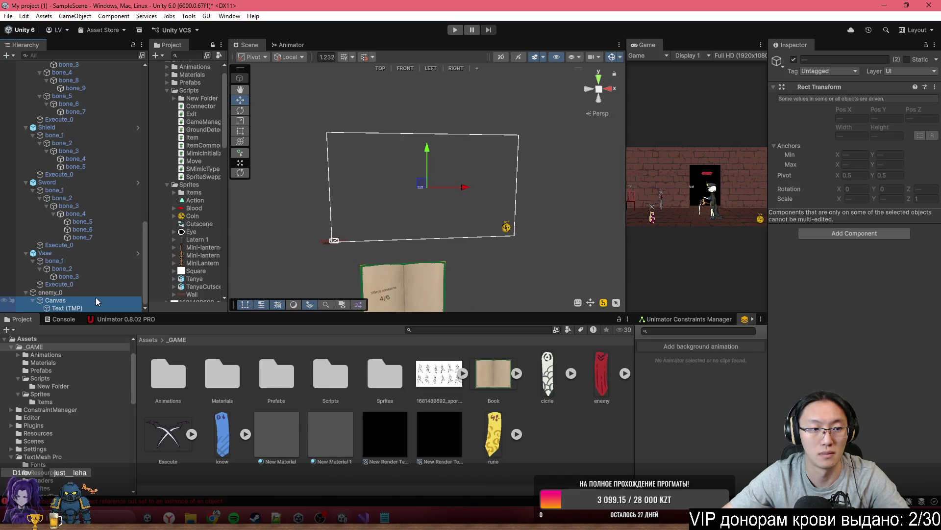
Step: Set the Canvas Render Mode to World Space at position 0, 0, 0
{"action": "left_click", "coordinate": [95, 298]}
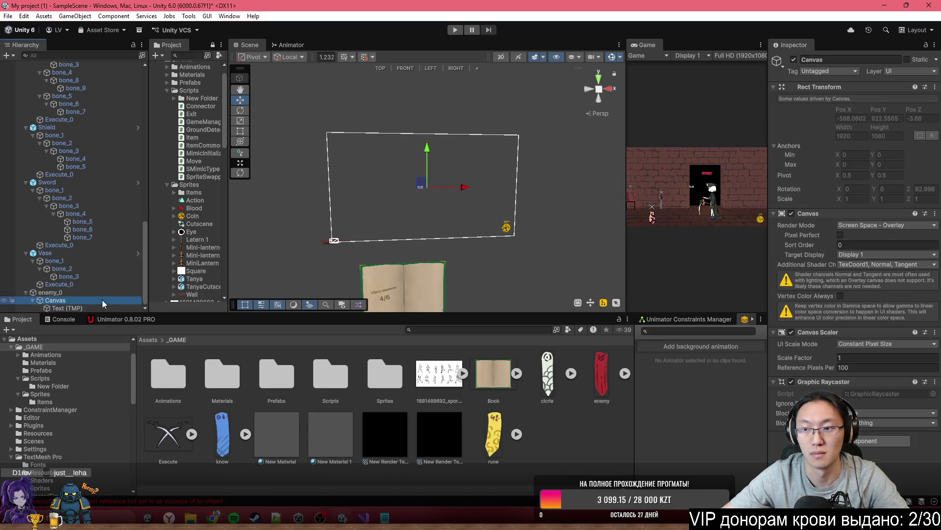
{"action": "left_click", "coordinate": [908, 226]}
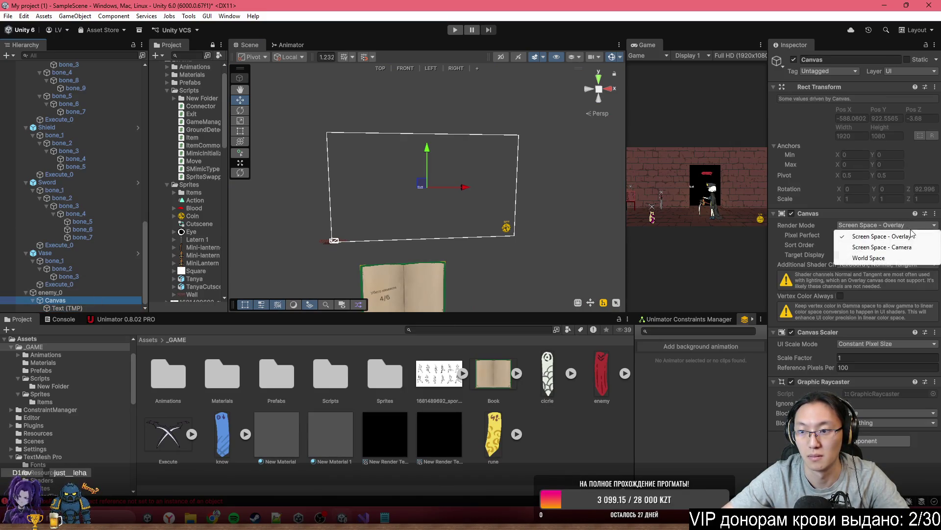
{"action": "left_click", "coordinate": [904, 260]}
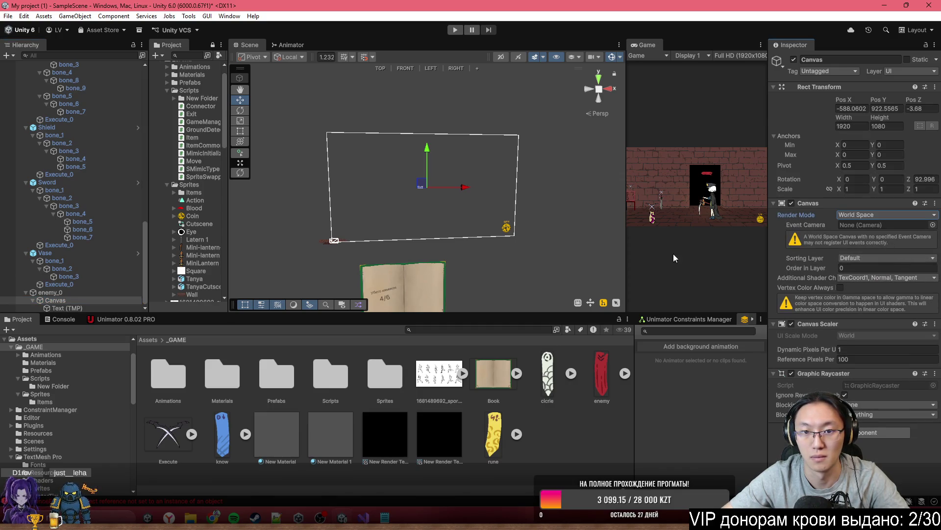
{"action": "left_click", "coordinate": [851, 109]}
{"action": "type", "text": "0"}
{"action": "key", "text": "Tab"}
{"action": "type", "text": "0"}
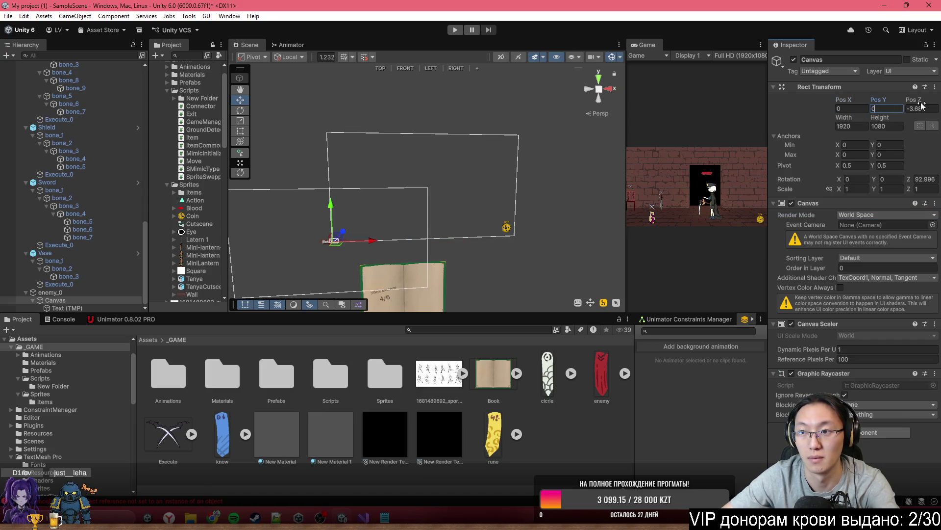
{"action": "key", "text": "Tab"}
{"action": "type", "text": "0"}
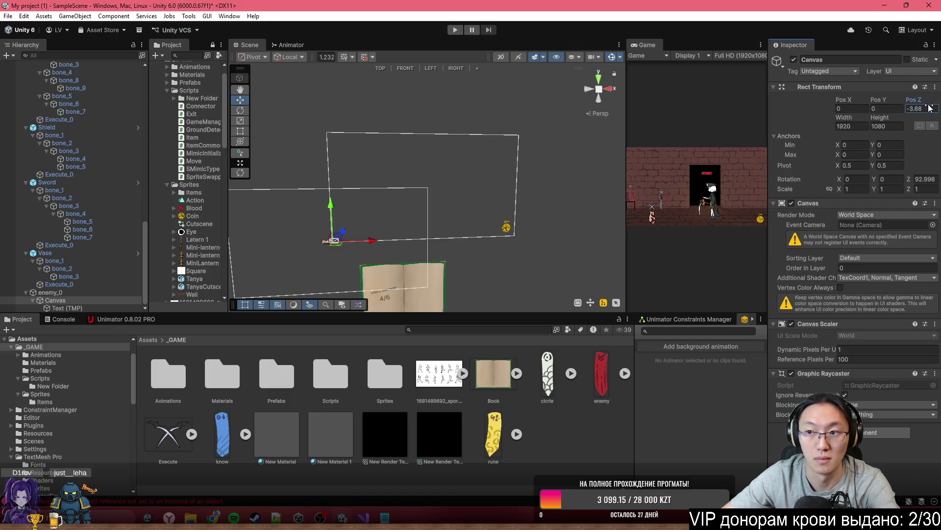
Step: Frame the canvas and scale it to 0.001 on all axes
{"action": "left_click", "coordinate": [67, 308], "text": "shift"}
{"action": "key", "text": "f"}
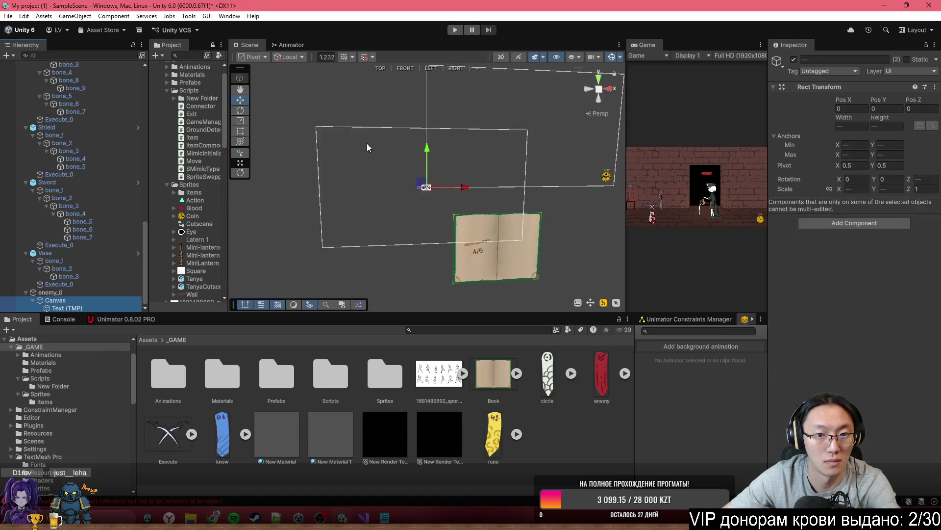
{"action": "scroll", "coordinate": [420, 201], "scroll_direction": "up", "scroll_amount": 10}
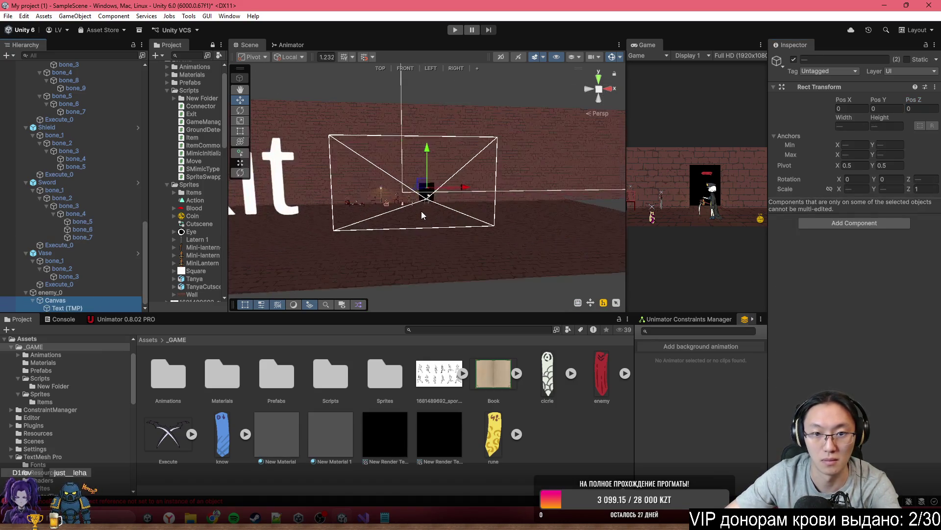
{"action": "scroll", "coordinate": [419, 213], "scroll_direction": "up", "scroll_amount": 5}
{"action": "left_click", "coordinate": [419, 213]}
{"action": "left_click", "coordinate": [851, 188]}
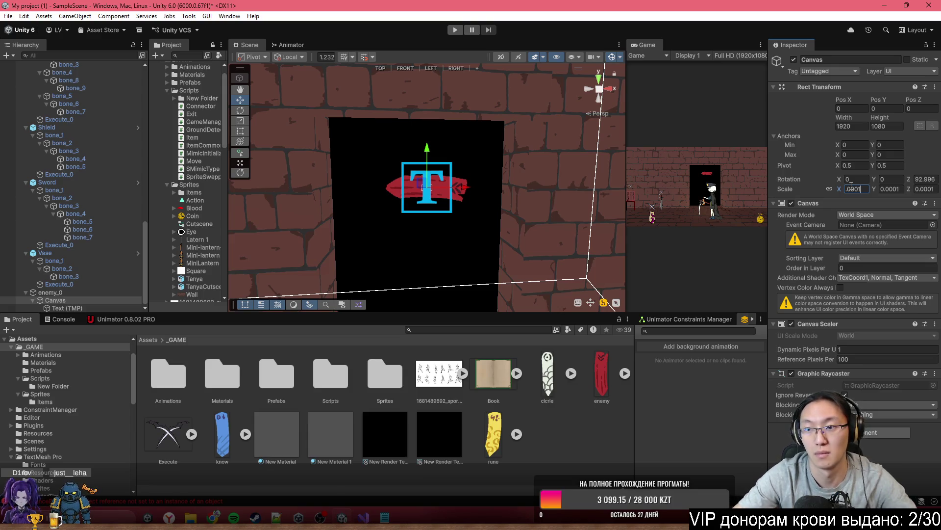
{"action": "type", "text": "1"}
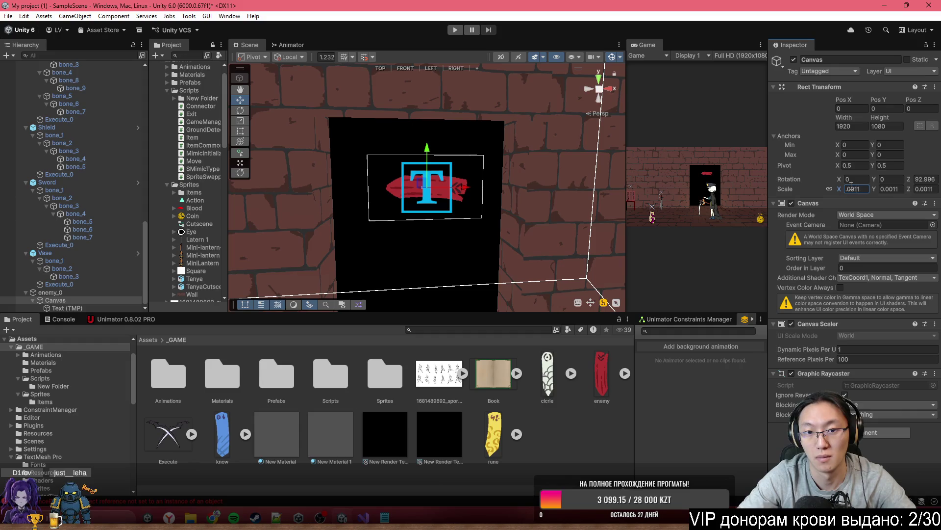
{"action": "key", "text": "BackSpace"}
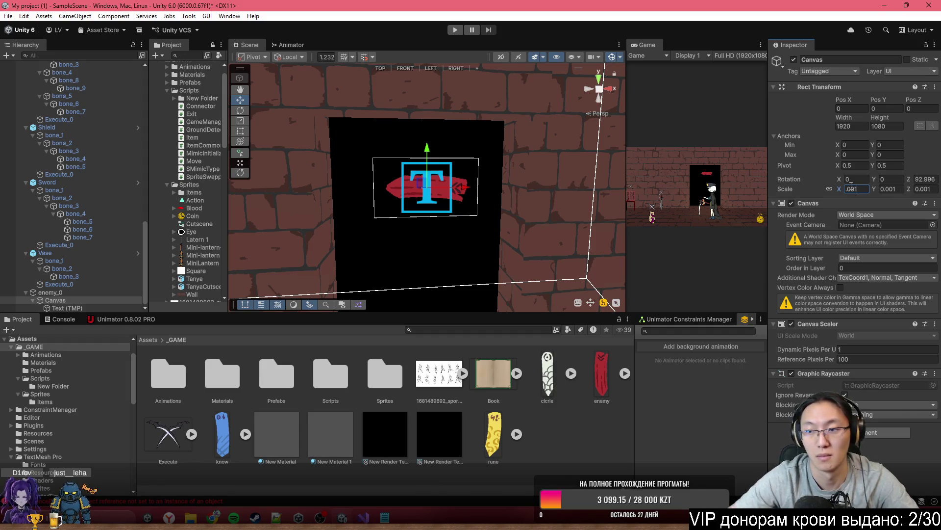
{"action": "left_click", "coordinate": [62, 308]}
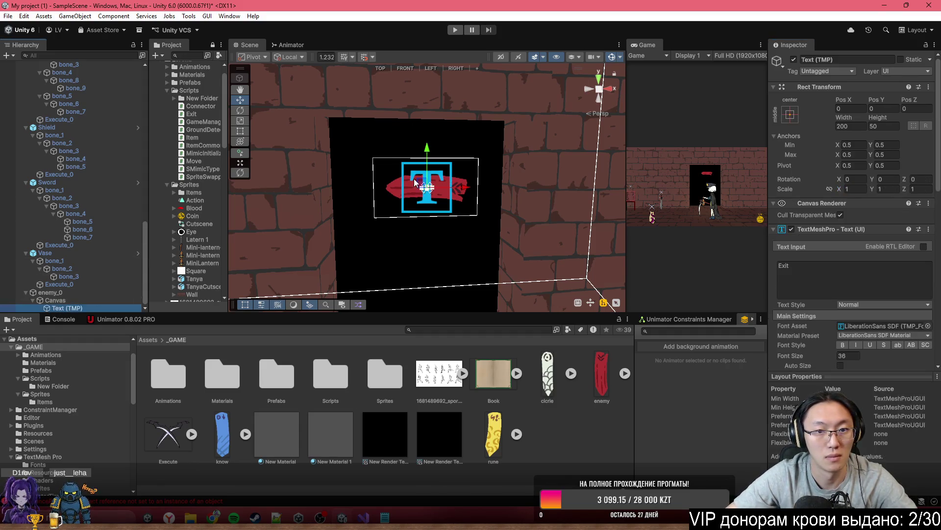
Step: Resize the Exit text box with the Rect Tool to about 1125.9 by 397.2
{"action": "key", "text": "f"}
{"action": "key", "text": "f"}
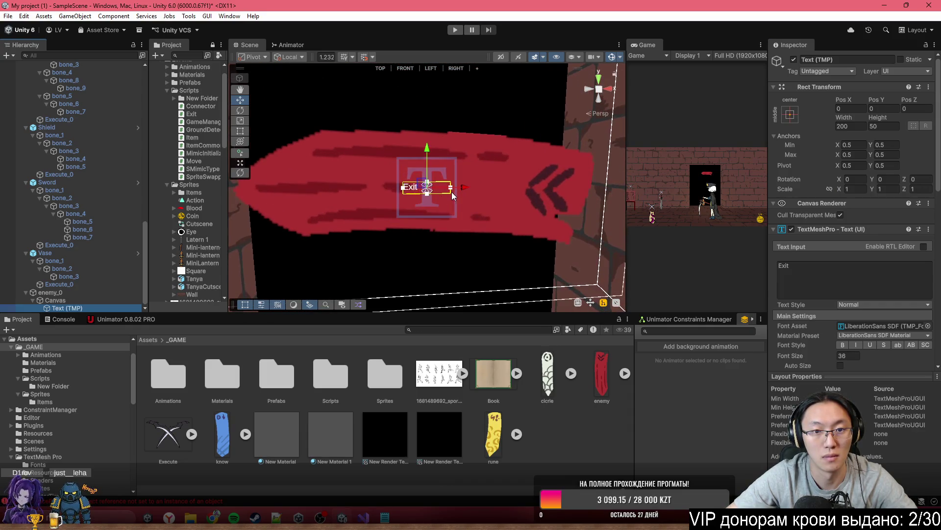
{"action": "left_click", "coordinate": [240, 131]}
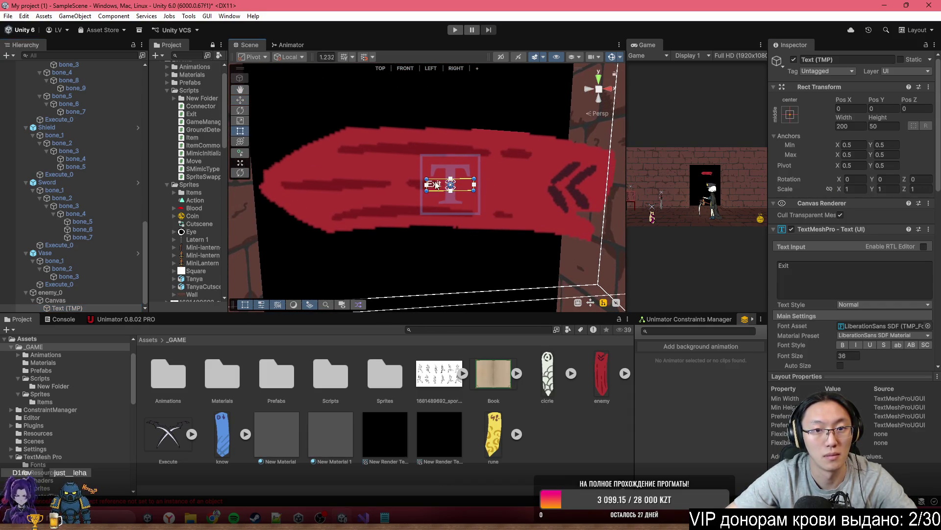
{"action": "mouse_move", "coordinate": [426, 179]}
{"action": "left_mouse_down"}
{"action": "mouse_move", "coordinate": [384, 153]}
{"action": "mouse_move", "coordinate": [304, 136]}
{"action": "left_mouse_up"}
{"action": "mouse_move", "coordinate": [478, 196]}
{"action": "left_mouse_down"}
{"action": "mouse_move", "coordinate": [595, 232]}
{"action": "mouse_move", "coordinate": [571, 228]}
{"action": "left_mouse_up"}
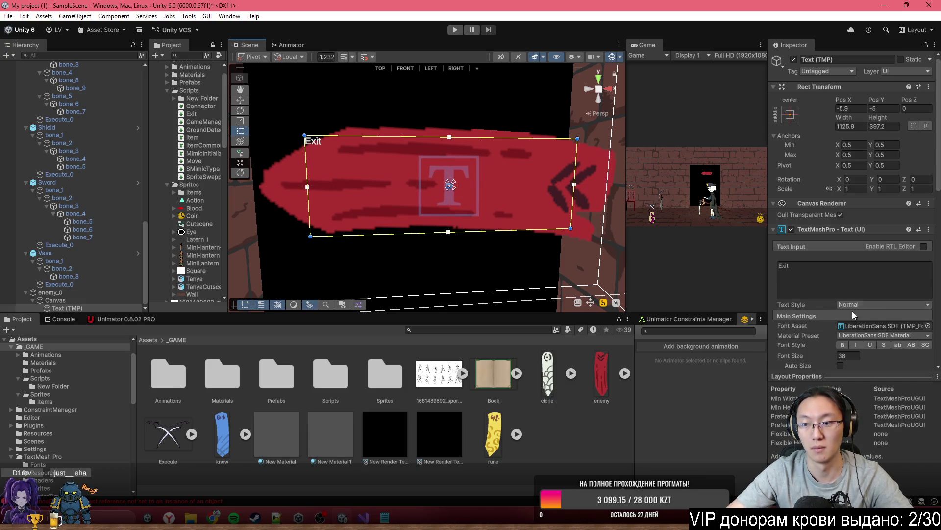
{"action": "scroll", "coordinate": [853, 314], "scroll_direction": "down", "scroll_amount": 5}
Step: Enable Auto Size with max 28 and centre the text horizontally and vertically
{"action": "left_click", "coordinate": [840, 180]}
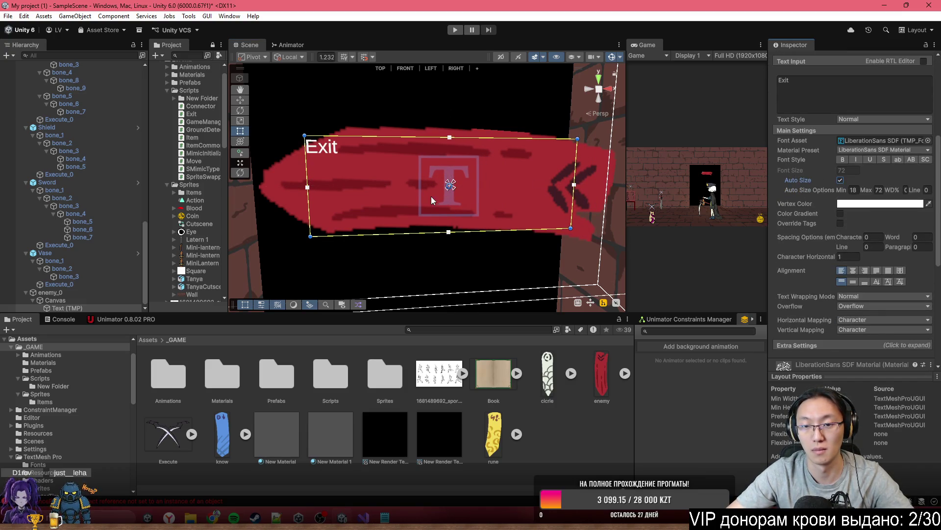
{"action": "scroll", "coordinate": [431, 196], "scroll_direction": "down", "scroll_amount": 3}
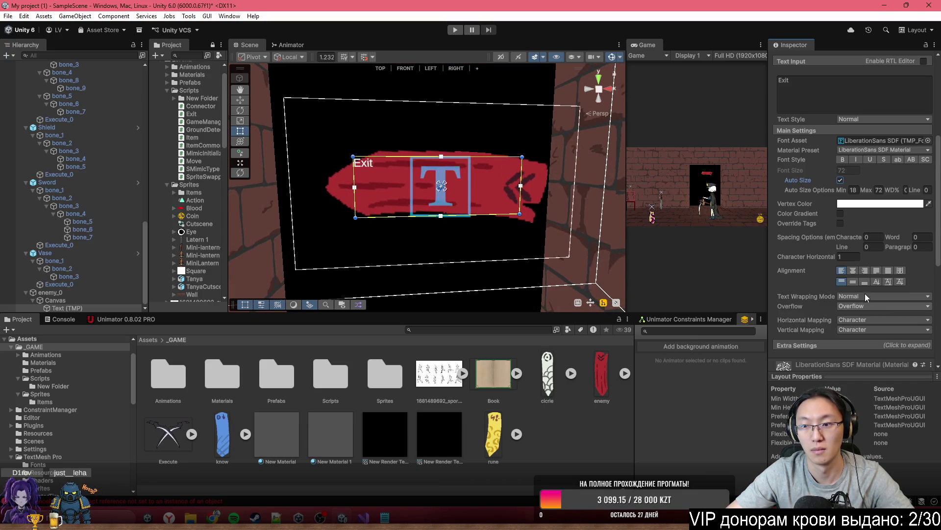
{"action": "left_click_drag", "start_coordinate": [865, 192], "coordinate": [934, 211]}
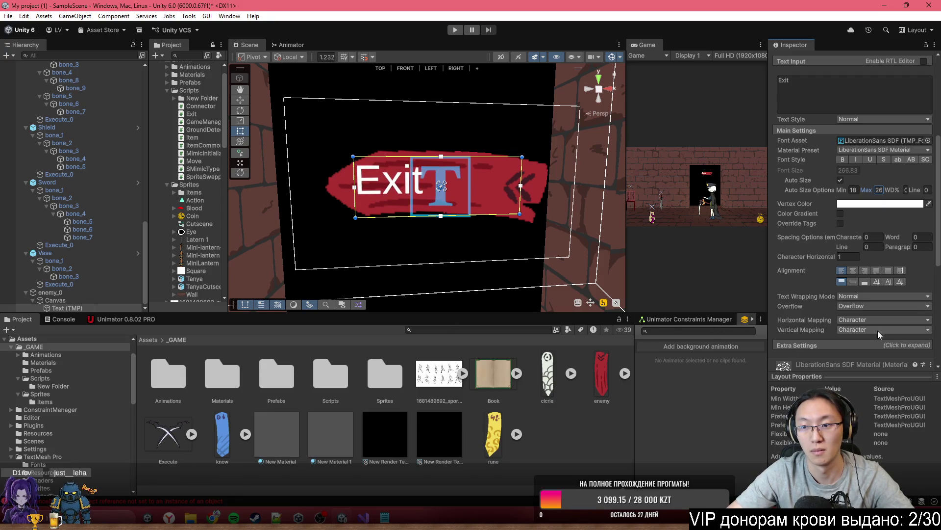
{"action": "left_click", "coordinate": [853, 271]}
{"action": "left_click", "coordinate": [853, 281]}
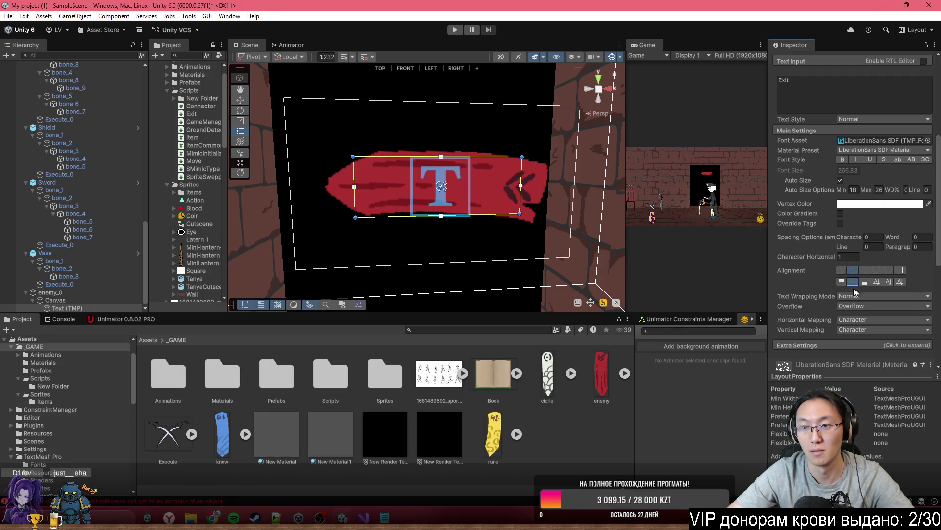
{"action": "left_click_drag", "start_coordinate": [475, 219], "coordinate": [539, 191]}
{"action": "key", "text": "f"}
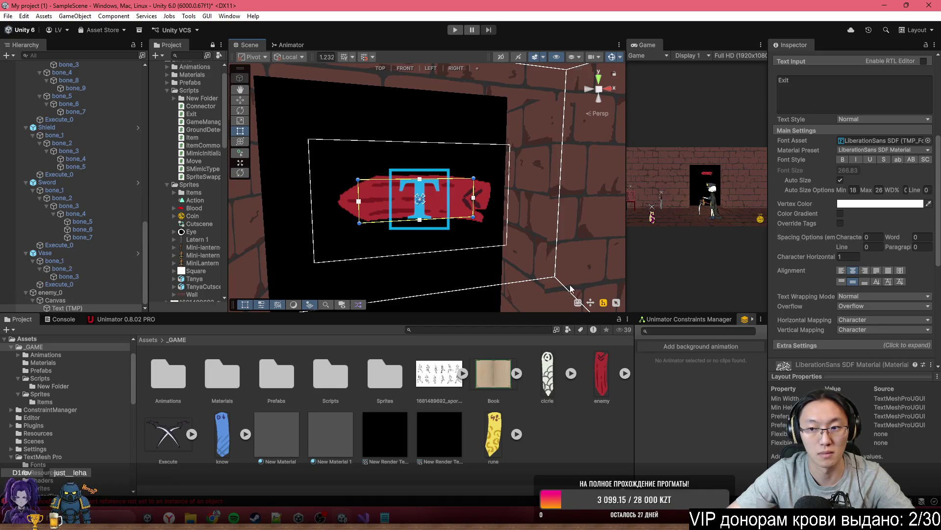
{"action": "scroll", "coordinate": [824, 235], "scroll_direction": "down", "scroll_amount": 5}
{"action": "left_click", "coordinate": [78, 300]}
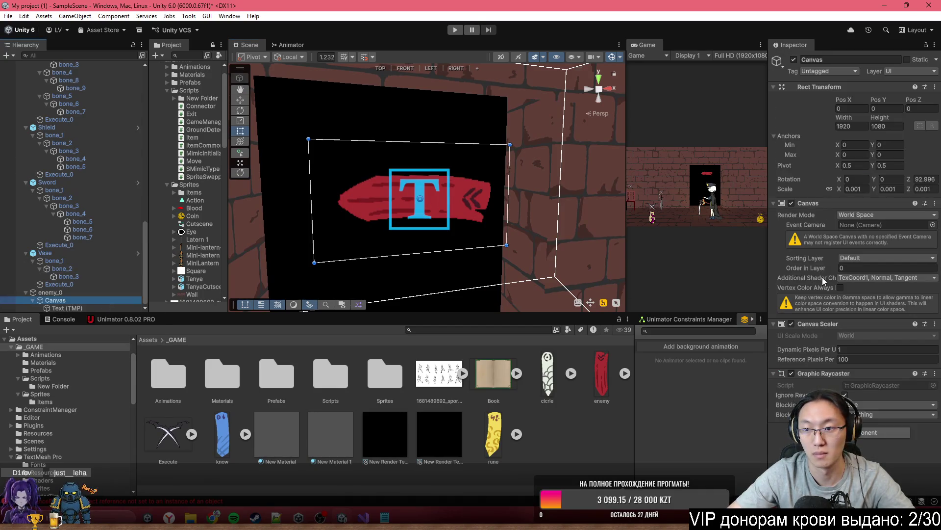
Step: Raise the Canvas Order in Layer to 7 and set the label font to Pangolin-Regular
{"action": "left_click_drag", "start_coordinate": [818, 268], "coordinate": [823, 267]}
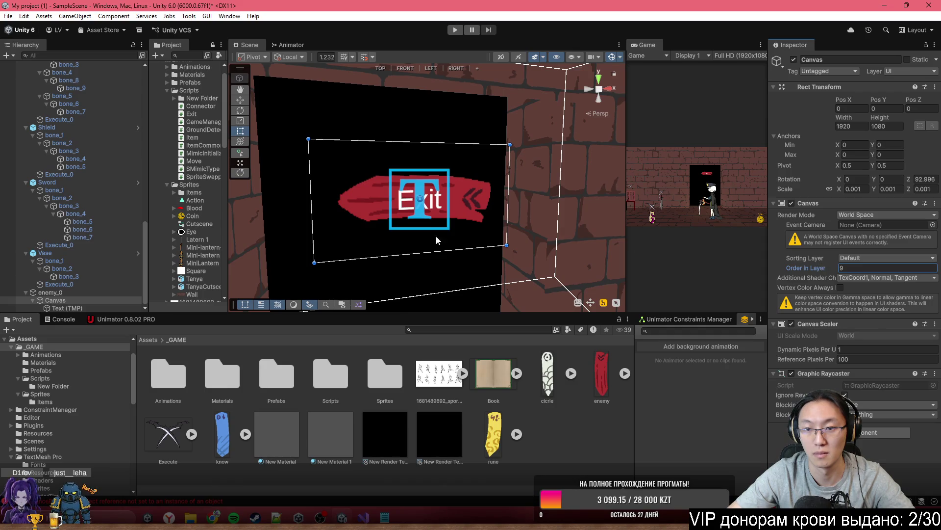
{"action": "left_click", "coordinate": [66, 308]}
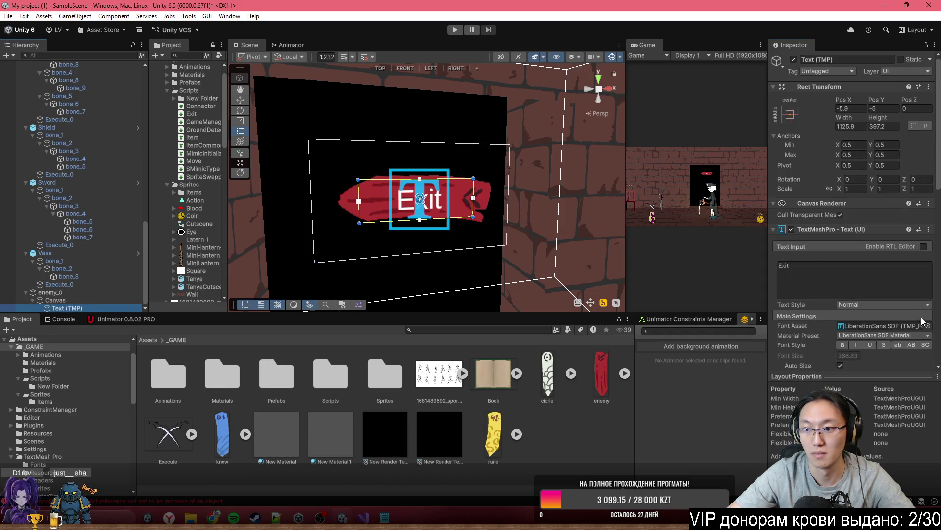
{"action": "scroll", "coordinate": [919, 313], "scroll_direction": "down", "scroll_amount": 3}
{"action": "left_click", "coordinate": [927, 246]}
{"action": "left_click", "coordinate": [566, 188]}
{"action": "left_click", "coordinate": [563, 188]}
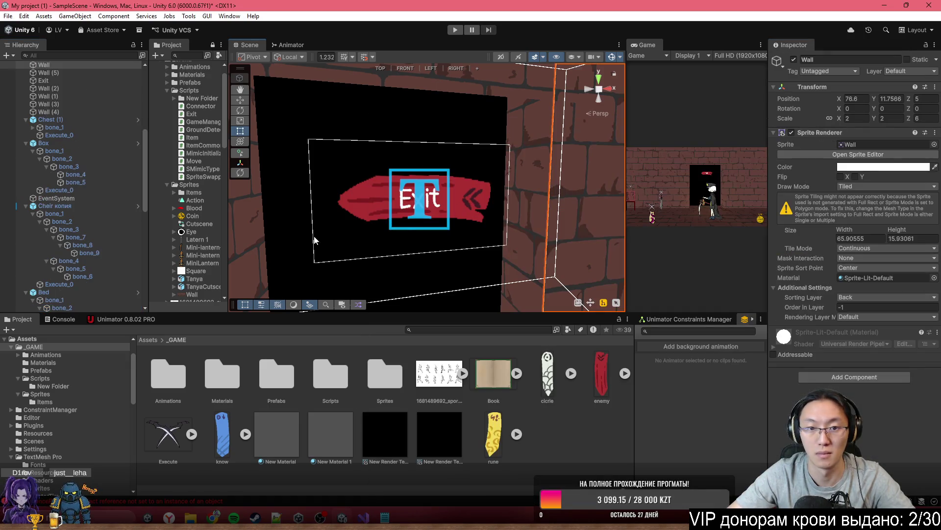
Step: Change the label's text to 'Закончить'
{"action": "left_click", "coordinate": [402, 211]}
{"action": "left_click", "coordinate": [843, 273]}
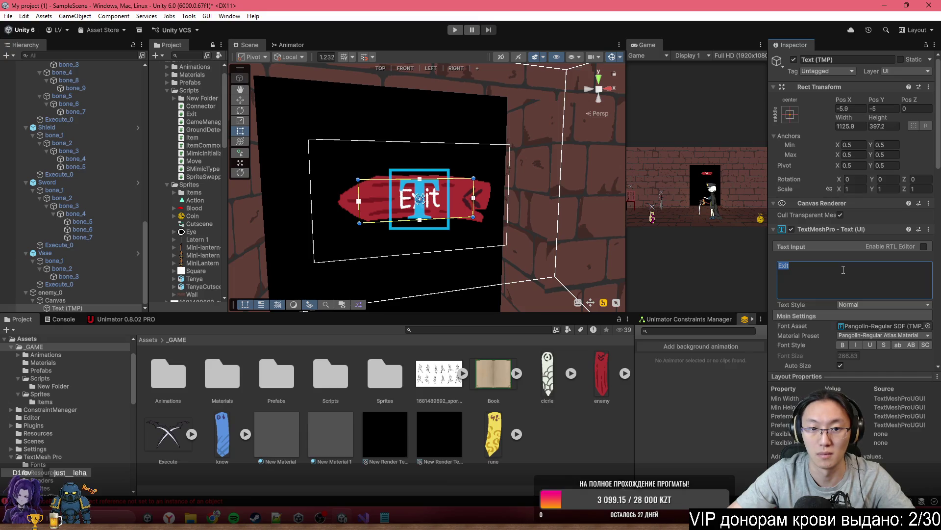
{"action": "type", "text": "Зако"}
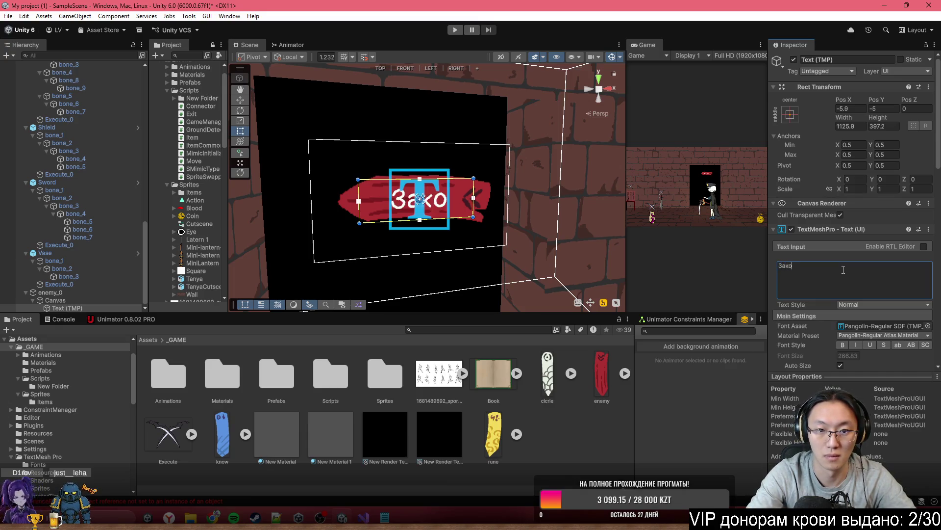
{"action": "type", "text": "нчить"}
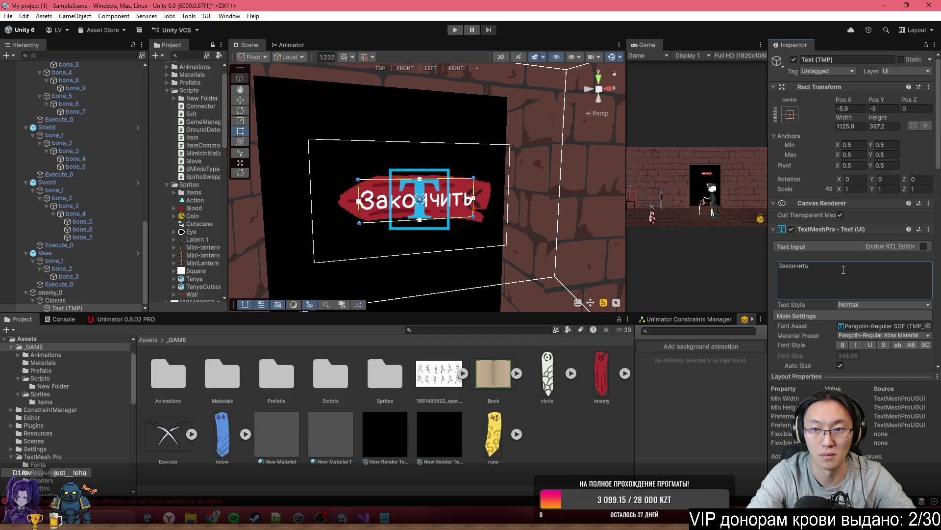
{"action": "double_click", "coordinate": [645, 42]}
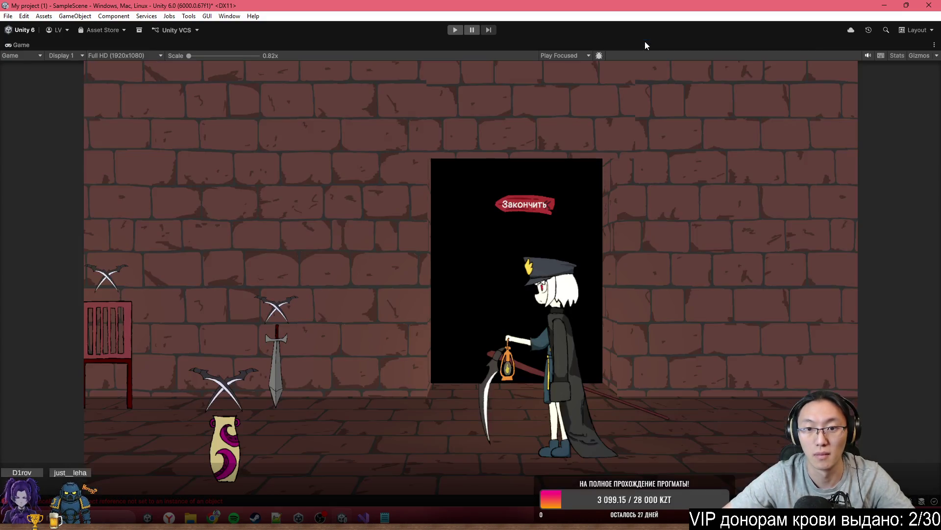
Step: Check the Закончить banner in the maximized Game view, then stop Play mode
{"action": "double_click", "coordinate": [514, 45]}
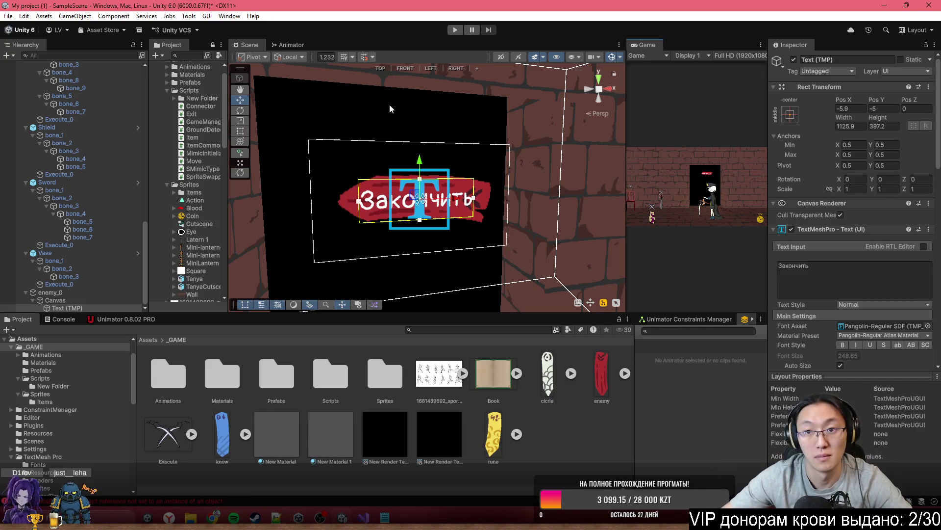
{"action": "double_click", "coordinate": [657, 47]}
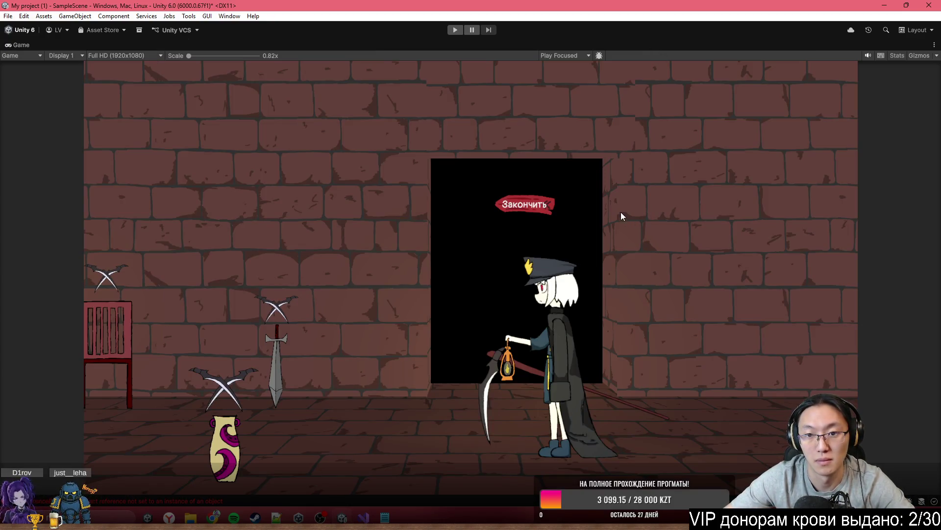
{"action": "left_click", "coordinate": [455, 31]}
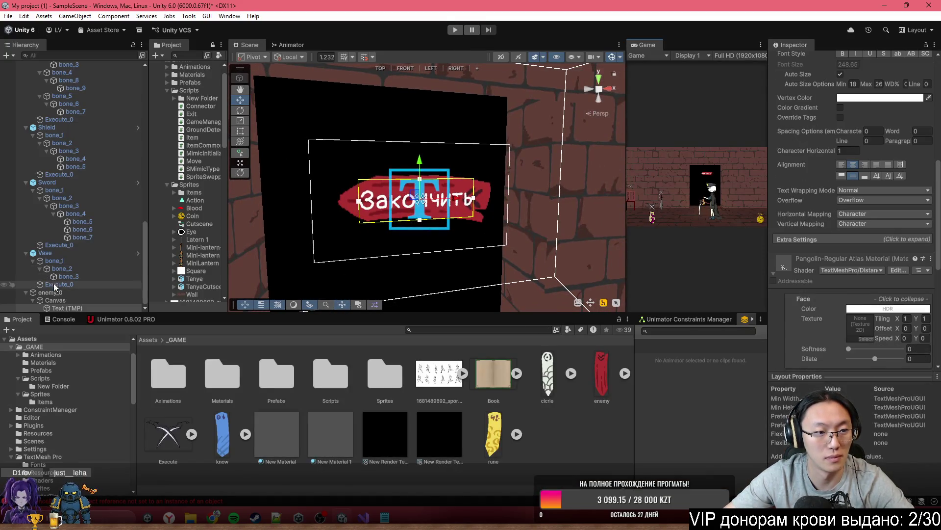
Step: Drag enemy_0 onto Exit in the Hierarchy to make it a child
{"action": "left_click", "coordinate": [47, 293]}
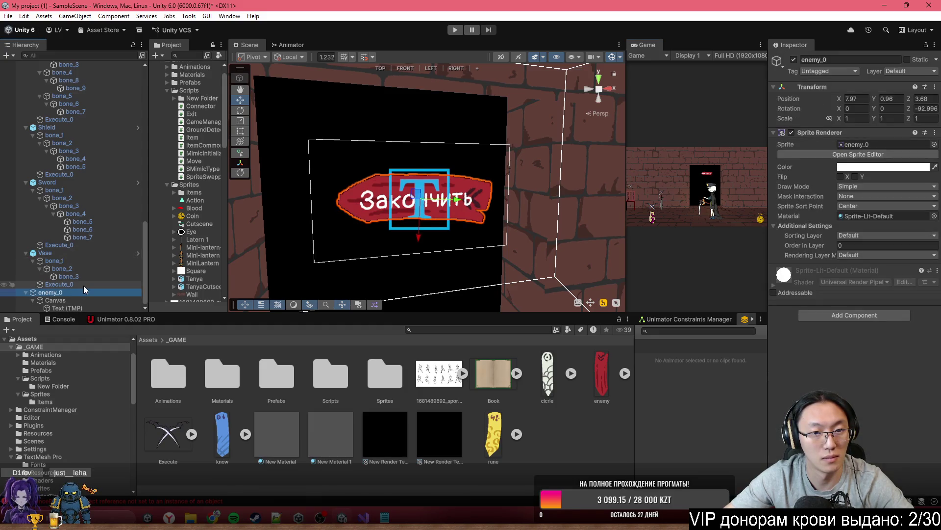
{"action": "mouse_move", "coordinate": [78, 292]}
{"action": "left_mouse_down"}
{"action": "mouse_move", "coordinate": [82, 270]}
{"action": "mouse_move", "coordinate": [84, 296]}
{"action": "mouse_move", "coordinate": [84, 280]}
{"action": "mouse_move", "coordinate": [120, 318]}
{"action": "mouse_move", "coordinate": [80, 69]}
{"action": "left_mouse_up"}
{"action": "scroll", "coordinate": [86, 64], "scroll_direction": "up", "scroll_amount": 12}
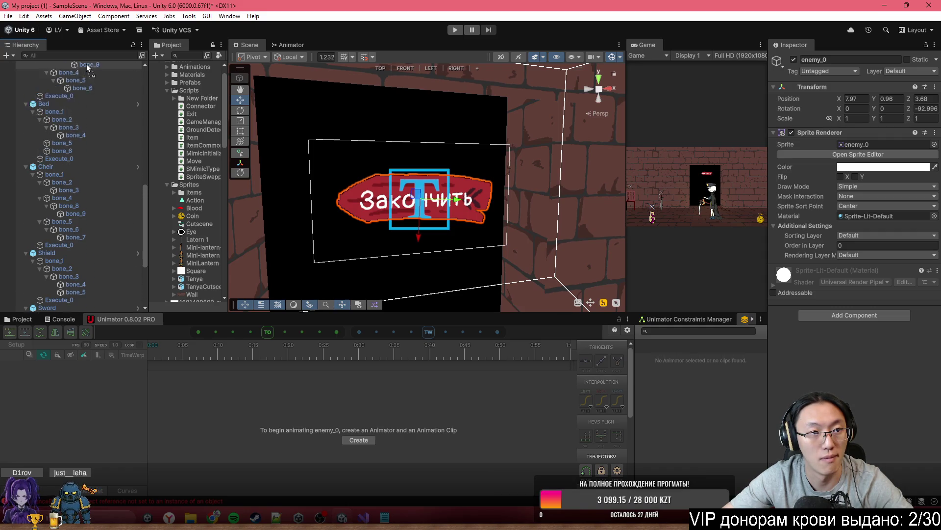
{"action": "left_click_drag", "start_coordinate": [86, 64], "coordinate": [70, 119]}
{"action": "left_click", "coordinate": [70, 119]}
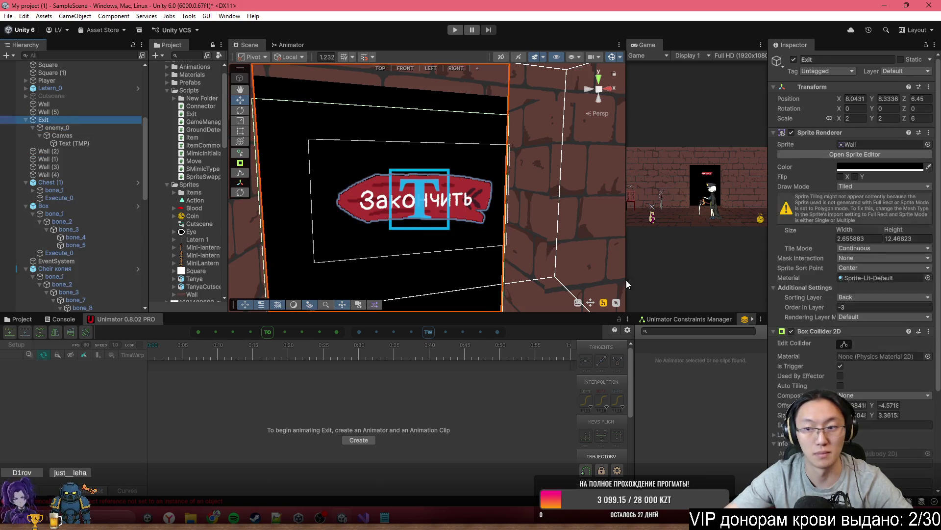
Step: Add the Exit script component to the Exit door and assign its Sprite Renderer hint field
{"action": "scroll", "coordinate": [831, 349], "scroll_direction": "down", "scroll_amount": 3}
{"action": "left_click", "coordinate": [853, 471]}
{"action": "type", "text": "box"}
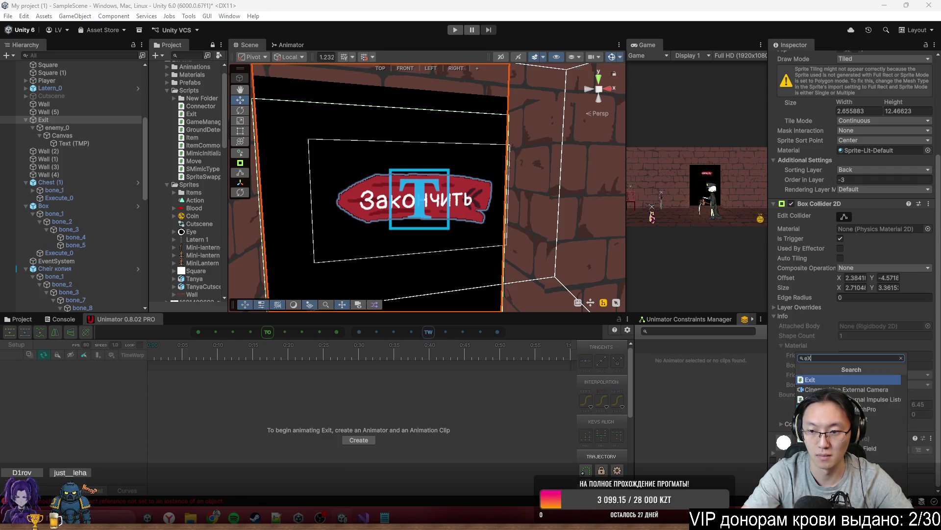
{"action": "key", "text": "Return"}
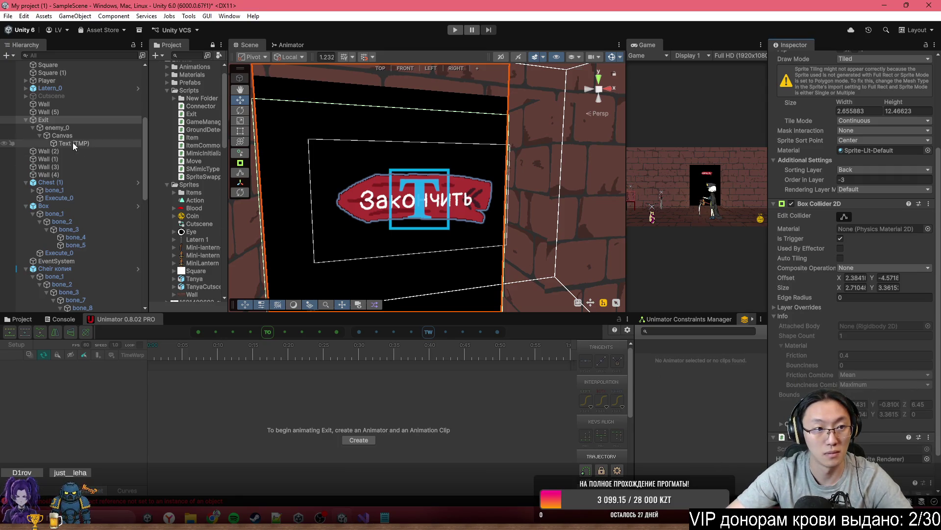
{"action": "left_click_drag", "start_coordinate": [66, 128], "coordinate": [872, 471]}
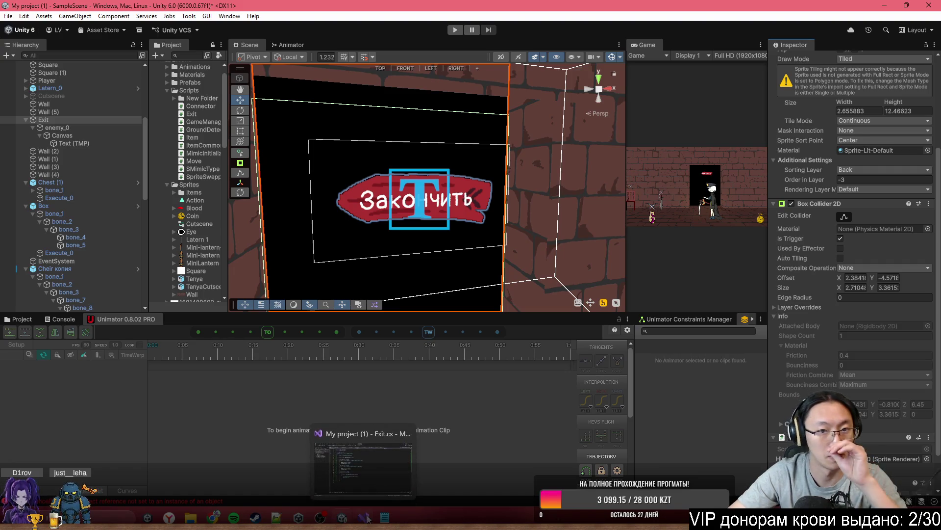
{"action": "left_click", "coordinate": [366, 498]}
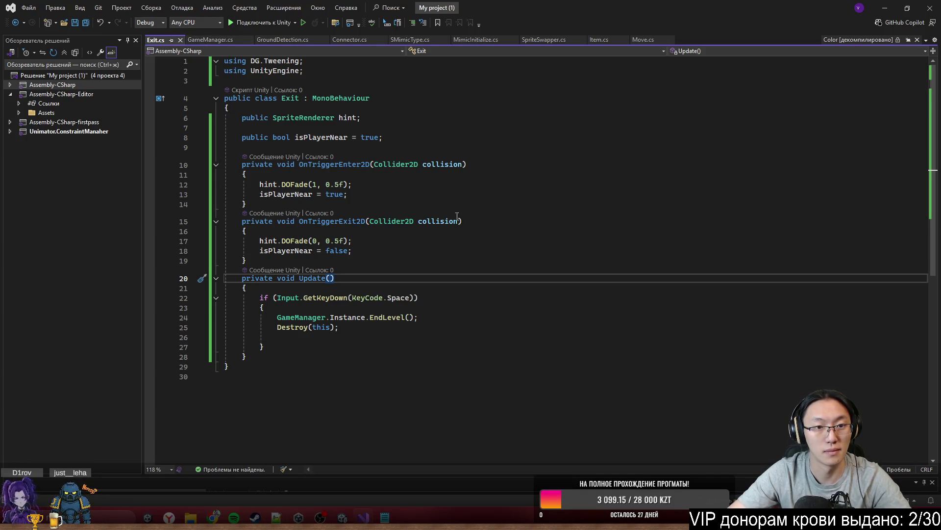
Step: Declare a public TextMeshProUGUI field named text in Exit.cs
{"action": "left_click", "coordinate": [403, 117]}
{"action": "key", "text": "Return"}
{"action": "type", "text": "p"}
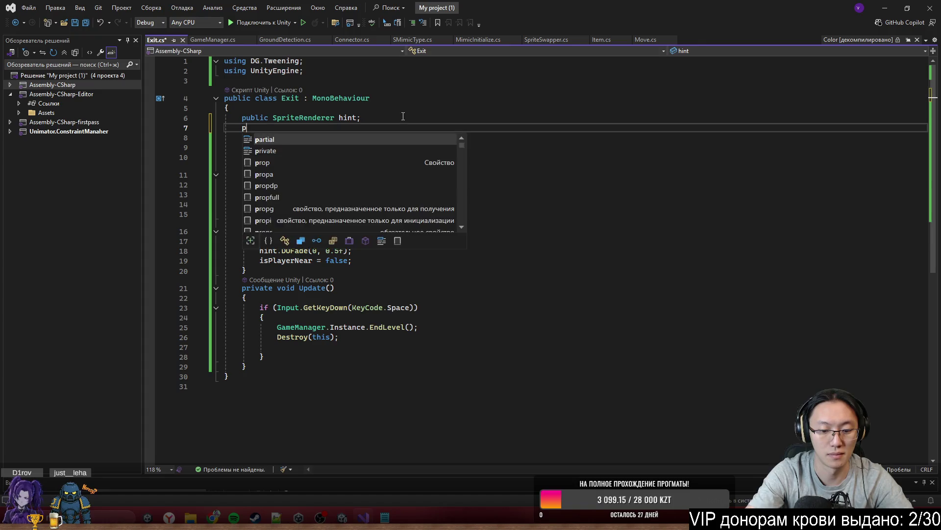
{"action": "type", "text": "ublic TMPUG"}
{"action": "key", "text": "Tab"}
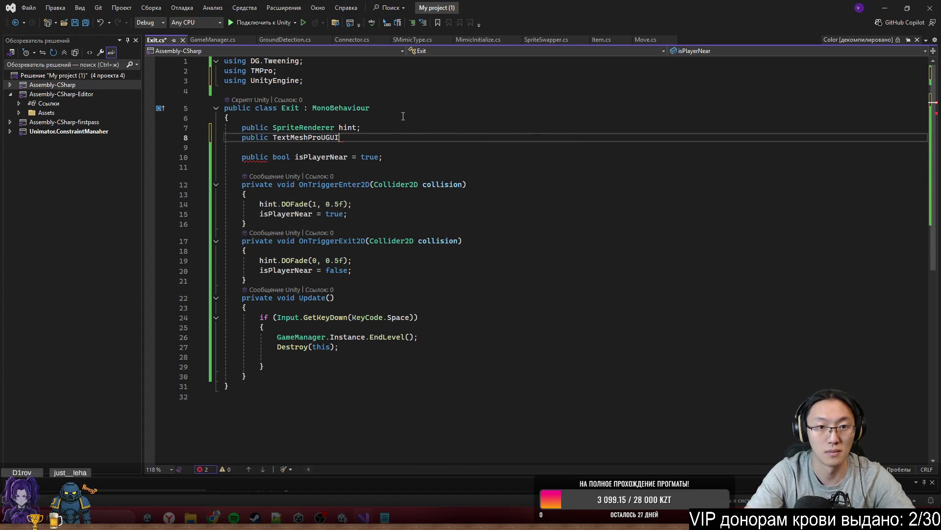
{"action": "type", "text": " text;"}
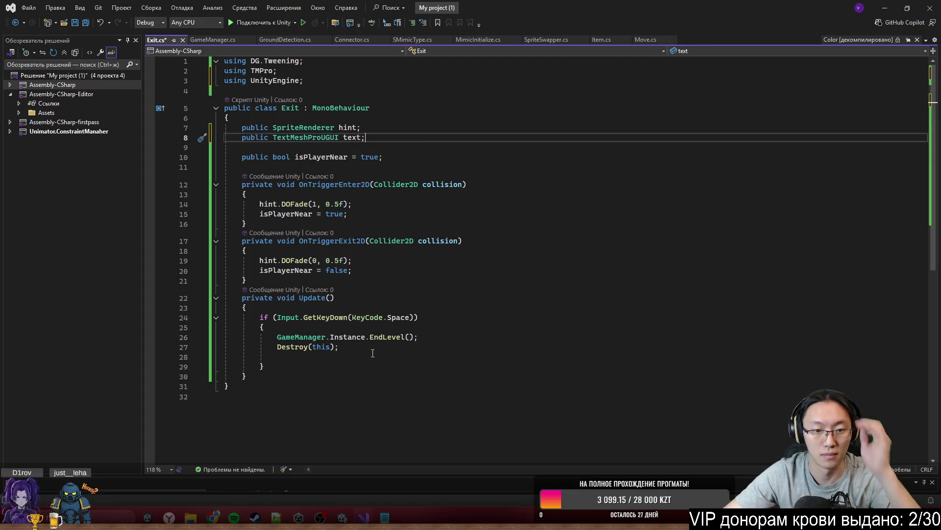
Step: Add text.DOFade(1, 0.5f) to the trigger-enter handler below the hint fade-in
{"action": "left_click", "coordinate": [372, 353]}
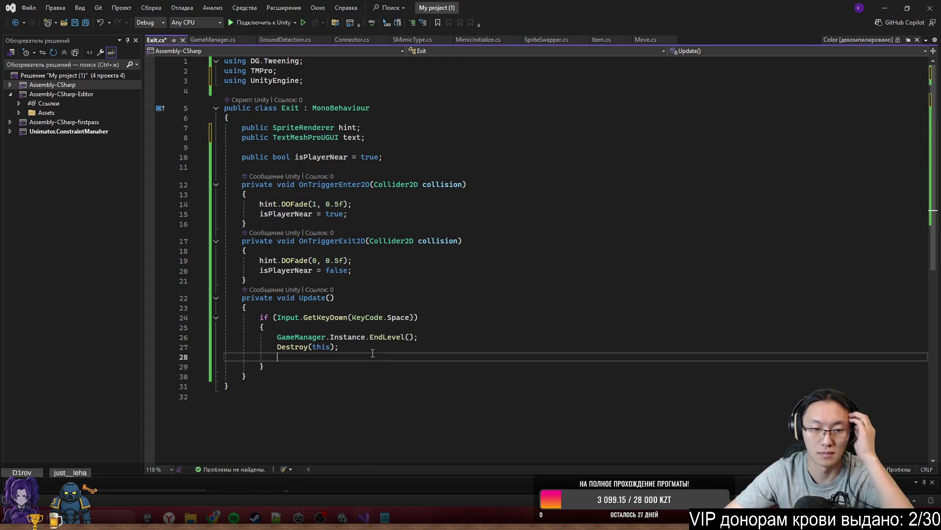
{"action": "left_click", "coordinate": [377, 214]}
{"action": "left_click", "coordinate": [385, 202]}
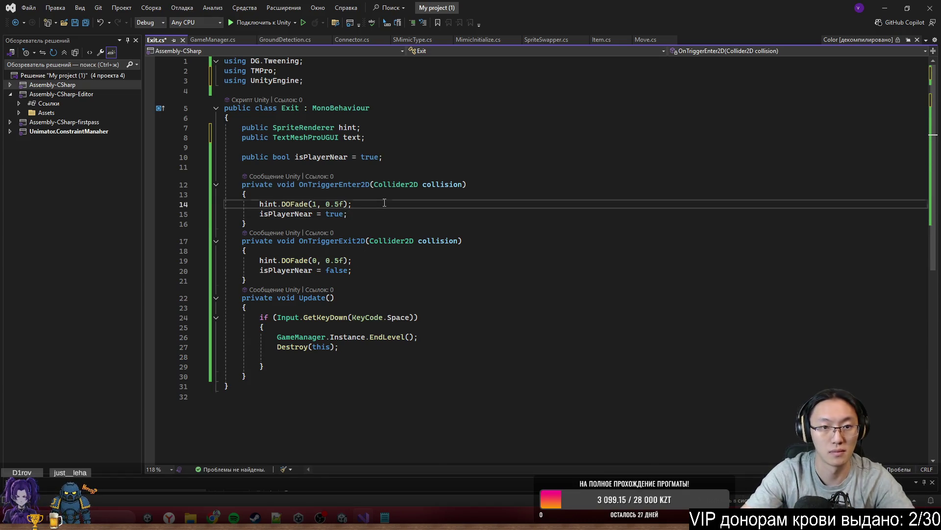
{"action": "key", "text": "Return"}
{"action": "type", "text": "text.DOFa"}
{"action": "key", "text": "Tab"}
{"action": "left_click_drag", "start_coordinate": [378, 202], "coordinate": [281, 204]}
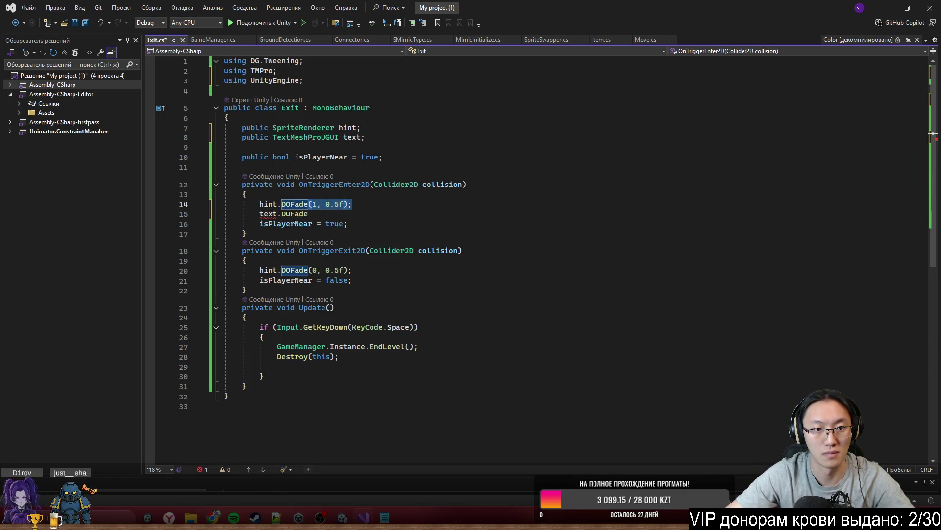
{"action": "left_click", "coordinate": [325, 214]}
{"action": "type", "text": "(1, 0.5f);"}
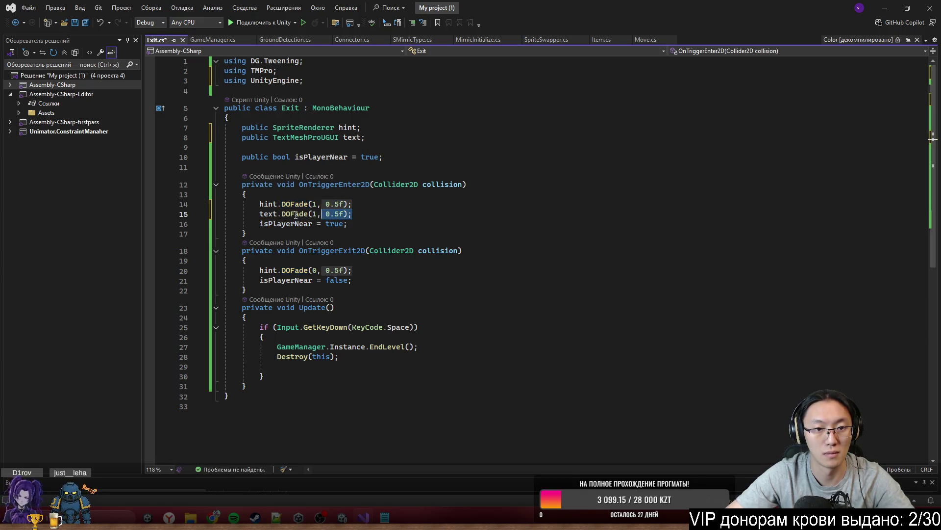
Step: Add text.DOFade(0, 0.5f) to the trigger-exit handler and save Exit.cs
{"action": "left_click_drag", "start_coordinate": [352, 214], "coordinate": [259, 214]}
{"action": "key", "text": "ctrl+c"}
{"action": "left_click", "coordinate": [375, 272]}
{"action": "key", "text": "Return"}
{"action": "key", "text": "ctrl+v"}
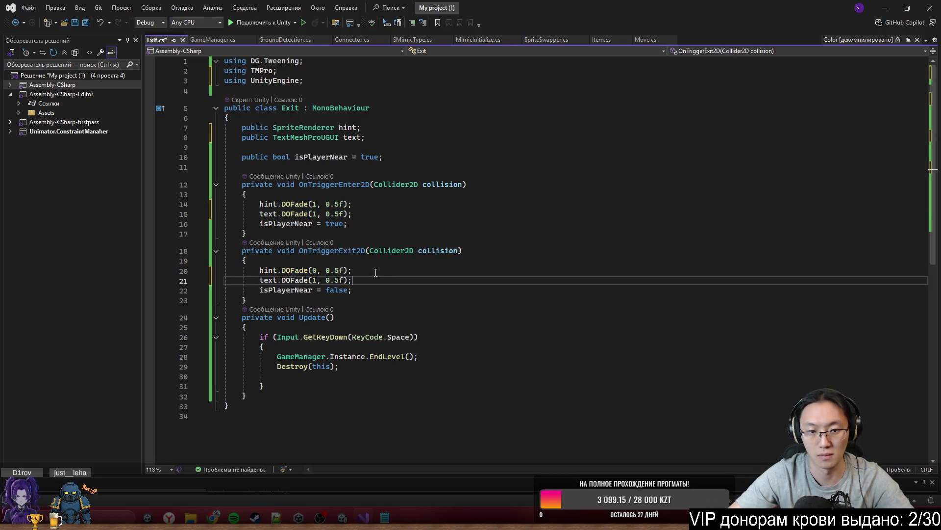
{"action": "left_click", "coordinate": [319, 281]}
{"action": "key", "text": "BackSpace"}
{"action": "type", "text": "0."}
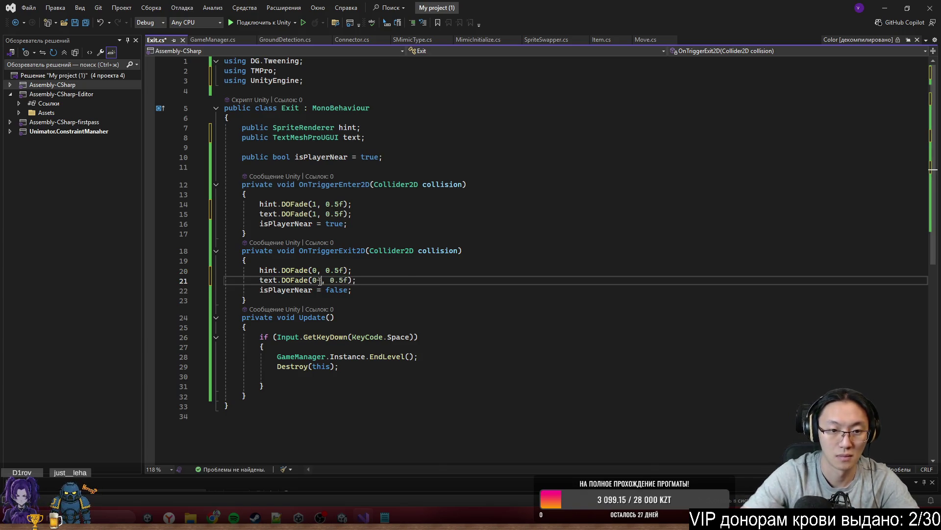
{"action": "key", "text": "ctrl+s"}
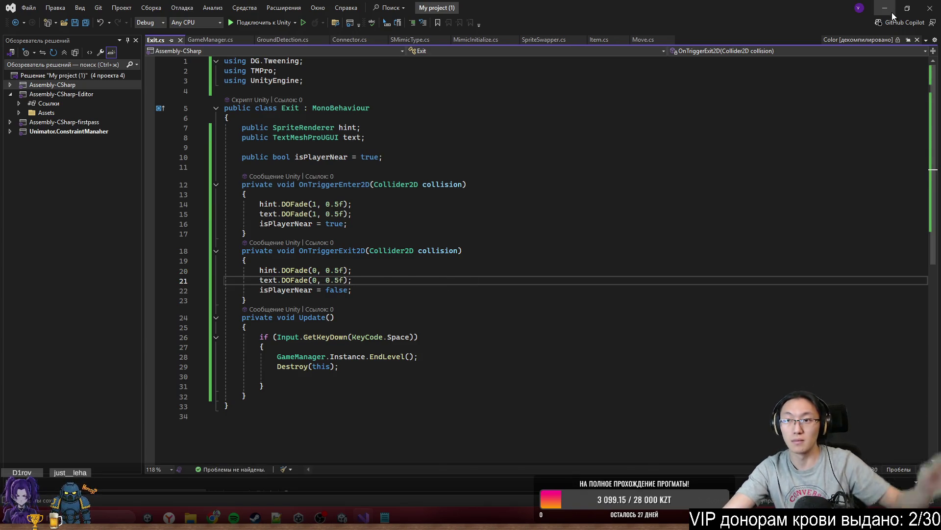
{"action": "left_click", "coordinate": [887, 9]}
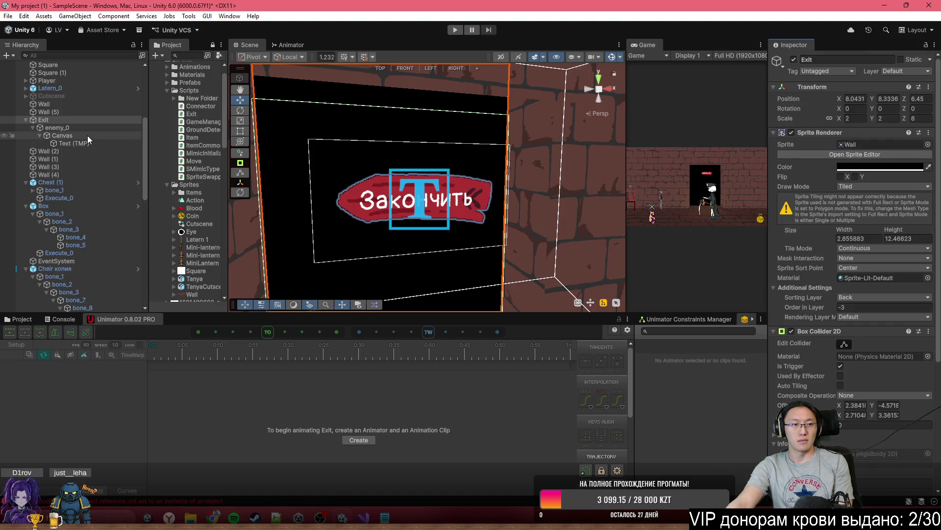
{"action": "double_click", "coordinate": [648, 45]}
{"action": "left_click", "coordinate": [455, 30]}
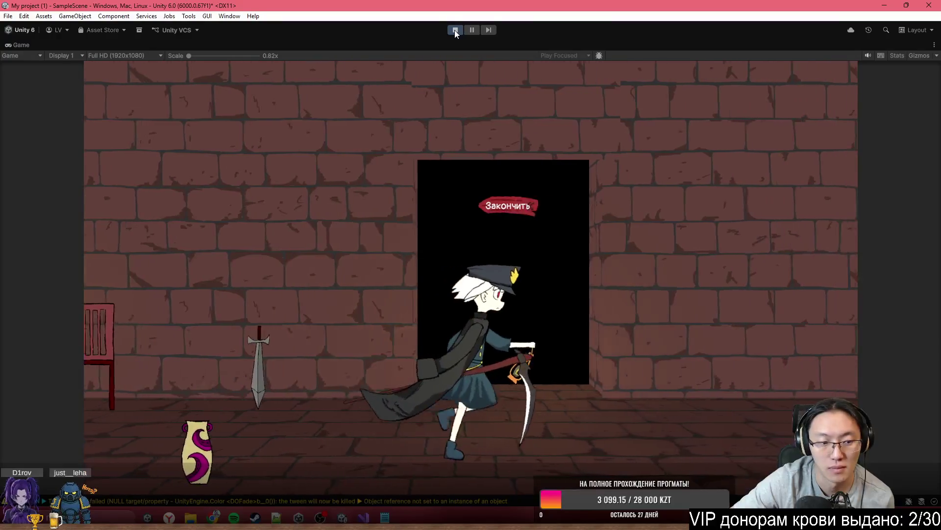
{"action": "left_click", "coordinate": [456, 30]}
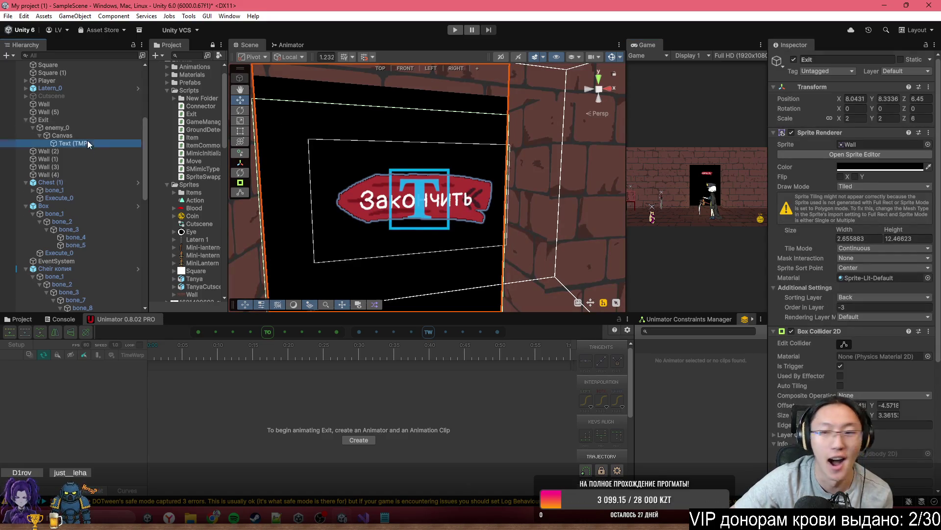
{"action": "scroll", "coordinate": [853, 245], "scroll_direction": "down", "scroll_amount": 5}
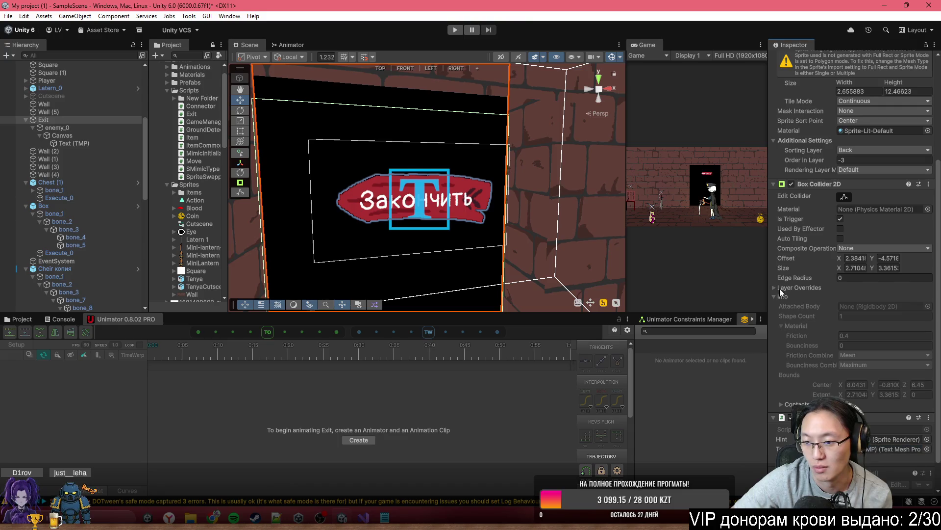
{"action": "double_click", "coordinate": [643, 43]}
Step: Play in a maximized Game view, walk the character left and right to trigger the level end, then stop
{"action": "left_click", "coordinate": [457, 30]}
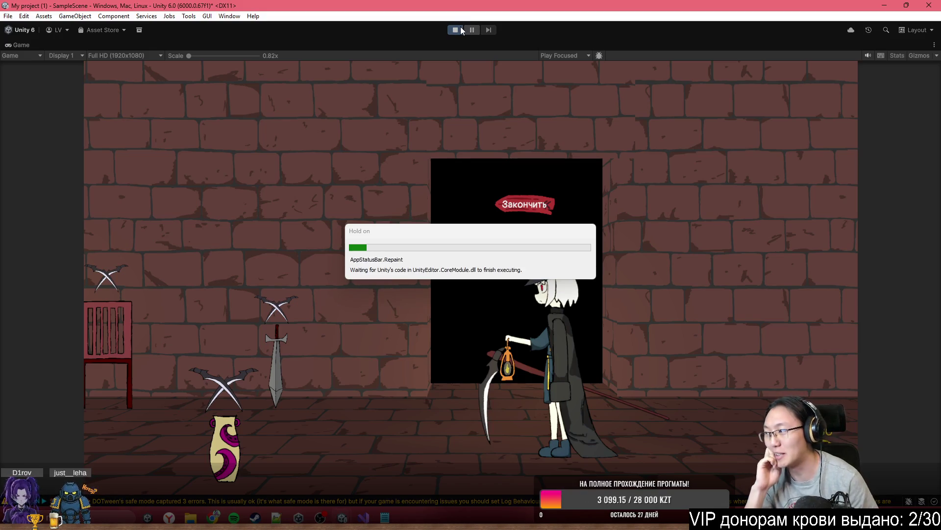
{"action": "double_click", "coordinate": [399, 41]}
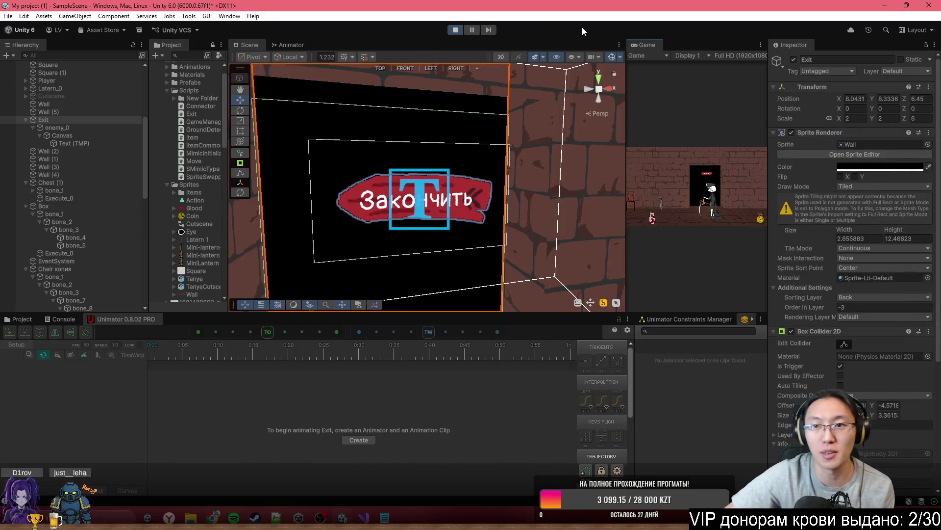
{"action": "double_click", "coordinate": [640, 46]}
{"action": "key", "text": "a"}
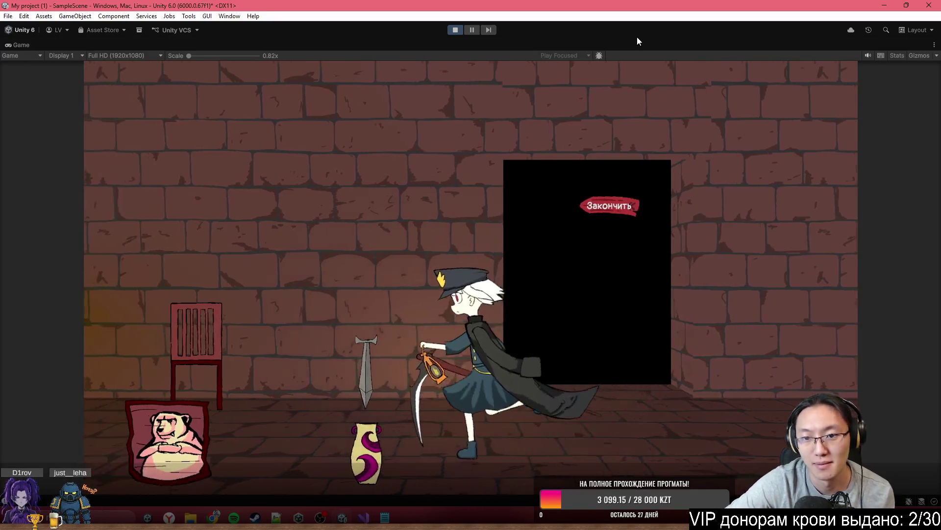
{"action": "key", "text": "d"}
{"action": "key", "text": "a"}
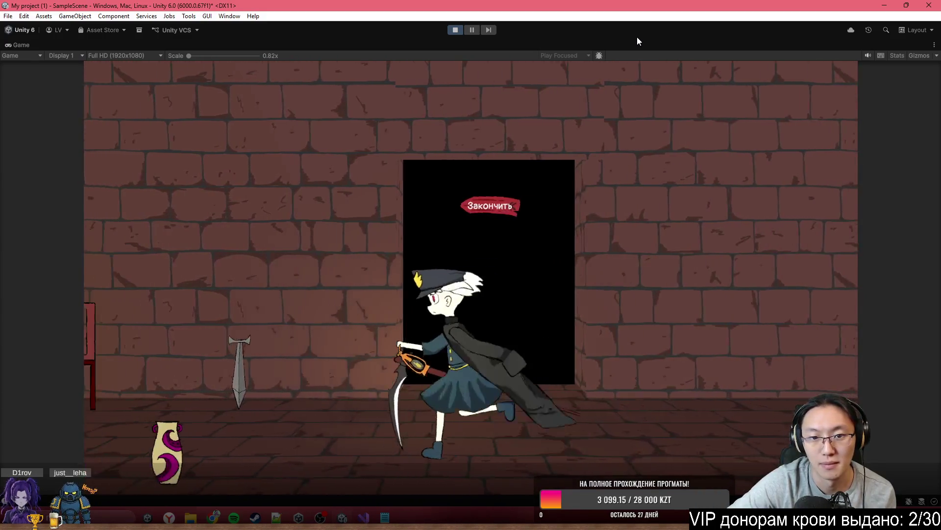
{"action": "key", "text": "a"}
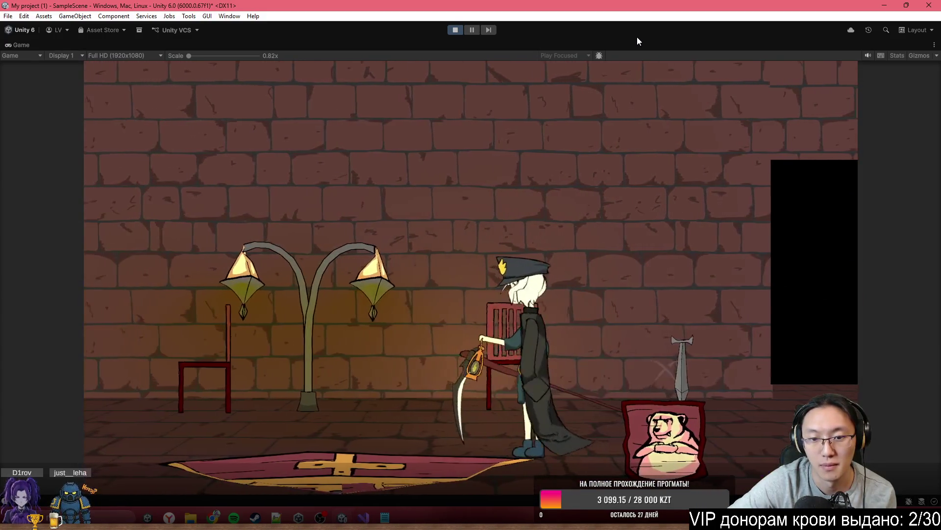
{"action": "key", "text": "a"}
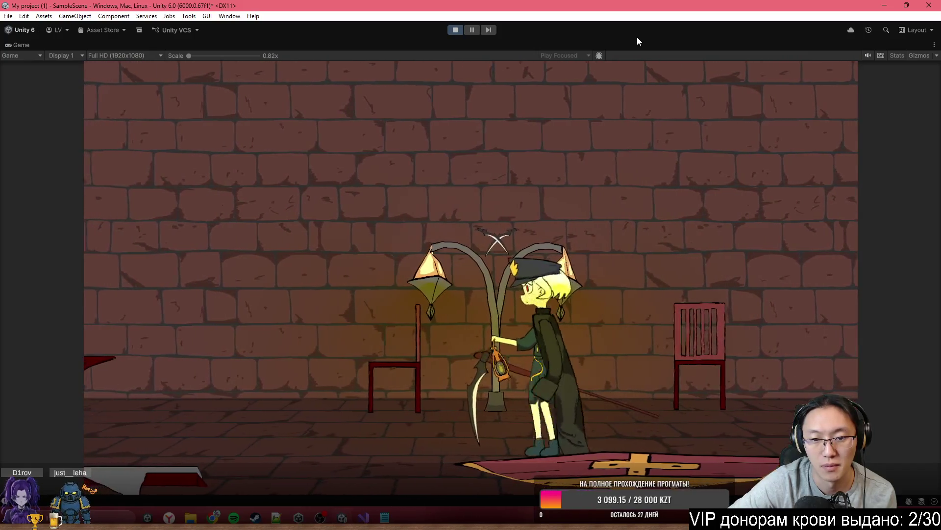
{"action": "key", "text": "a"}
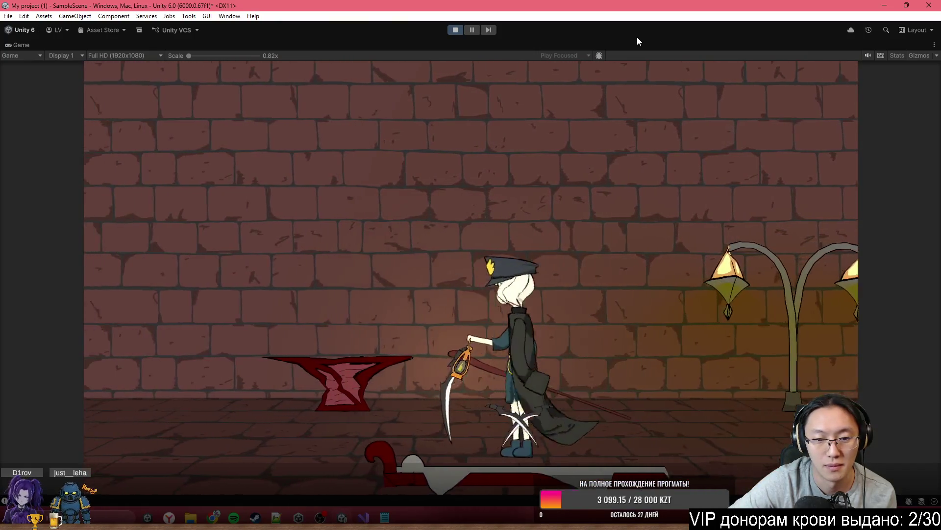
{"action": "key", "text": "d"}
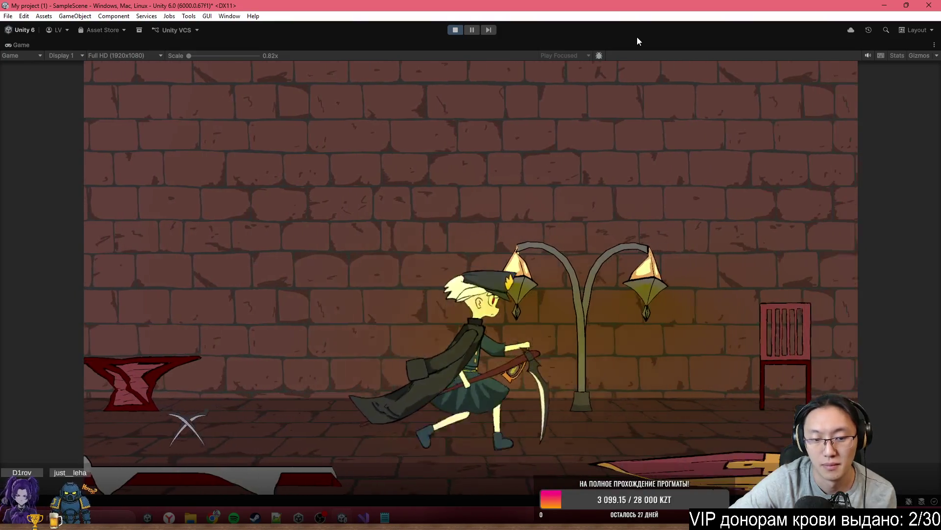
{"action": "key", "text": "a"}
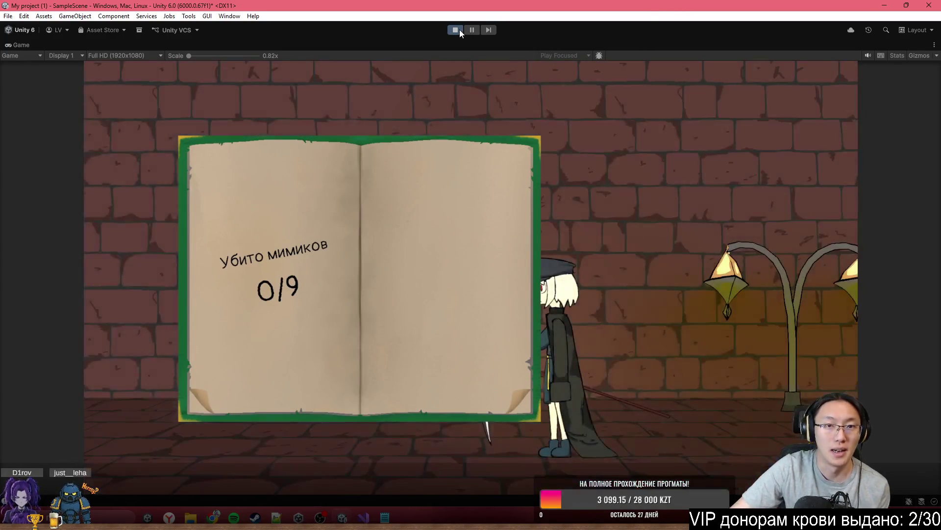
{"action": "left_click", "coordinate": [456, 30]}
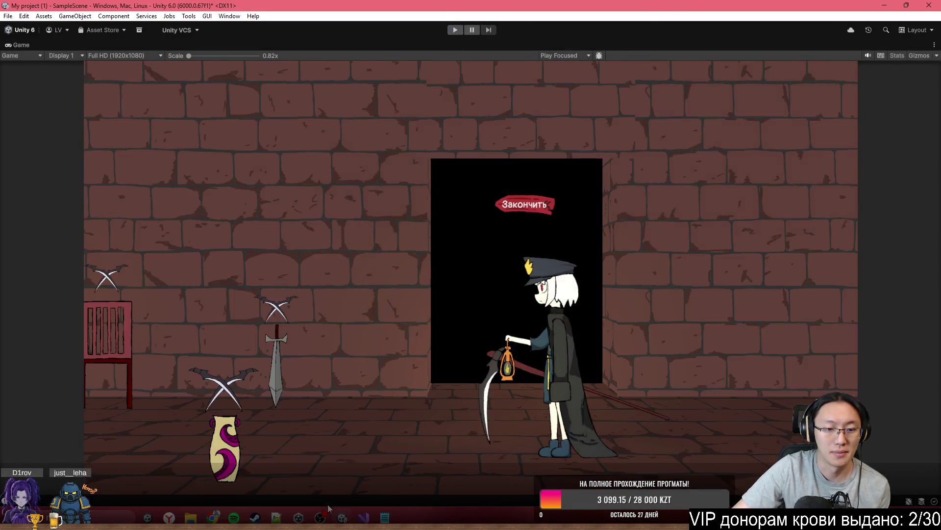
Step: Add && isPlayerNear to the Space key condition in Update and save Exit.cs
{"action": "left_click", "coordinate": [364, 517]}
{"action": "left_click", "coordinate": [417, 337]}
{"action": "key", "text": "BackSpace"}
{"action": "key", "text": "ctrl+z"}
{"action": "key", "text": "ctrl+z"}
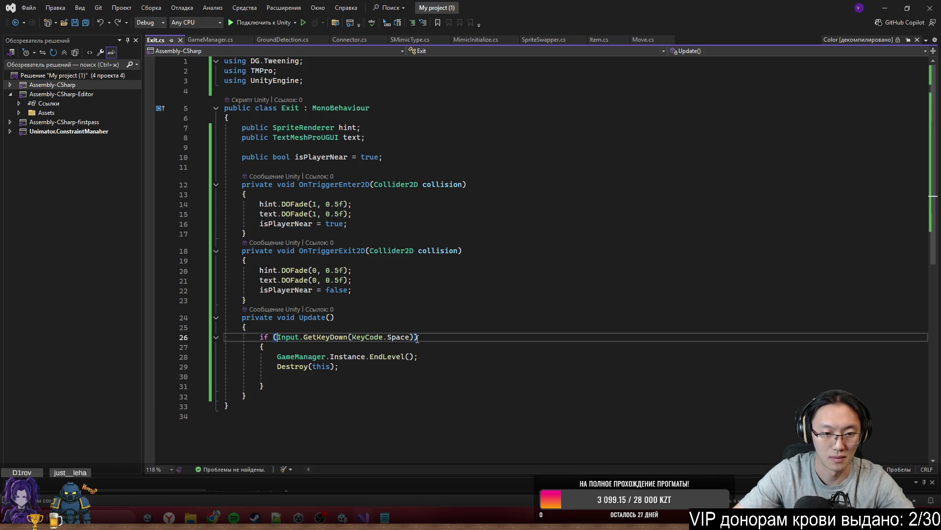
{"action": "type", "text": "&& "}
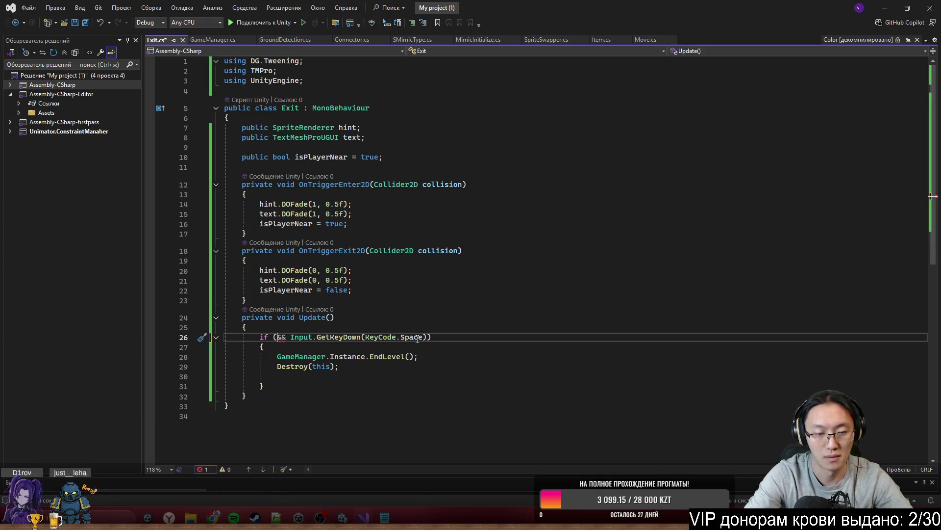
{"action": "type", "text": "is"}
{"action": "key", "text": "Down"}
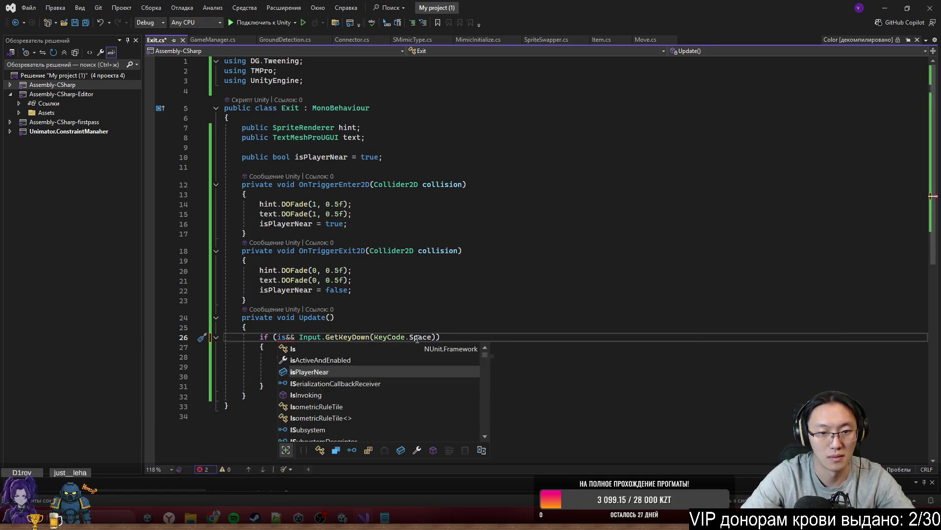
{"action": "key", "text": "Tab"}
{"action": "key", "text": "ctrl+s"}
{"action": "left_click", "coordinate": [579, 250]}
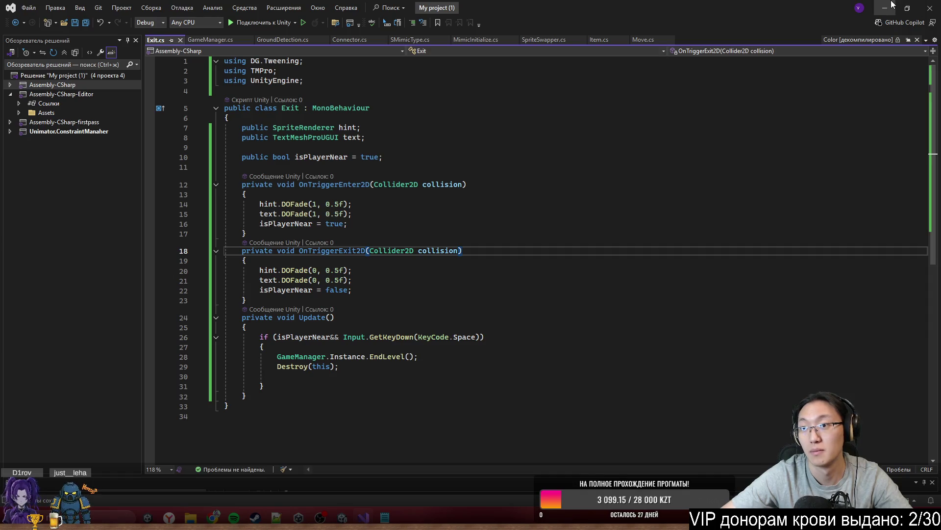
{"action": "left_click", "coordinate": [887, 6]}
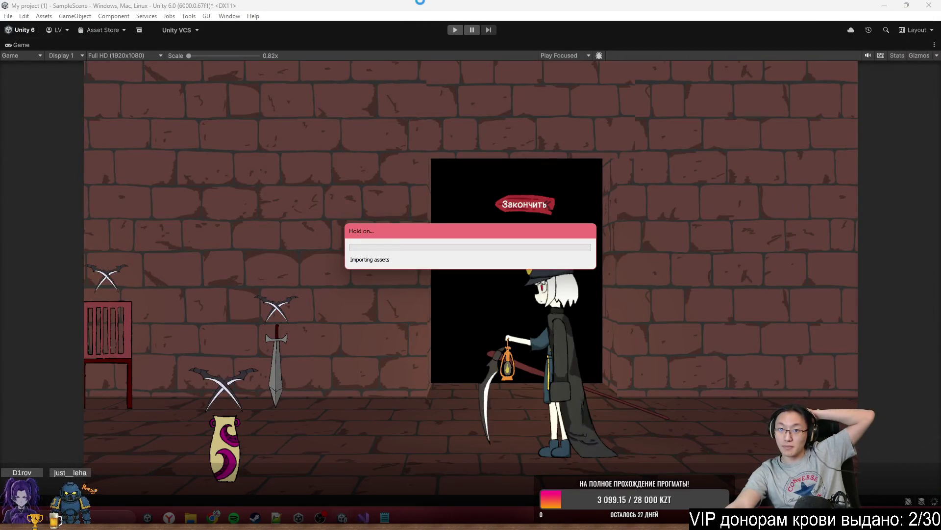
Step: Start Play mode and walk the character left through the room past the chest and bench
{"action": "left_click", "coordinate": [455, 29]}
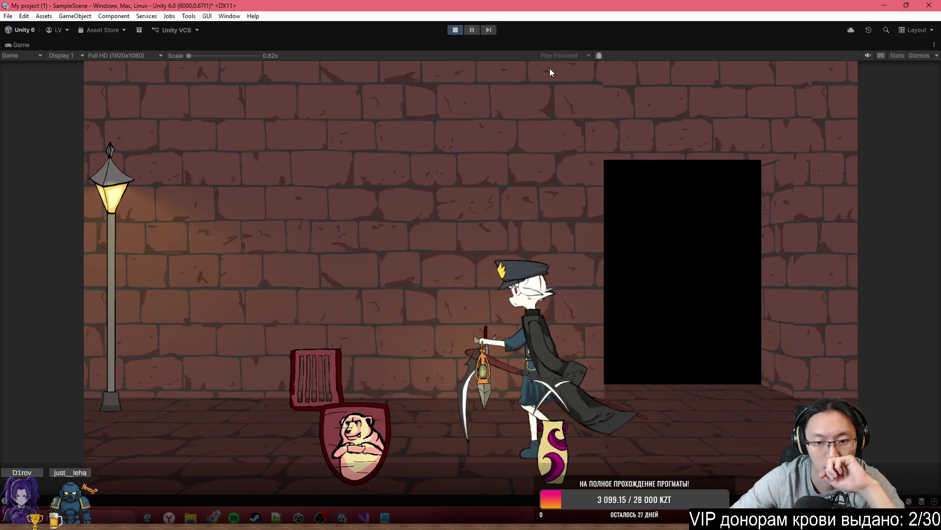
{"action": "key", "text": "d"}
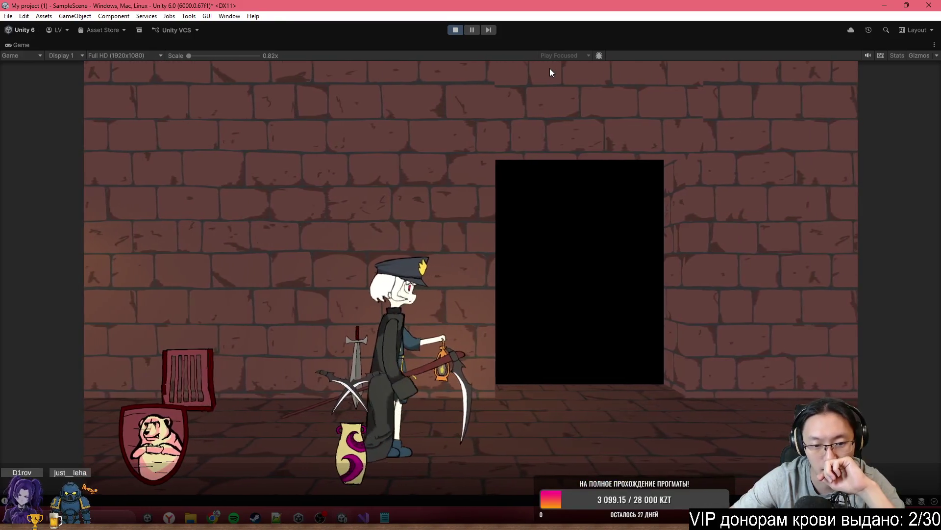
{"action": "key", "text": "a"}
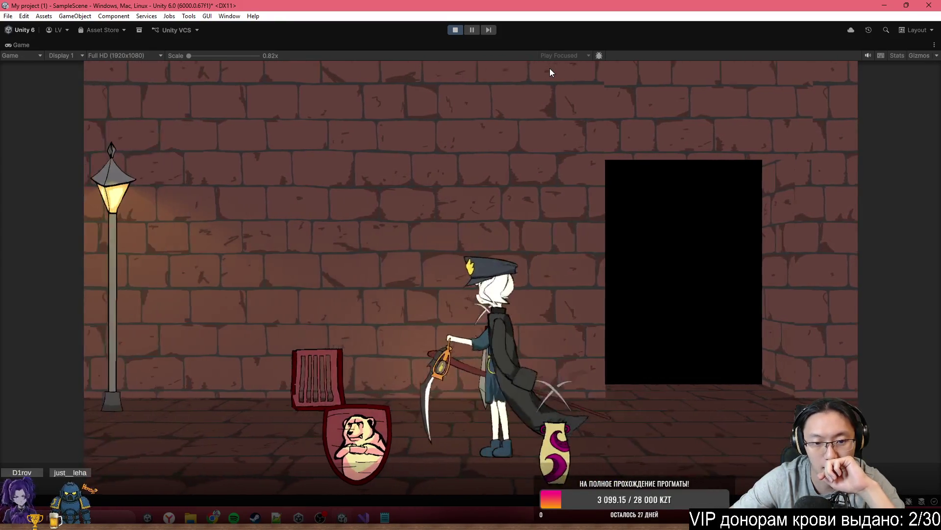
{"action": "key", "text": "a"}
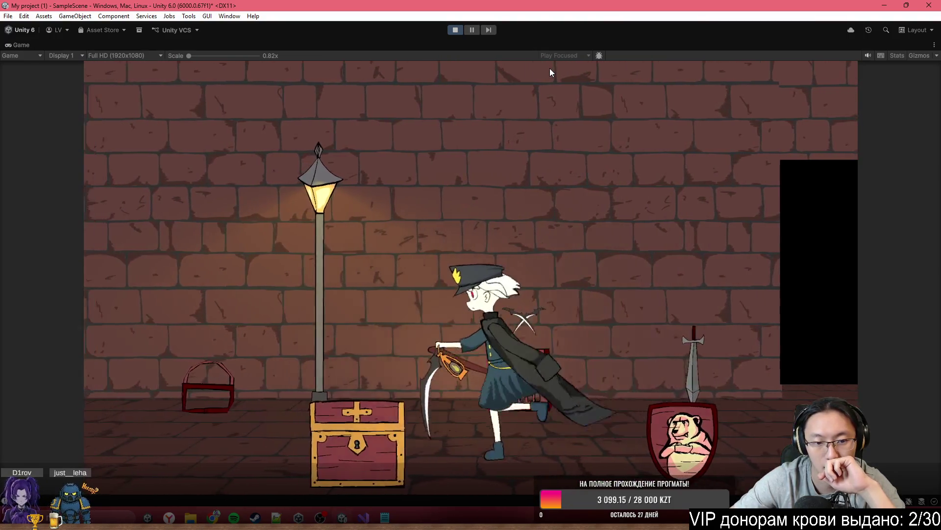
{"action": "key", "text": "a"}
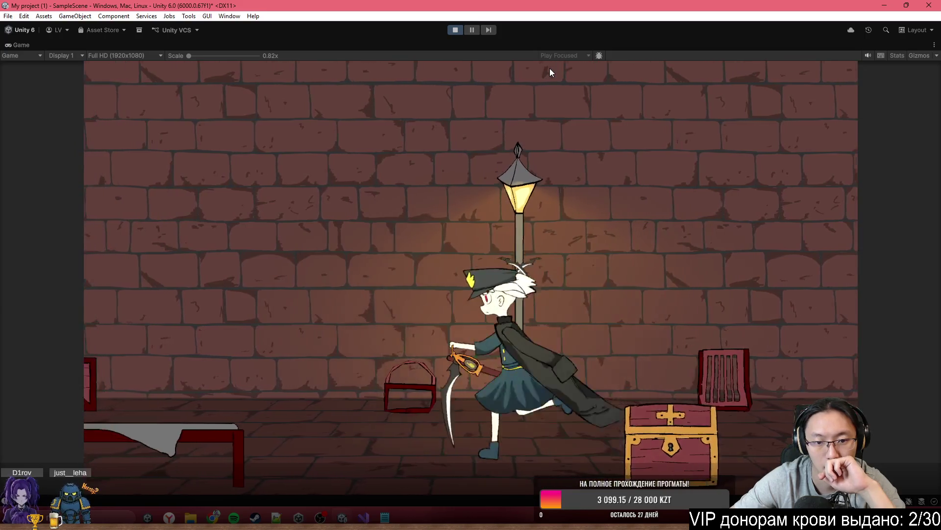
{"action": "key", "text": "a"}
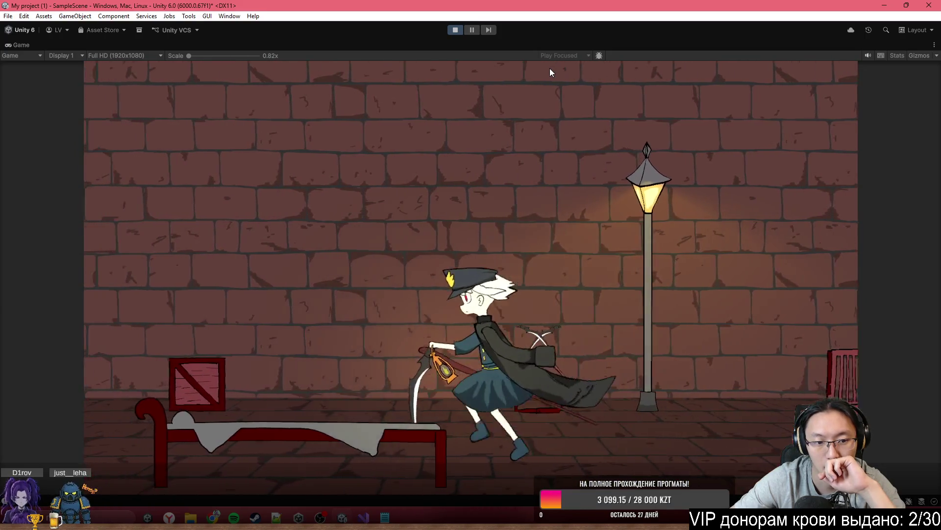
{"action": "key", "text": "d"}
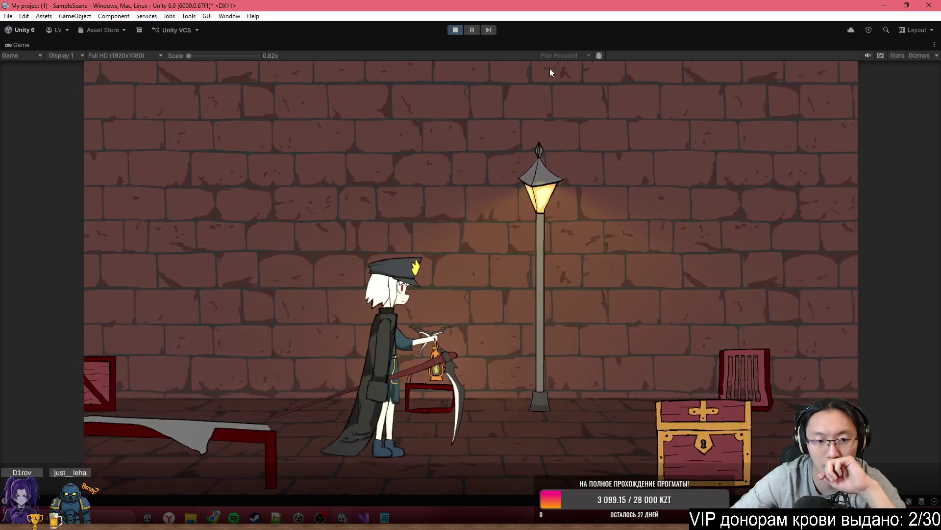
{"action": "key", "text": "a"}
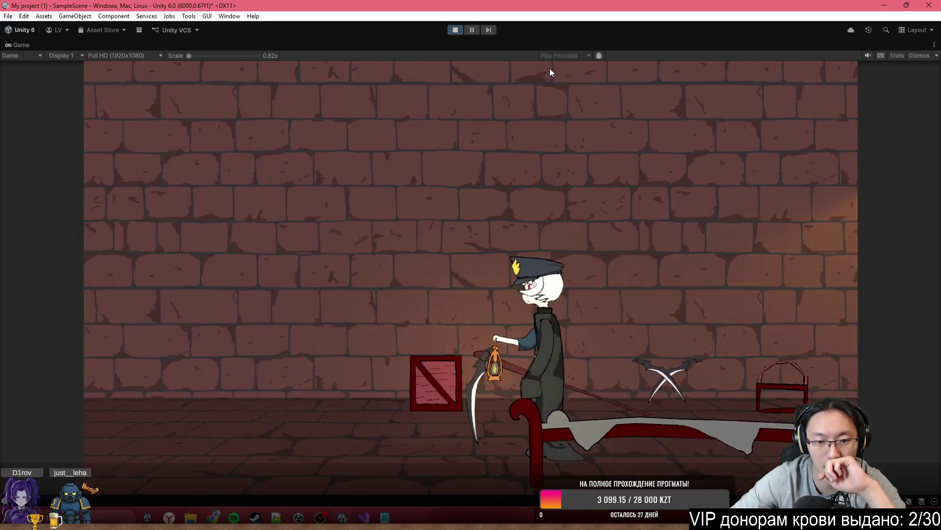
{"action": "key", "text": "a"}
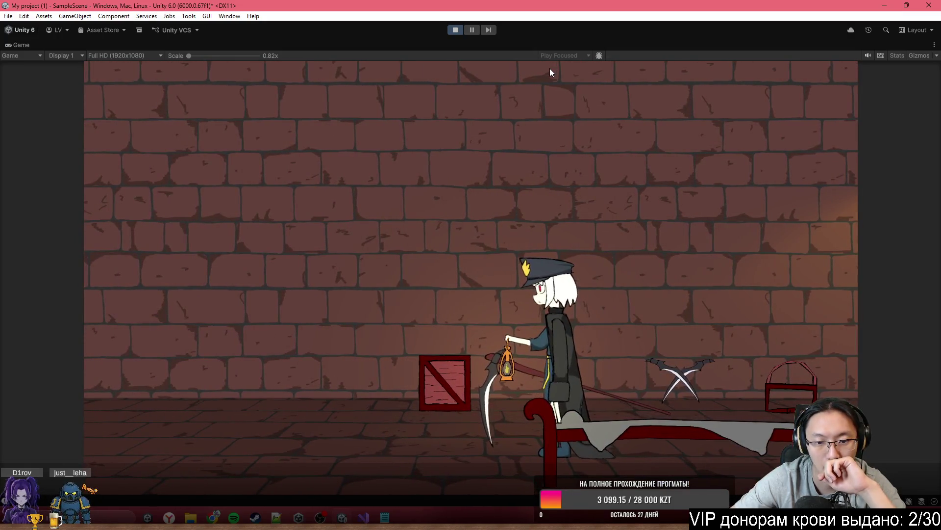
Step: Walk right to the dark doorway and finish the level, showing the 1/9 mimics-killed tally
{"action": "key", "text": "d"}
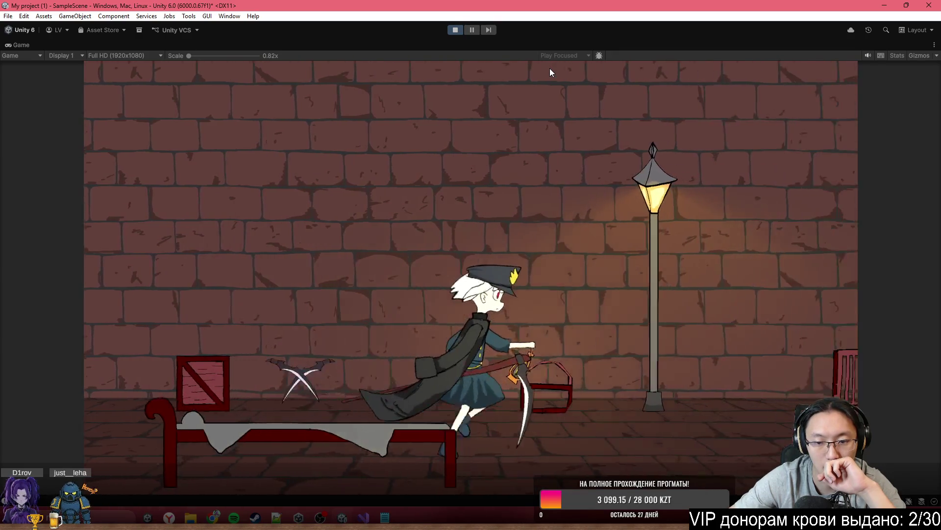
{"action": "key", "text": "d"}
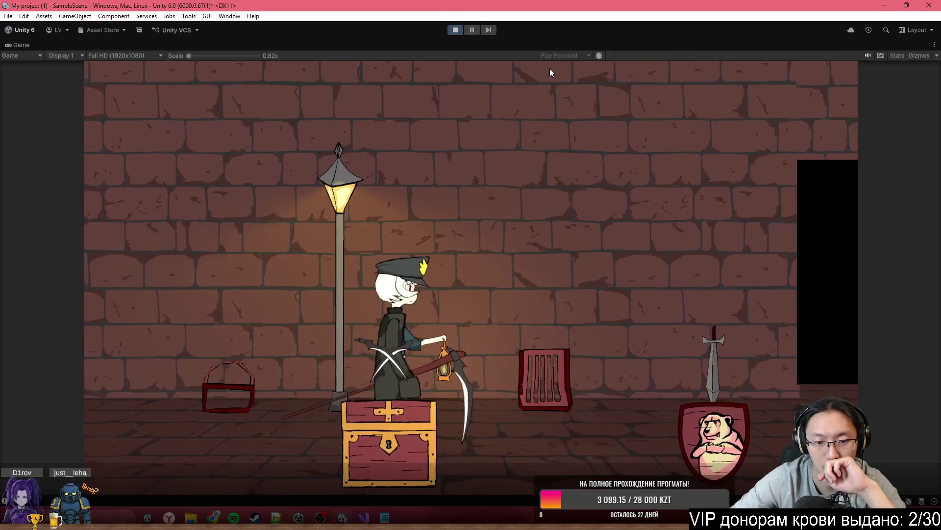
{"action": "key", "text": "d"}
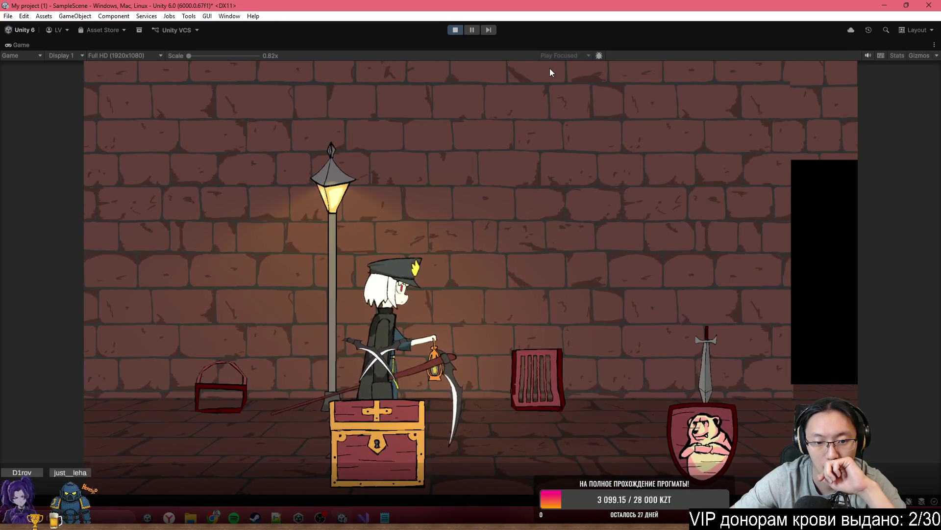
{"action": "key", "text": "d"}
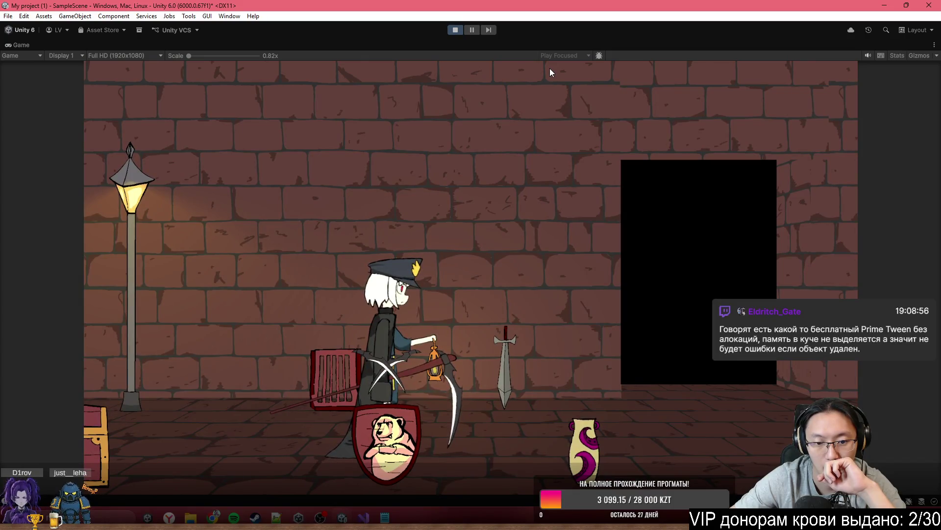
{"action": "key", "text": "d"}
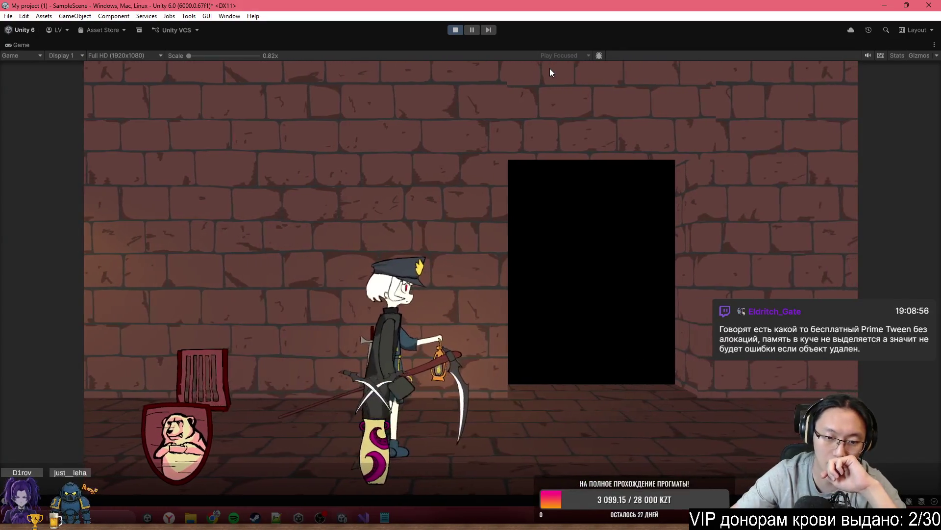
{"action": "key", "text": "a"}
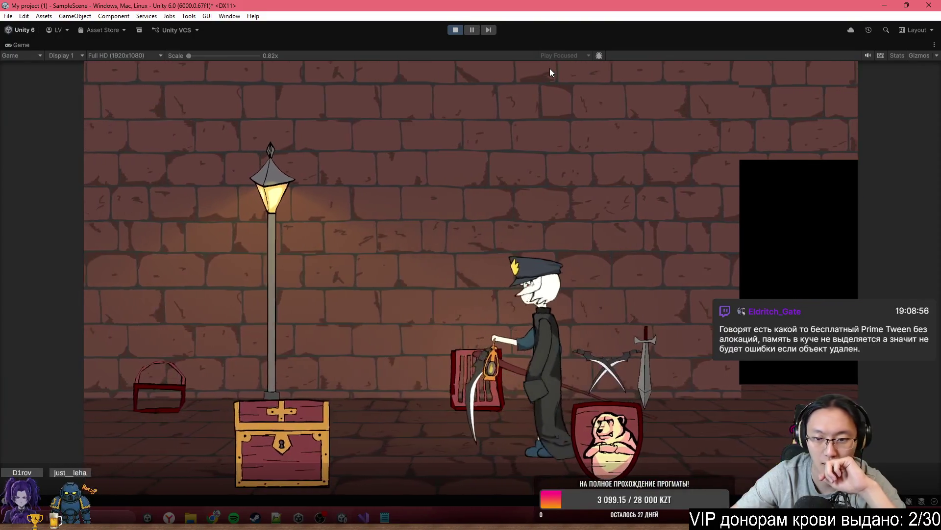
{"action": "key", "text": "d"}
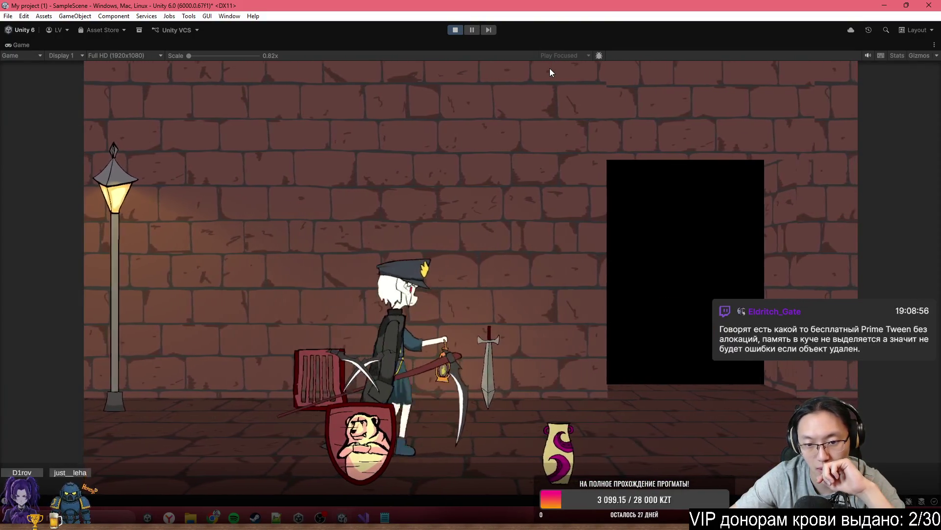
{"action": "key", "text": "d"}
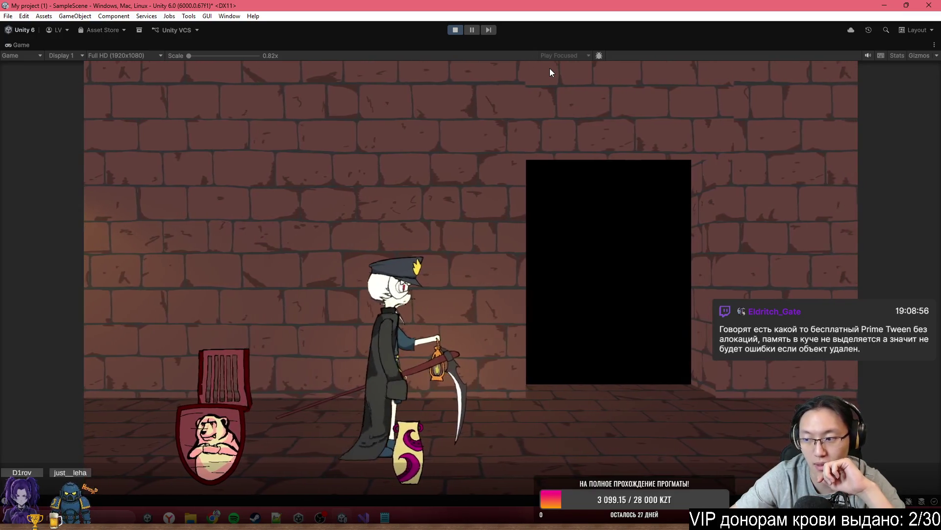
{"action": "key", "text": "a"}
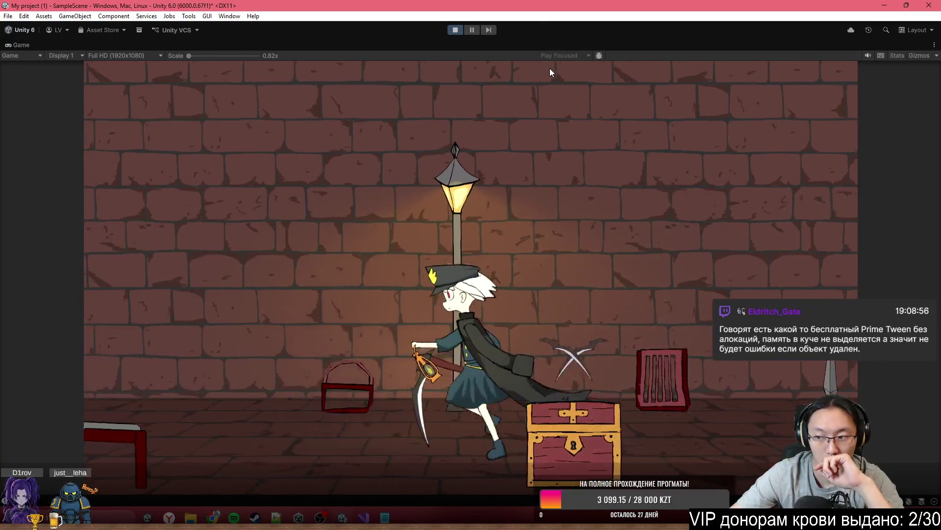
{"action": "key", "text": "d"}
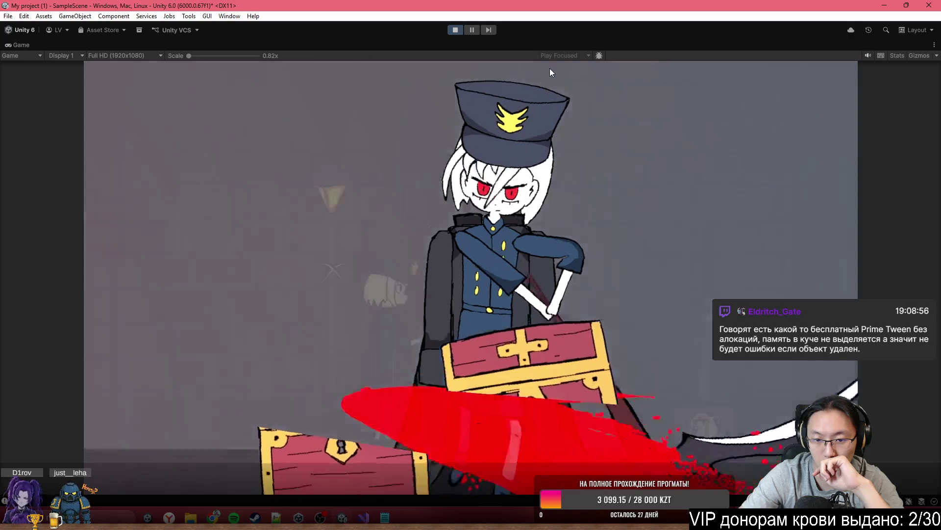
{"action": "key", "text": "d"}
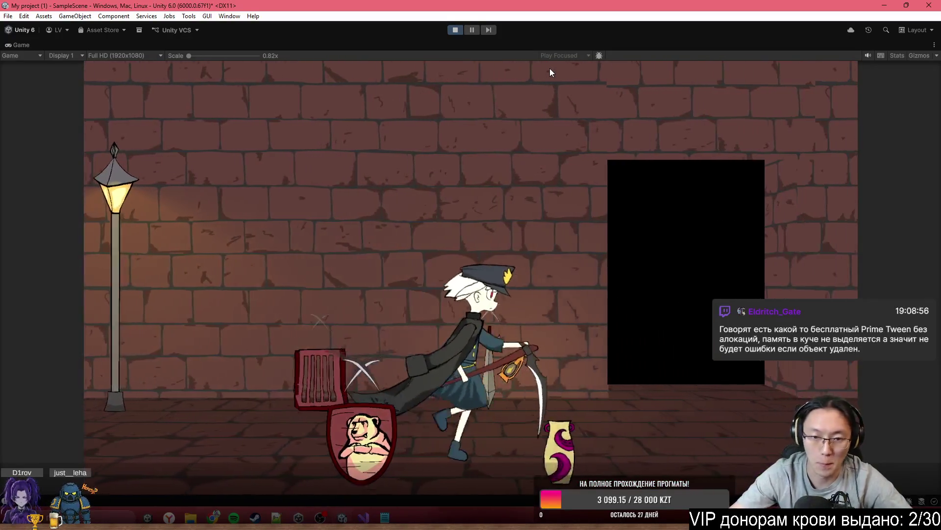
{"action": "key", "text": "d"}
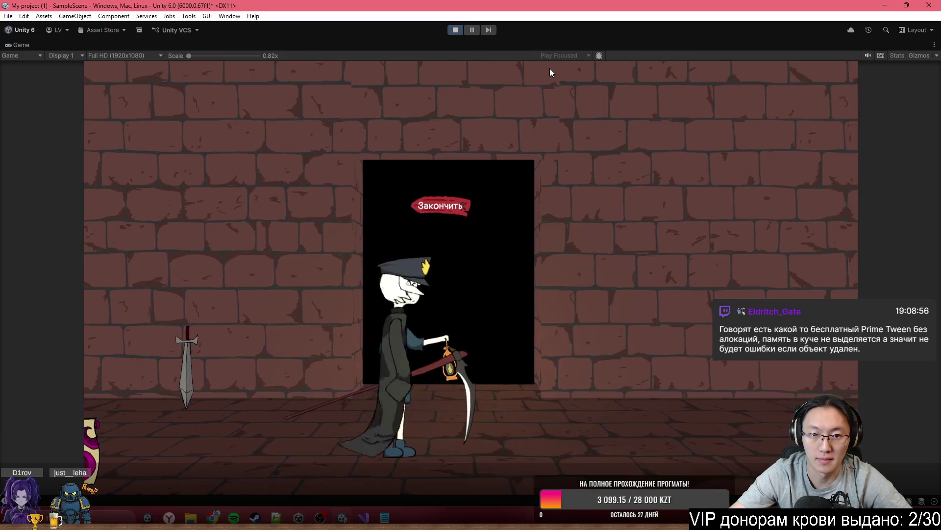
{"action": "key", "text": "e"}
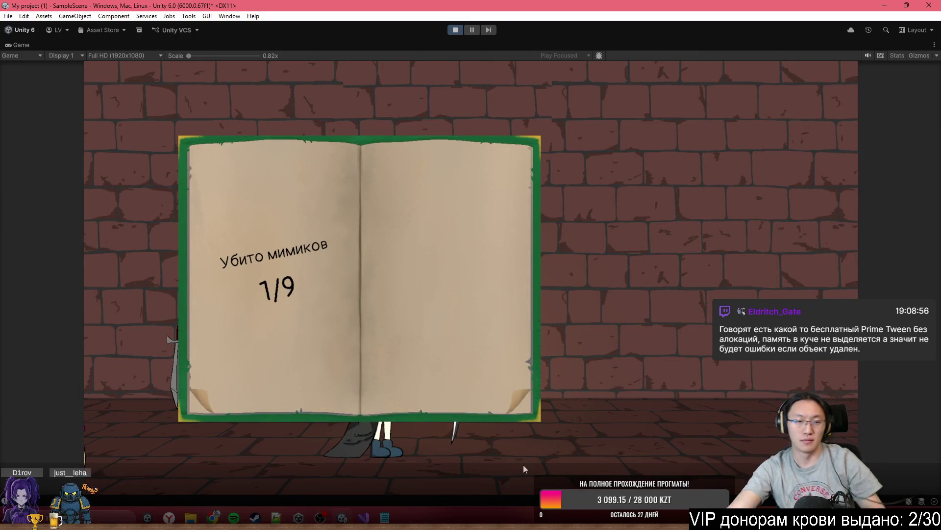
Step: Stop the playtest and frame the black exit door in the Scene view
{"action": "left_click", "coordinate": [458, 31]}
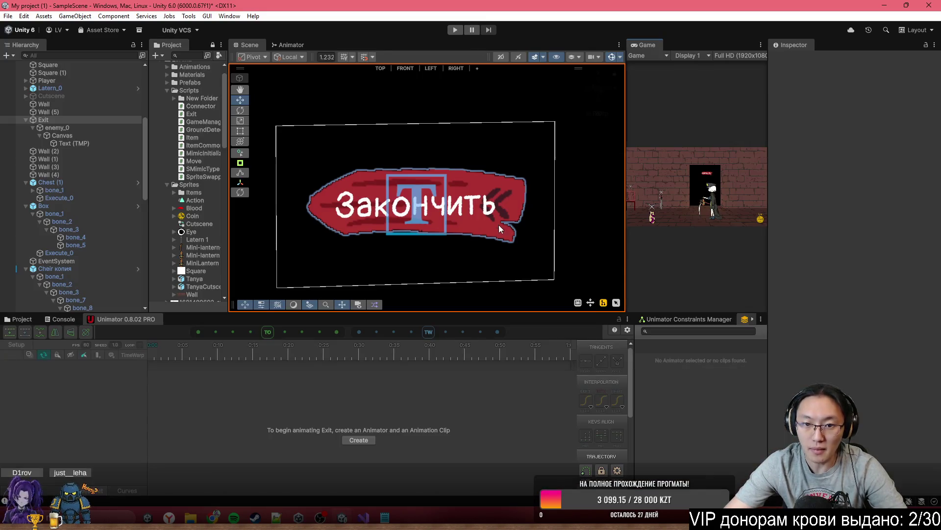
{"action": "mouse_move", "coordinate": [373, 206]}
{"action": "left_mouse_down"}
{"action": "mouse_move", "coordinate": [447, 193]}
{"action": "mouse_move", "coordinate": [490, 206]}
{"action": "mouse_move", "coordinate": [387, 192]}
{"action": "mouse_move", "coordinate": [378, 175]}
{"action": "left_mouse_up"}
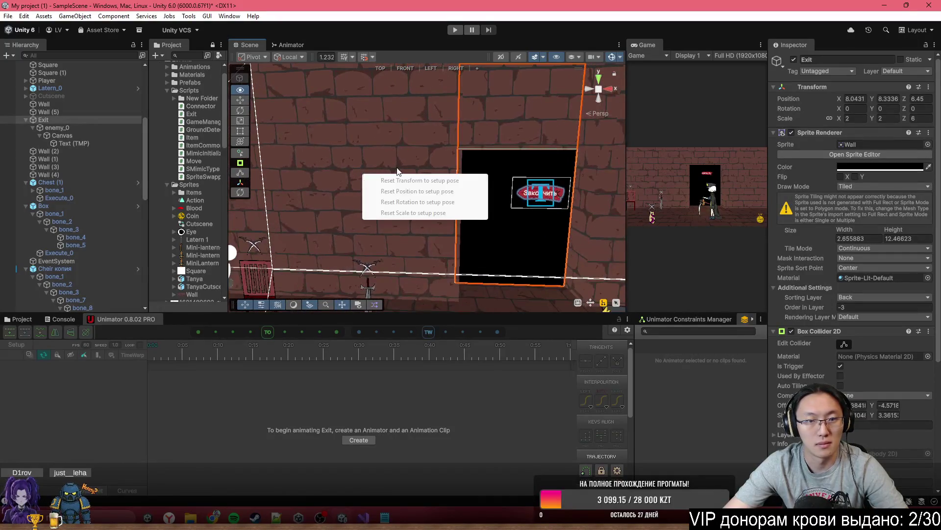
{"action": "left_click_drag", "start_coordinate": [551, 145], "coordinate": [557, 154]}
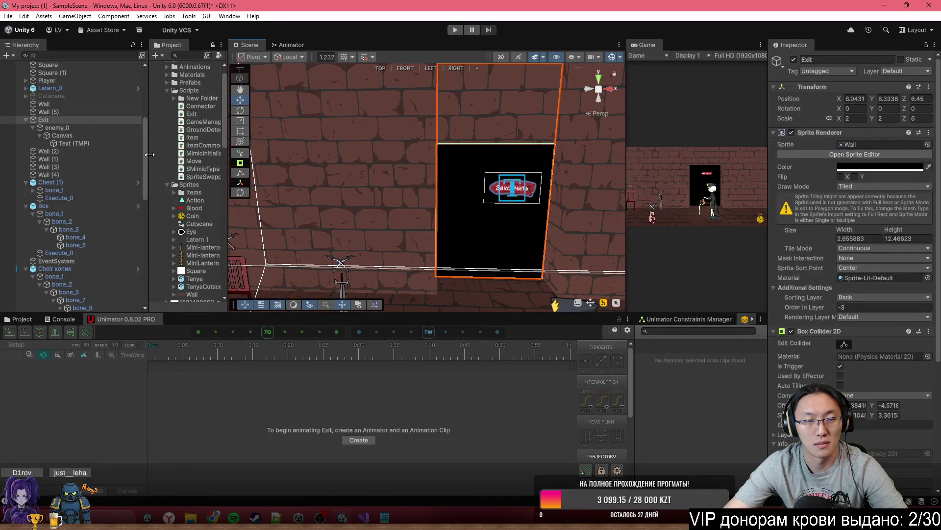
{"action": "left_click", "coordinate": [364, 518]}
{"action": "left_click", "coordinate": [363, 517]}
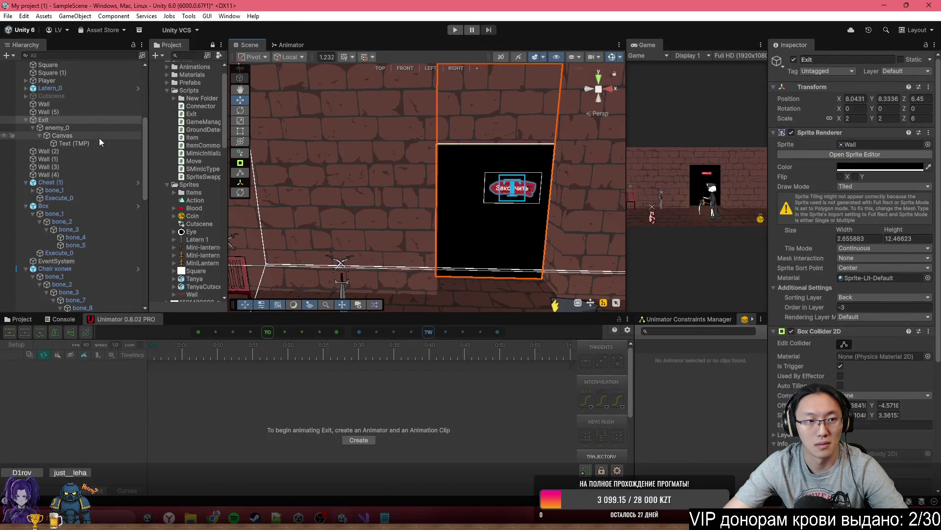
Step: Disable the Exit door's Box Collider 2D and open its Exit script for editing
{"action": "scroll", "coordinate": [114, 187], "scroll_direction": "down", "scroll_amount": 5}
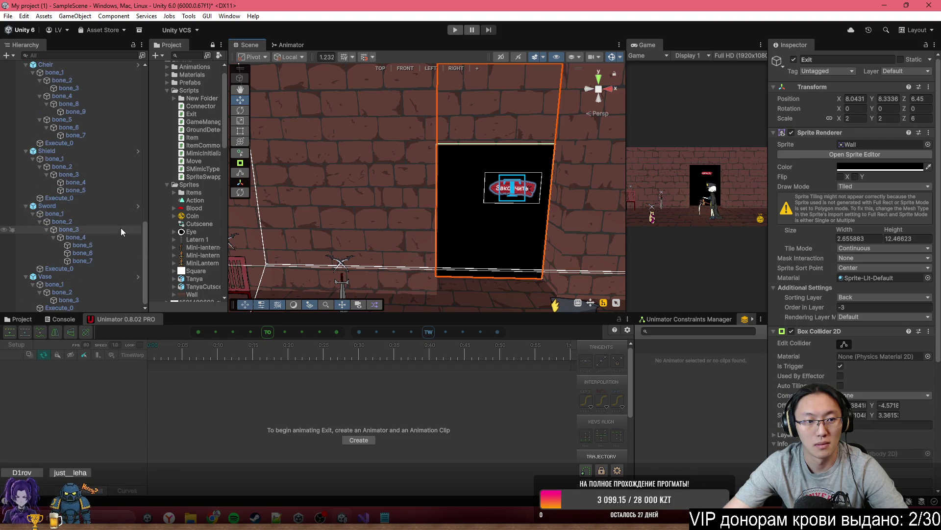
{"action": "scroll", "coordinate": [108, 250], "scroll_direction": "up", "scroll_amount": 5}
{"action": "scroll", "coordinate": [105, 245], "scroll_direction": "up", "scroll_amount": 6}
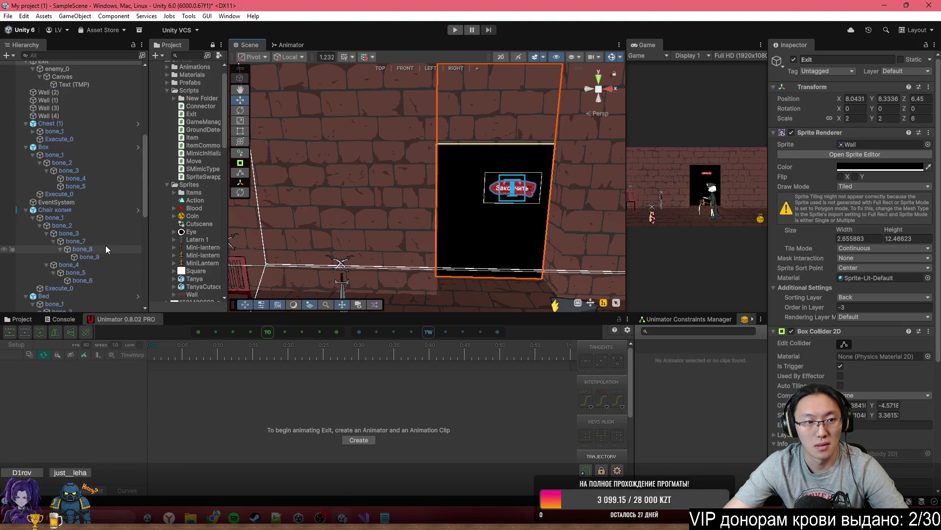
{"action": "scroll", "coordinate": [852, 313], "scroll_direction": "down", "scroll_amount": 3}
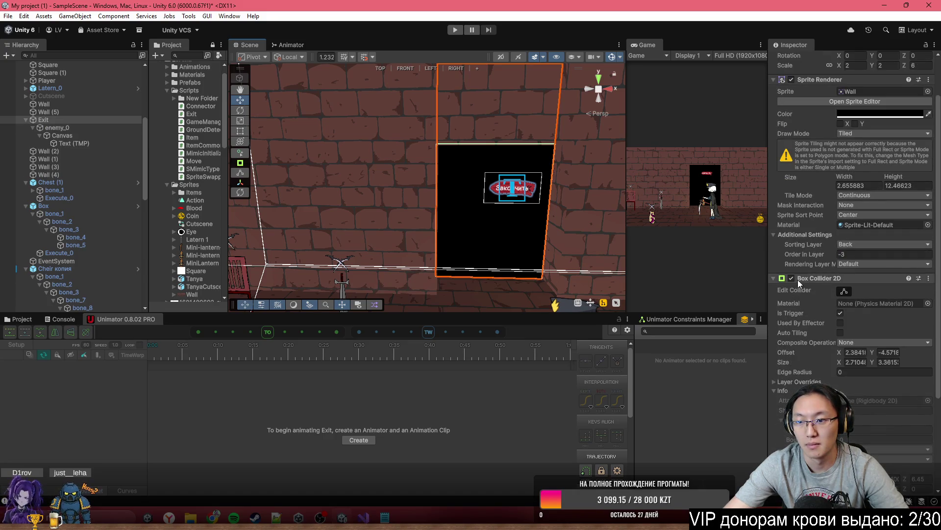
{"action": "left_click", "coordinate": [790, 277]}
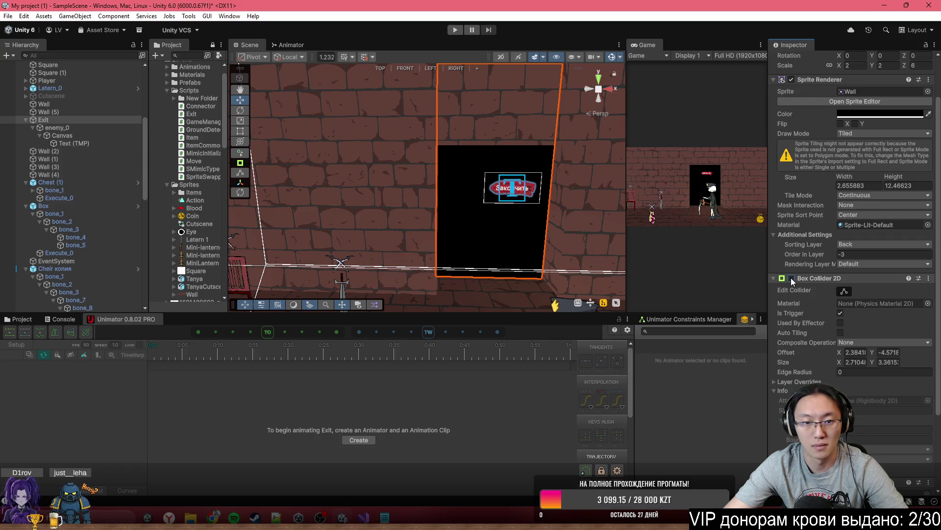
{"action": "scroll", "coordinate": [850, 377], "scroll_direction": "down", "scroll_amount": 5}
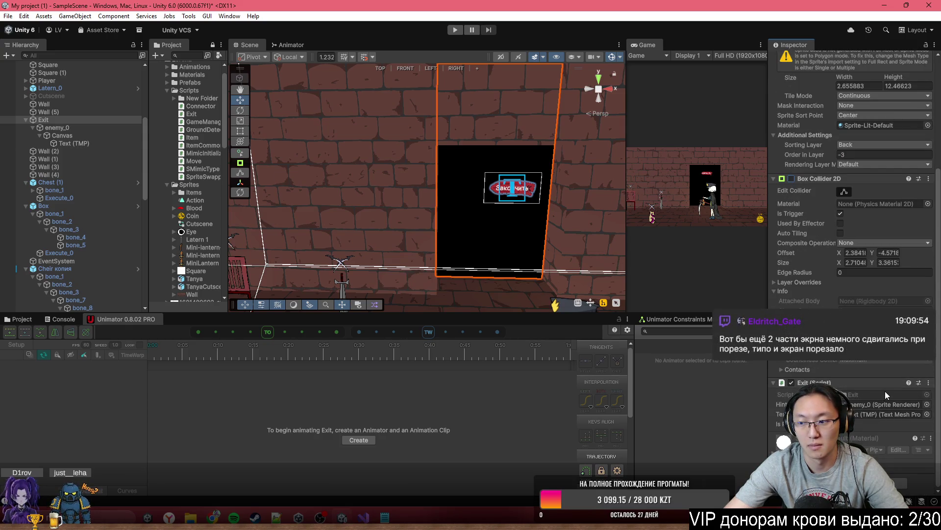
{"action": "double_click", "coordinate": [885, 392]}
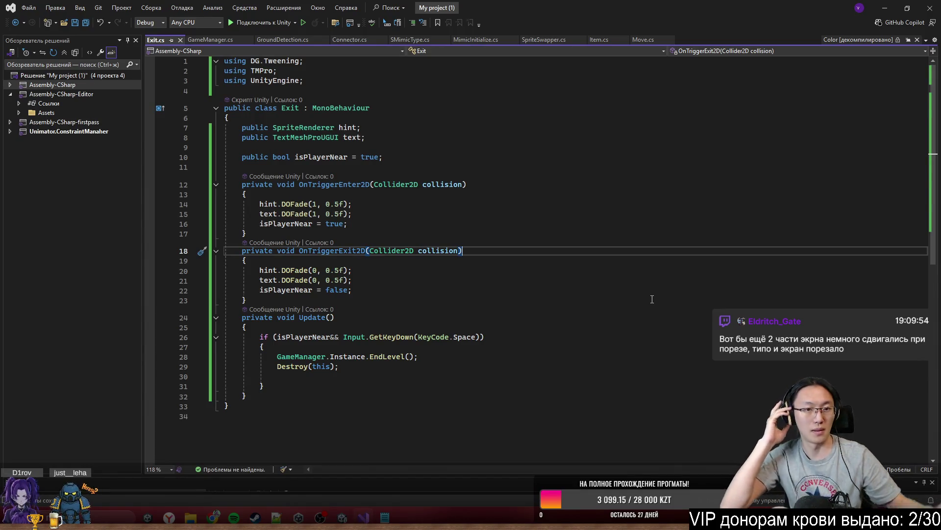
Step: Add an empty public void Start() method to Exit.cs
{"action": "left_click", "coordinate": [409, 156]}
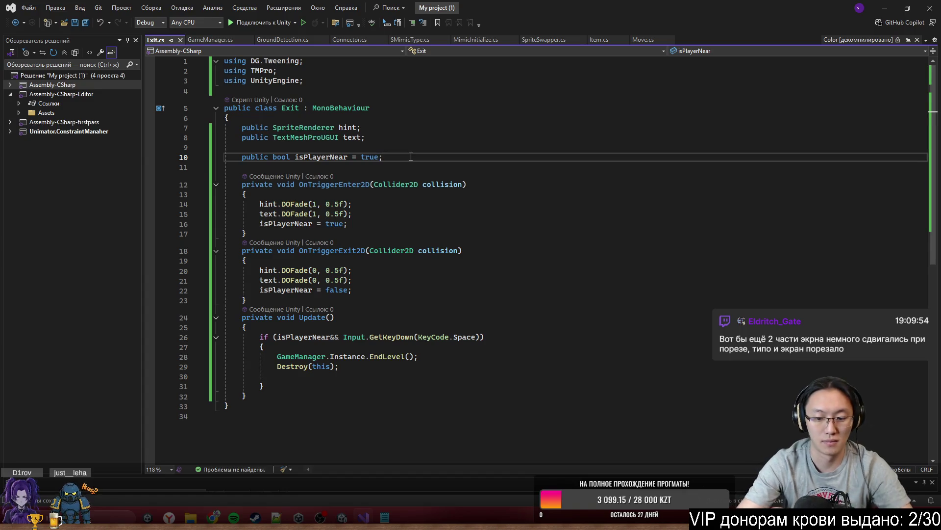
{"action": "key", "text": "Return"}
{"action": "key", "text": "Return"}
{"action": "type", "text": "pp"}
{"action": "key", "text": "BackSpace"}
{"action": "key", "text": "BackSpace"}
{"action": "type", "text": "public void "}
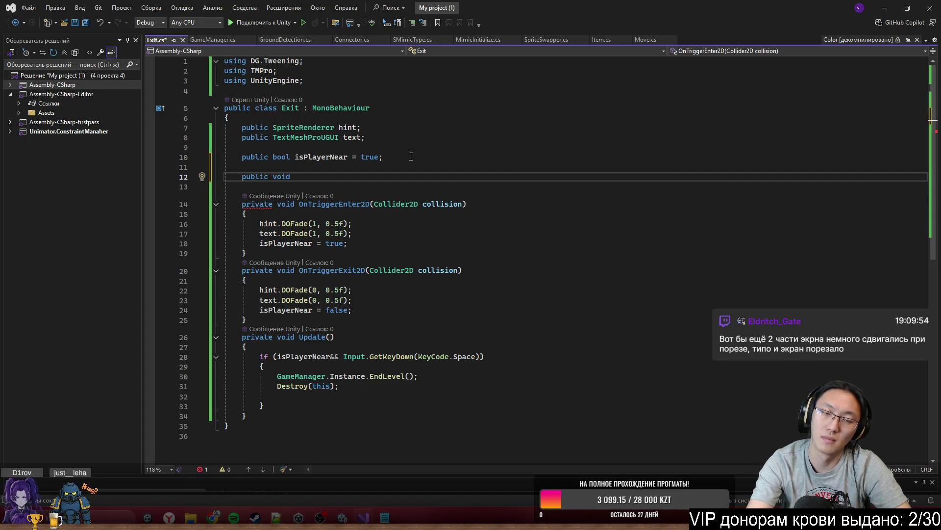
{"action": "type", "text": "Sta"}
{"action": "key", "text": "Tab"}
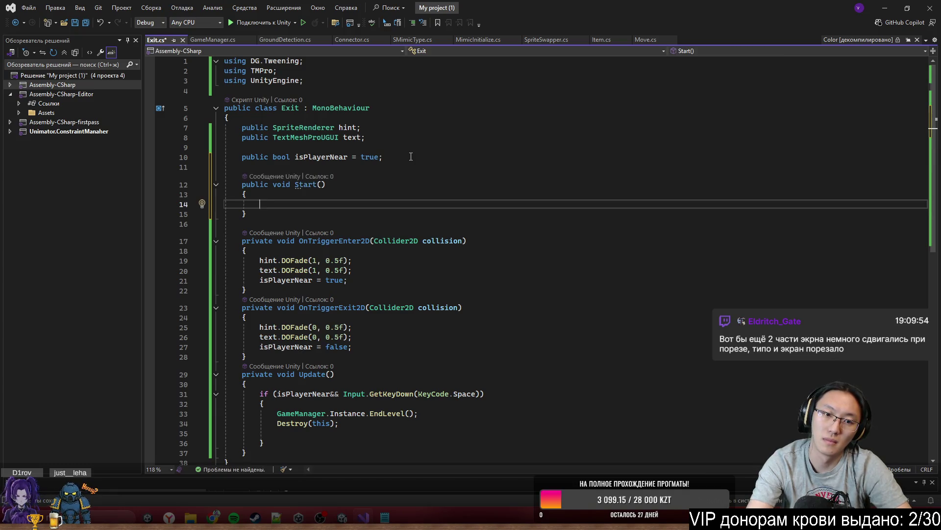
Step: Copy the hint and text fade-out lines into Start with a 0.1f duration and save
{"action": "left_click_drag", "start_coordinate": [355, 275], "coordinate": [269, 261]}
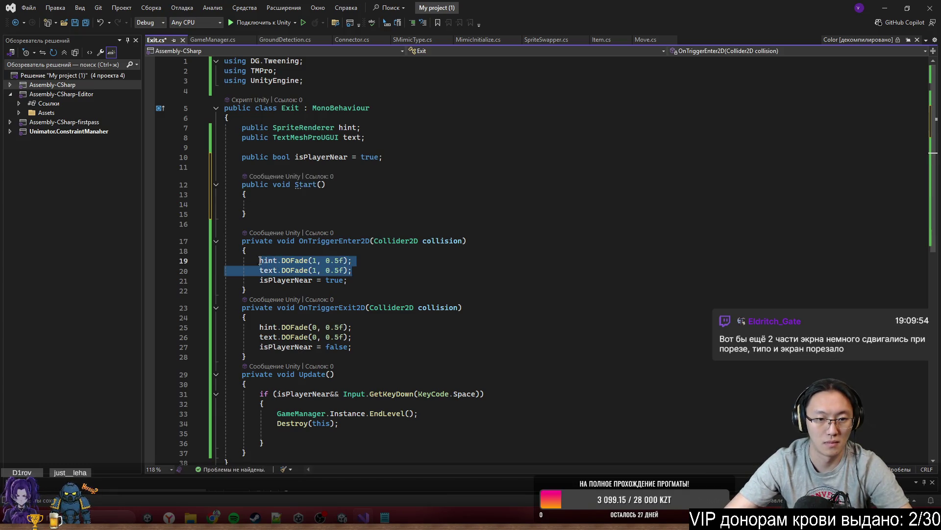
{"action": "left_click_drag", "start_coordinate": [353, 337], "coordinate": [259, 327]}
{"action": "key", "text": "ctrl+c"}
{"action": "left_click", "coordinate": [353, 204]}
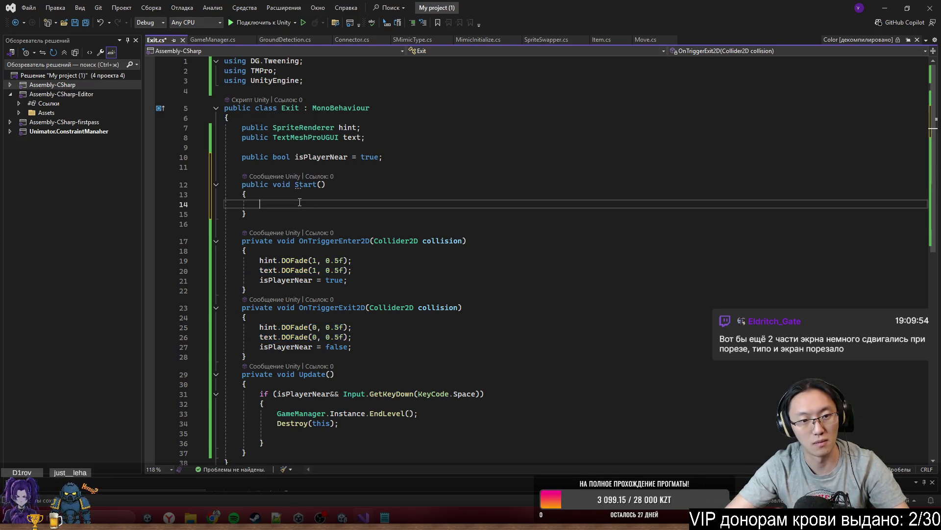
{"action": "key", "text": "ctrl+v"}
{"action": "key", "text": "Up"}
{"action": "key", "text": "Up"}
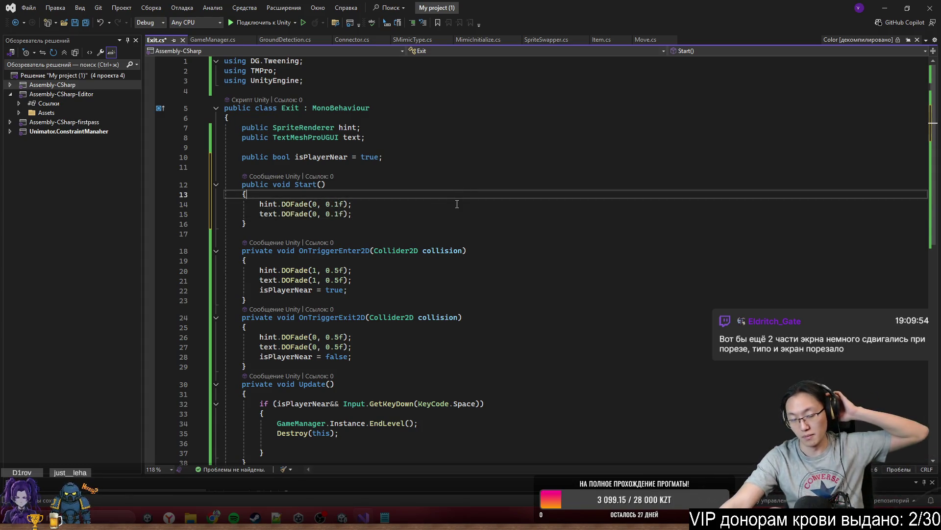
{"action": "left_click", "coordinate": [626, 145]}
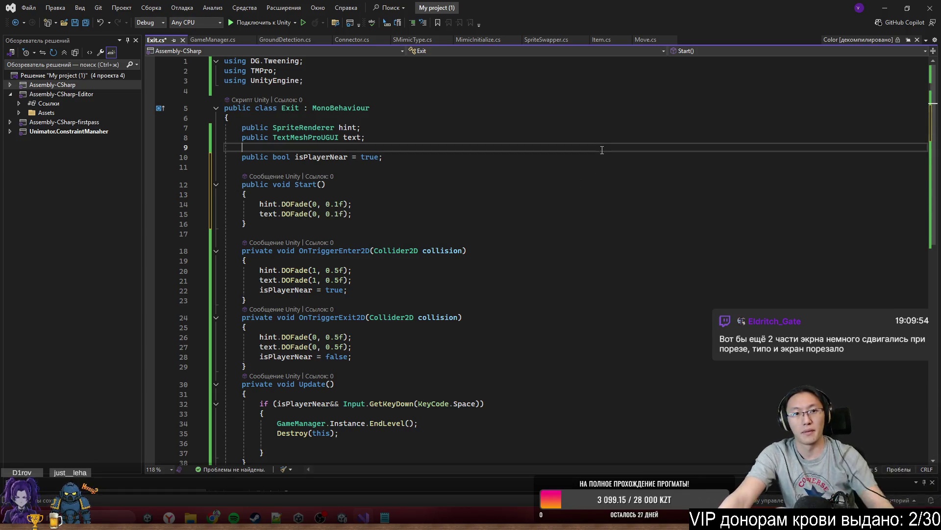
{"action": "key", "text": "ctrl+s"}
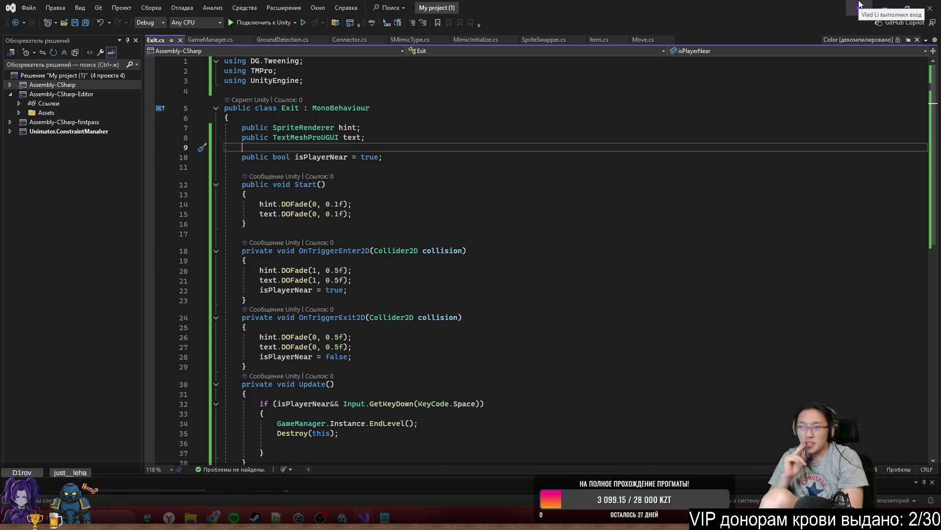
{"action": "left_click", "coordinate": [885, 8]}
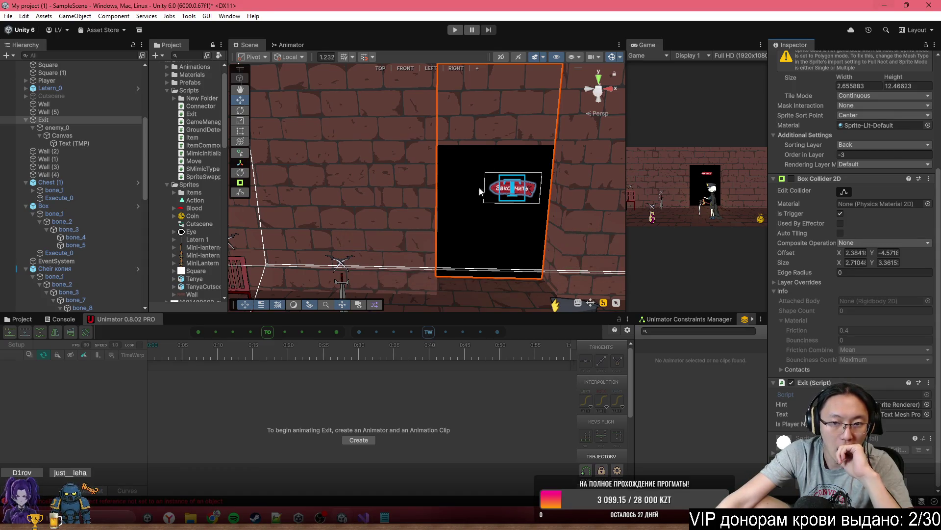
{"action": "right_click", "coordinate": [467, 177]}
{"action": "left_click_drag", "start_coordinate": [400, 169], "coordinate": [652, 210]}
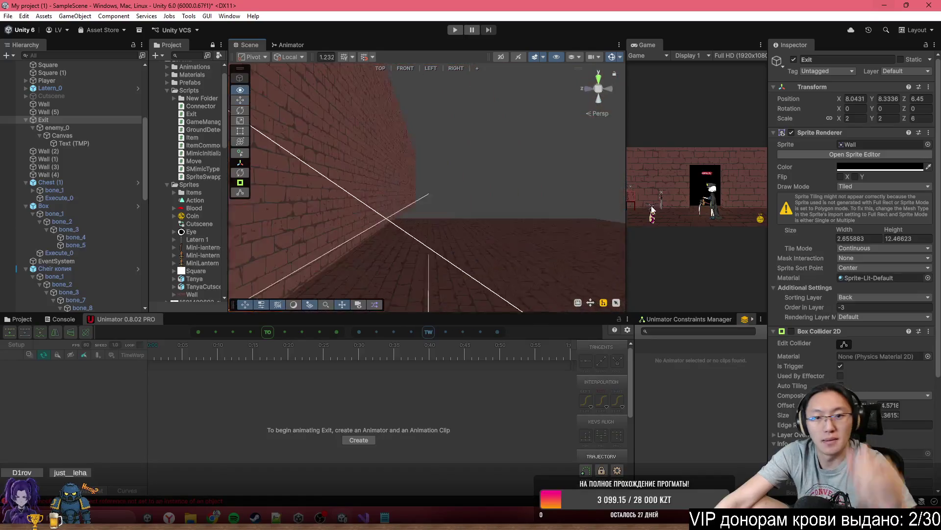
{"action": "key", "text": "f"}
{"action": "mouse_move", "coordinate": [441, 235]}
{"action": "left_mouse_down"}
{"action": "mouse_move", "coordinate": [472, 246]}
{"action": "mouse_move", "coordinate": [424, 242]}
{"action": "left_mouse_up"}
{"action": "right_click", "coordinate": [424, 243]}
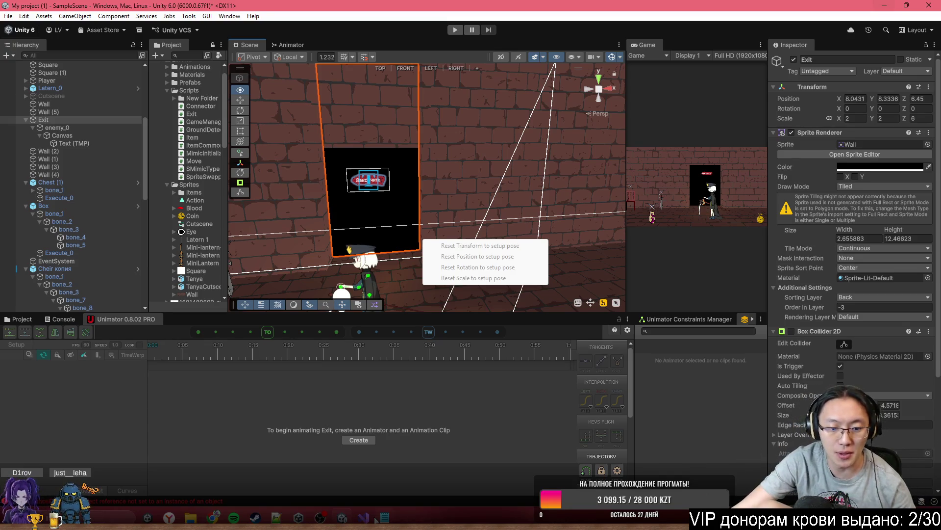
{"action": "mouse_move", "coordinate": [385, 518]}
{"action": "mouse_move", "coordinate": [372, 206]}
{"action": "left_mouse_down"}
{"action": "mouse_move", "coordinate": [317, 176]}
{"action": "mouse_move", "coordinate": [415, 194]}
{"action": "left_mouse_up"}
{"action": "scroll", "coordinate": [86, 119], "scroll_direction": "up", "scroll_amount": 10}
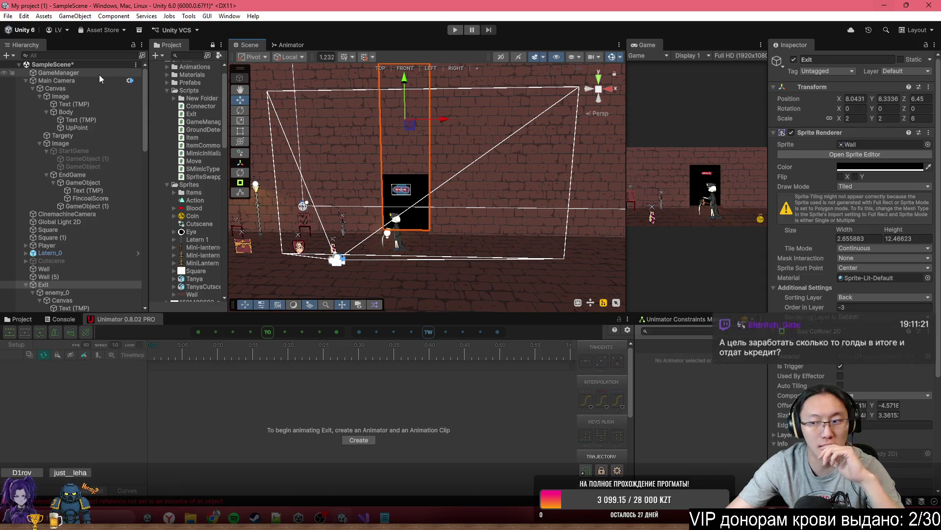
{"action": "mouse_move", "coordinate": [553, 188]}
{"action": "left_mouse_down"}
{"action": "mouse_move", "coordinate": [517, 217]}
{"action": "mouse_move", "coordinate": [552, 267]}
{"action": "mouse_move", "coordinate": [489, 255]}
{"action": "mouse_move", "coordinate": [493, 247]}
{"action": "left_mouse_up"}
Step: Duplicate the floor piece Wall (1) and slide the copy to the left
{"action": "left_click", "coordinate": [487, 254]}
{"action": "scroll", "coordinate": [493, 246], "scroll_direction": "up", "scroll_amount": 5}
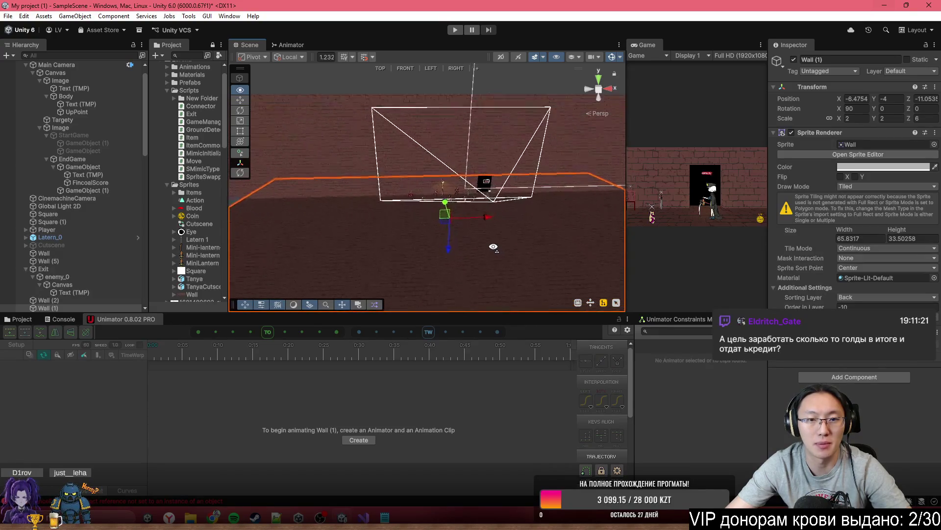
{"action": "scroll", "coordinate": [493, 247], "scroll_direction": "down", "scroll_amount": 3}
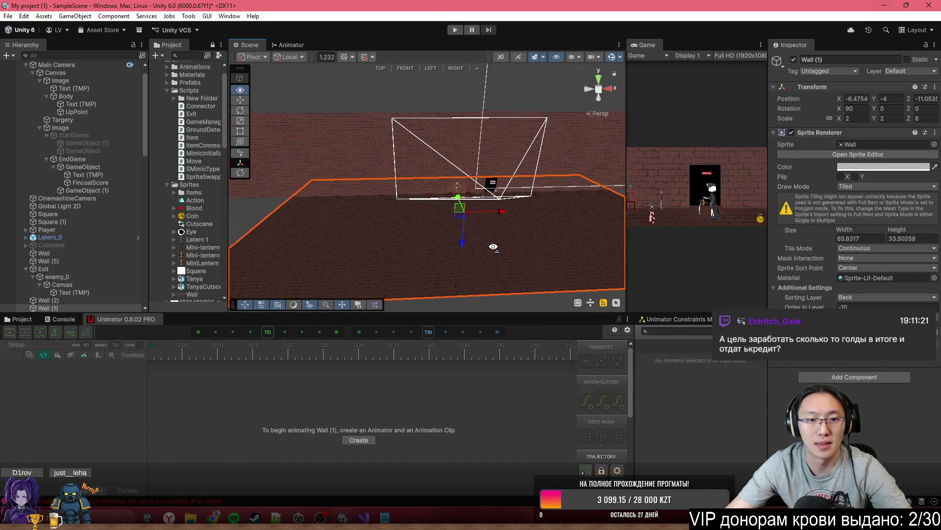
{"action": "left_click_drag", "start_coordinate": [493, 247], "coordinate": [494, 251]}
{"action": "key", "text": "ctrl+d"}
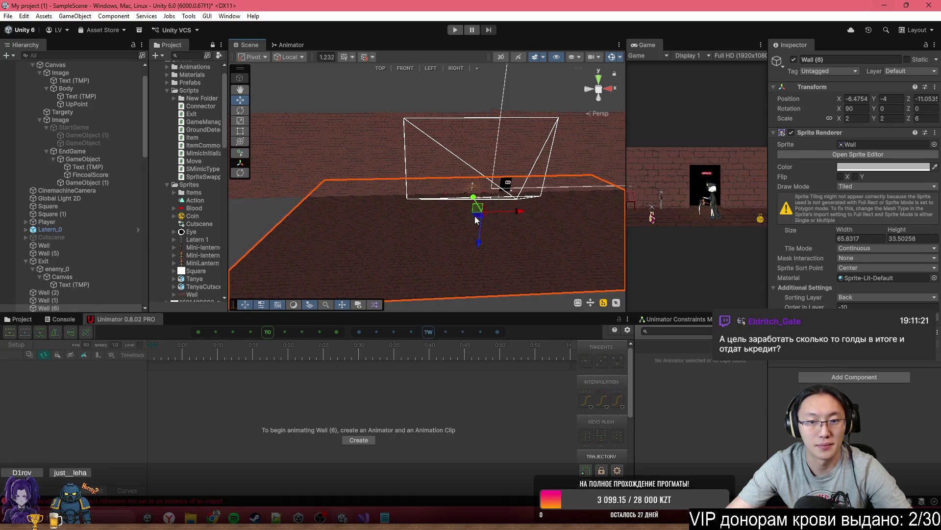
{"action": "left_click_drag", "start_coordinate": [513, 212], "coordinate": [235, 218]}
{"action": "left_click_drag", "start_coordinate": [235, 218], "coordinate": [281, 201]}
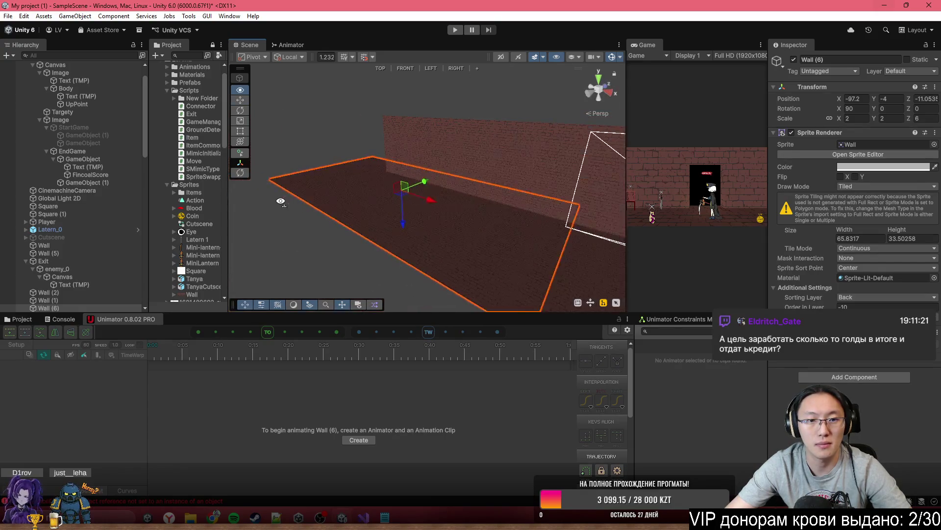
Step: Raise the floor copy slightly, set Order in Layer 0, stretch its edge, and duplicate it
{"action": "left_click_drag", "start_coordinate": [397, 212], "coordinate": [489, 222]}
{"action": "mouse_move", "coordinate": [375, 242]}
{"action": "left_mouse_down"}
{"action": "mouse_move", "coordinate": [384, 216]}
{"action": "mouse_move", "coordinate": [499, 204]}
{"action": "mouse_move", "coordinate": [523, 219]}
{"action": "mouse_move", "coordinate": [510, 192]}
{"action": "mouse_move", "coordinate": [316, 199]}
{"action": "mouse_move", "coordinate": [323, 201]}
{"action": "left_mouse_up"}
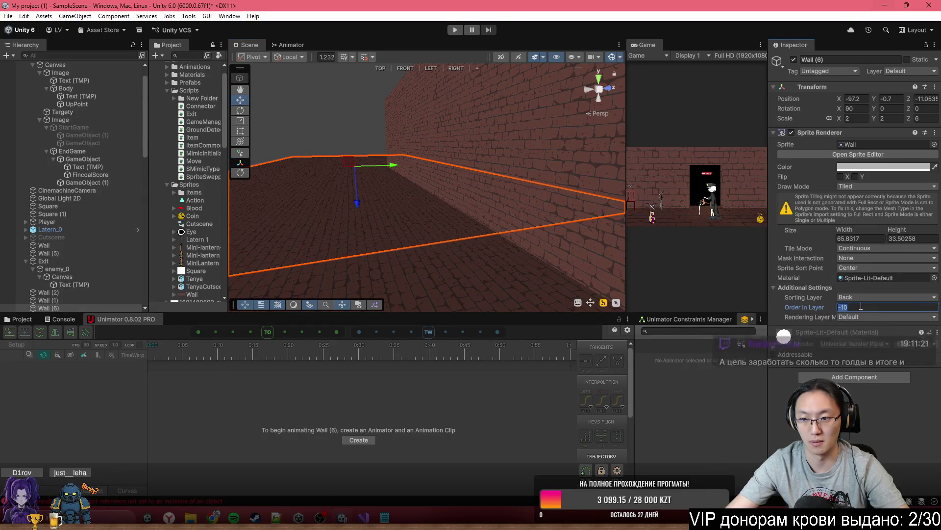
{"action": "type", "text": "0"}
{"action": "mouse_move", "coordinate": [408, 185]}
{"action": "left_mouse_down"}
{"action": "mouse_move", "coordinate": [180, 187]}
{"action": "mouse_move", "coordinate": [237, 156]}
{"action": "mouse_move", "coordinate": [498, 158]}
{"action": "mouse_move", "coordinate": [400, 194]}
{"action": "mouse_move", "coordinate": [613, 165]}
{"action": "mouse_move", "coordinate": [593, 174]}
{"action": "mouse_move", "coordinate": [358, 162]}
{"action": "mouse_move", "coordinate": [330, 189]}
{"action": "mouse_move", "coordinate": [349, 186]}
{"action": "mouse_move", "coordinate": [330, 170]}
{"action": "mouse_move", "coordinate": [392, 144]}
{"action": "mouse_move", "coordinate": [453, 162]}
{"action": "mouse_move", "coordinate": [603, 148]}
{"action": "mouse_move", "coordinate": [613, 117]}
{"action": "mouse_move", "coordinate": [606, 125]}
{"action": "left_mouse_up"}
{"action": "right_click", "coordinate": [391, 144]}
{"action": "left_click", "coordinate": [392, 144]}
{"action": "key", "text": "ctrl+d"}
Step: Move the floor copy toward the front of the room and narrow it into a thin strip
{"action": "mouse_move", "coordinate": [417, 148]}
{"action": "left_mouse_down"}
{"action": "mouse_move", "coordinate": [451, 261]}
{"action": "mouse_move", "coordinate": [419, 234]}
{"action": "mouse_move", "coordinate": [314, 86]}
{"action": "mouse_move", "coordinate": [271, 94]}
{"action": "left_mouse_up"}
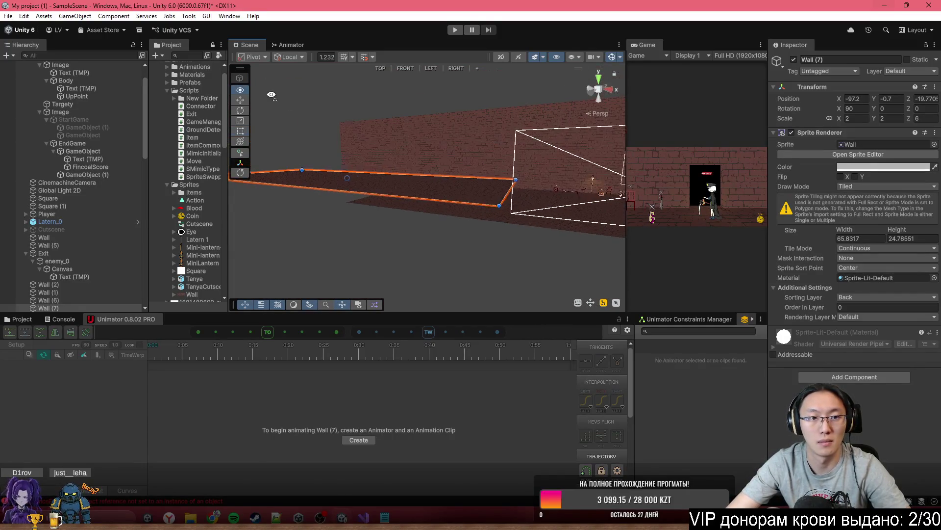
{"action": "left_click", "coordinate": [240, 100]}
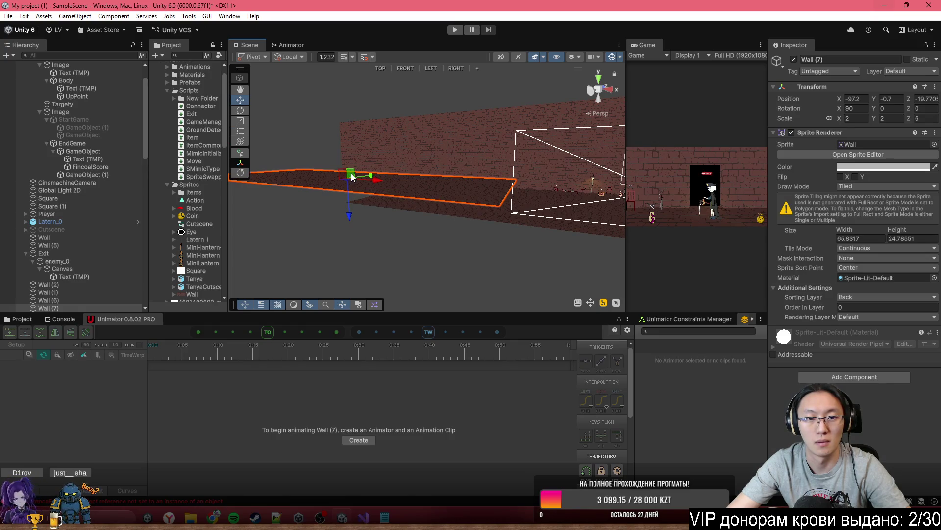
{"action": "left_click_drag", "start_coordinate": [348, 176], "coordinate": [413, 251]}
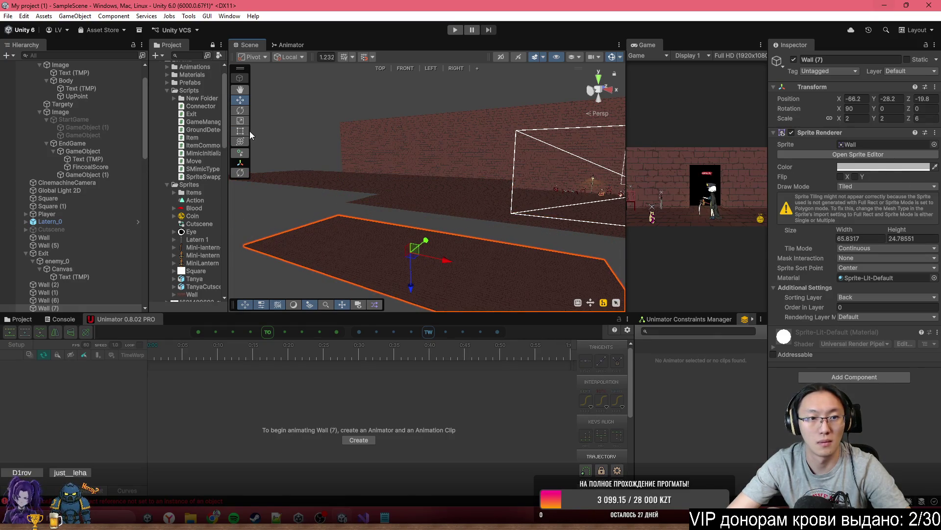
{"action": "left_click", "coordinate": [240, 131]}
{"action": "key", "text": "f"}
{"action": "left_click_drag", "start_coordinate": [541, 232], "coordinate": [274, 196]}
{"action": "left_click_drag", "start_coordinate": [875, 112], "coordinate": [867, 112]}
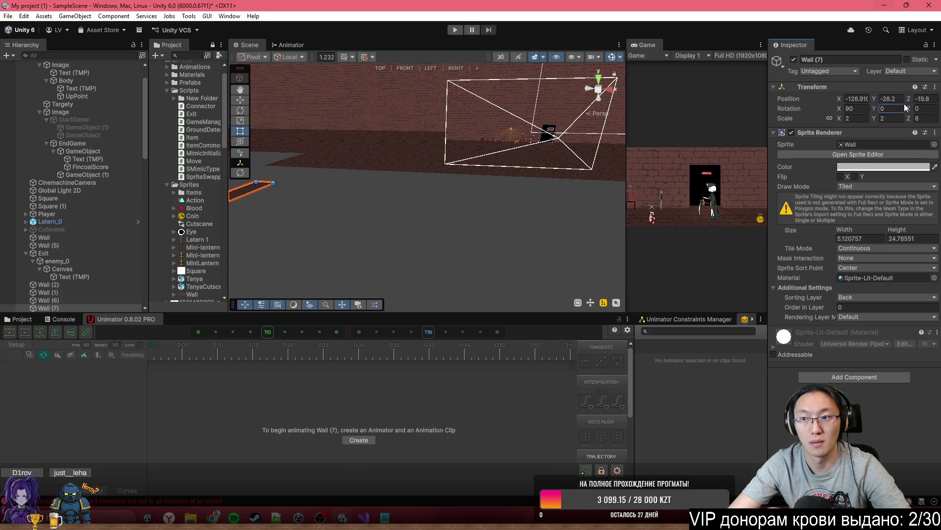
{"action": "type", "text": "-3.54"}
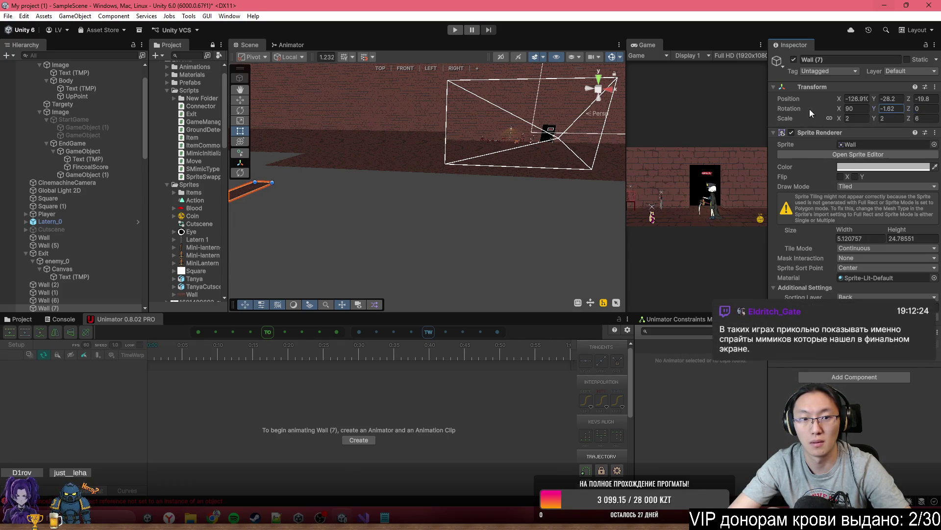
{"action": "type", "text": "0"}
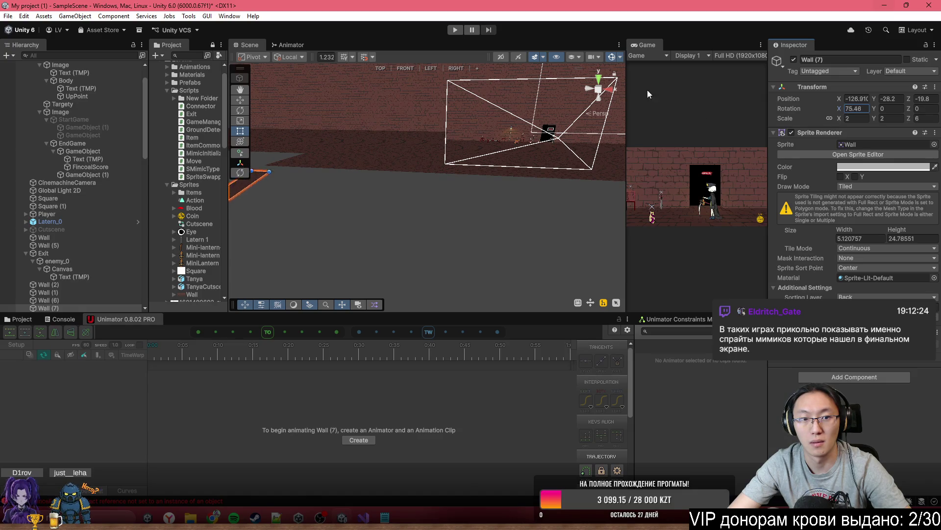
Step: Rotate the strip to 0/90/0 so it stands upright, then resize and nudge it into place
{"action": "left_click_drag", "start_coordinate": [536, 181], "coordinate": [769, 136]}
{"action": "mouse_move", "coordinate": [876, 112]}
{"action": "left_mouse_down"}
{"action": "mouse_move", "coordinate": [917, 109]}
{"action": "mouse_move", "coordinate": [520, 93]}
{"action": "mouse_move", "coordinate": [135, 179]}
{"action": "left_mouse_up"}
{"action": "type", "text": "0"}
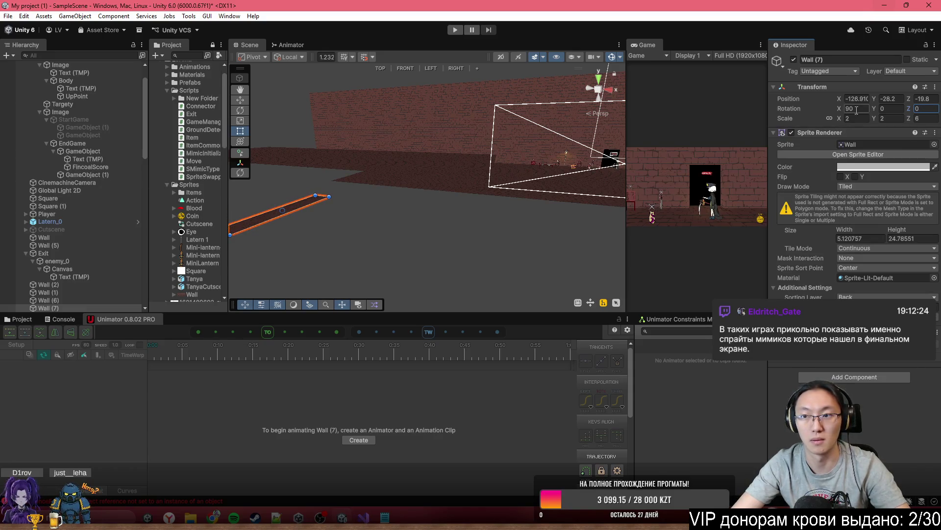
{"action": "type", "text": "0"}
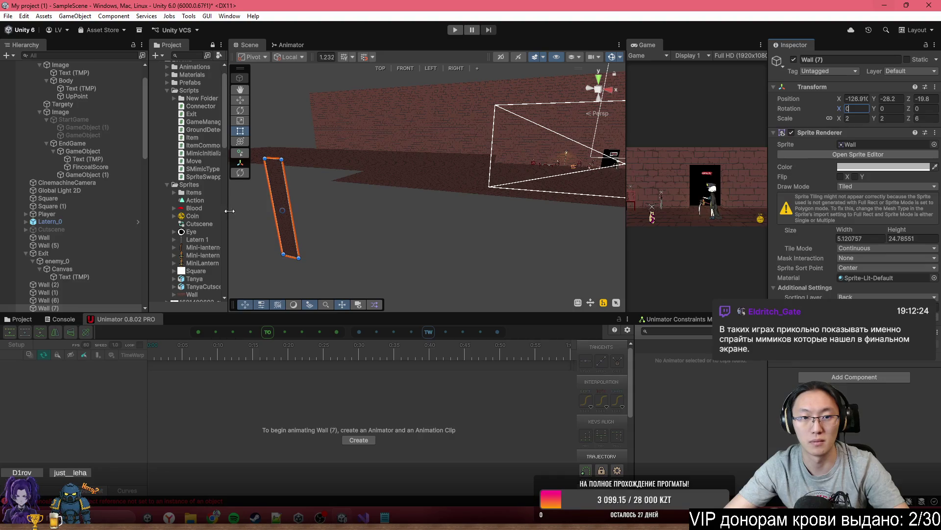
{"action": "left_click_drag", "start_coordinate": [272, 190], "coordinate": [657, 109]}
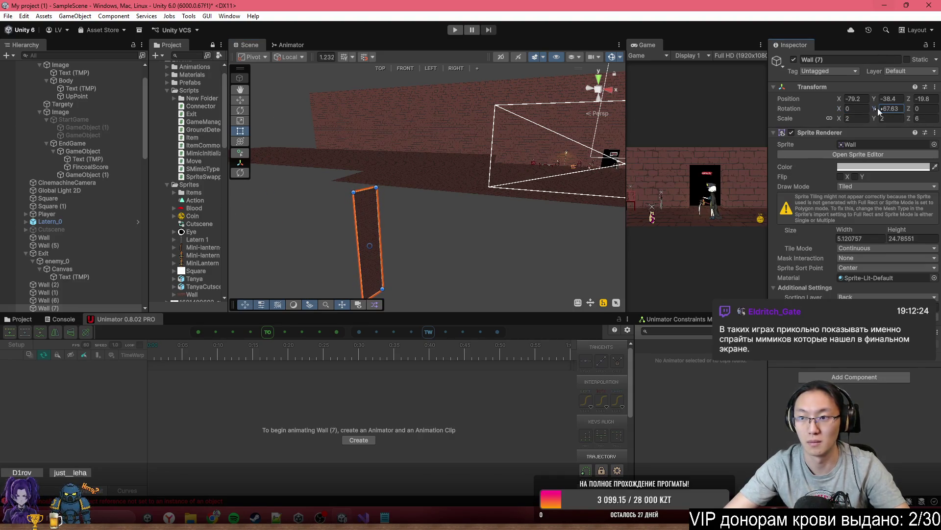
{"action": "type", "text": "90"}
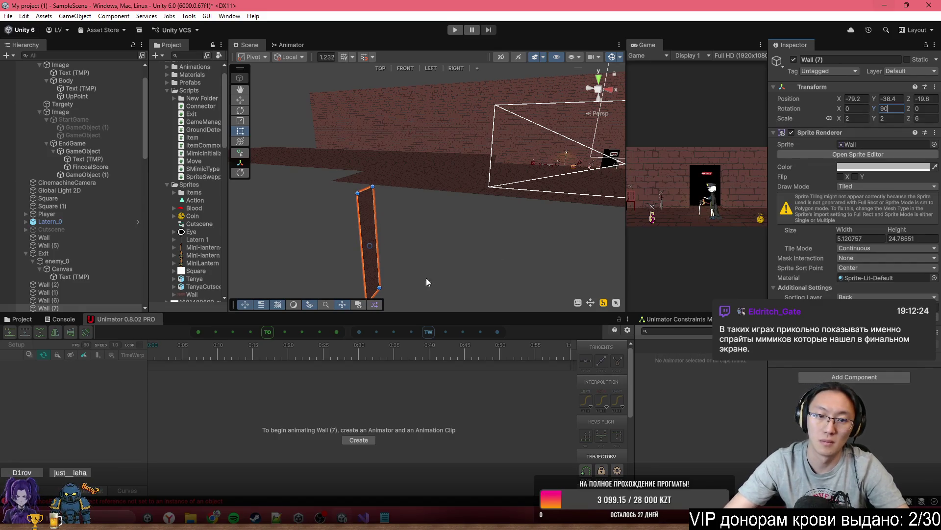
{"action": "left_click", "coordinate": [425, 299]}
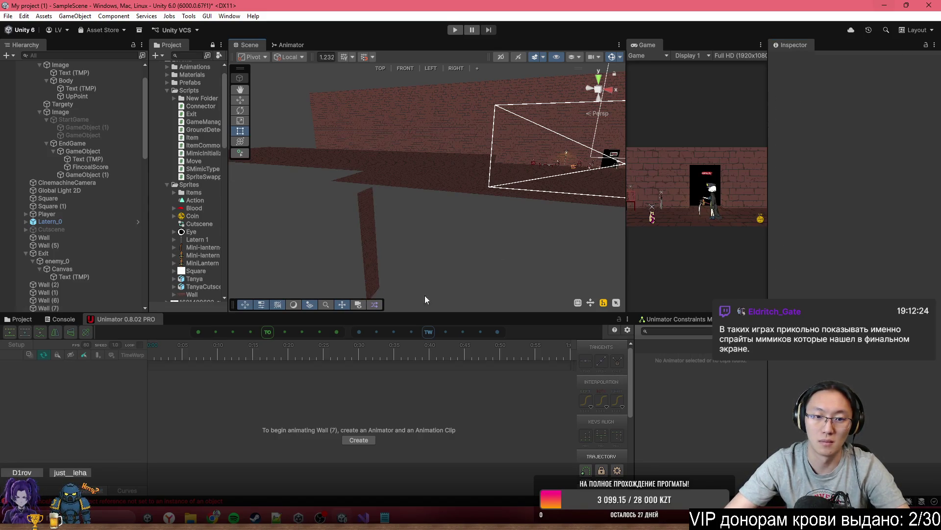
{"action": "left_click", "coordinate": [368, 287]}
{"action": "mouse_move", "coordinate": [380, 292]}
{"action": "left_mouse_down"}
{"action": "mouse_move", "coordinate": [375, 235]}
{"action": "mouse_move", "coordinate": [388, 208]}
{"action": "mouse_move", "coordinate": [450, 190]}
{"action": "mouse_move", "coordinate": [431, 227]}
{"action": "mouse_move", "coordinate": [347, 204]}
{"action": "mouse_move", "coordinate": [578, 185]}
{"action": "mouse_move", "coordinate": [499, 174]}
{"action": "mouse_move", "coordinate": [481, 167]}
{"action": "mouse_move", "coordinate": [488, 154]}
{"action": "mouse_move", "coordinate": [446, 162]}
{"action": "mouse_move", "coordinate": [469, 181]}
{"action": "mouse_move", "coordinate": [424, 204]}
{"action": "mouse_move", "coordinate": [416, 181]}
{"action": "left_mouse_up"}
{"action": "key", "text": "w"}
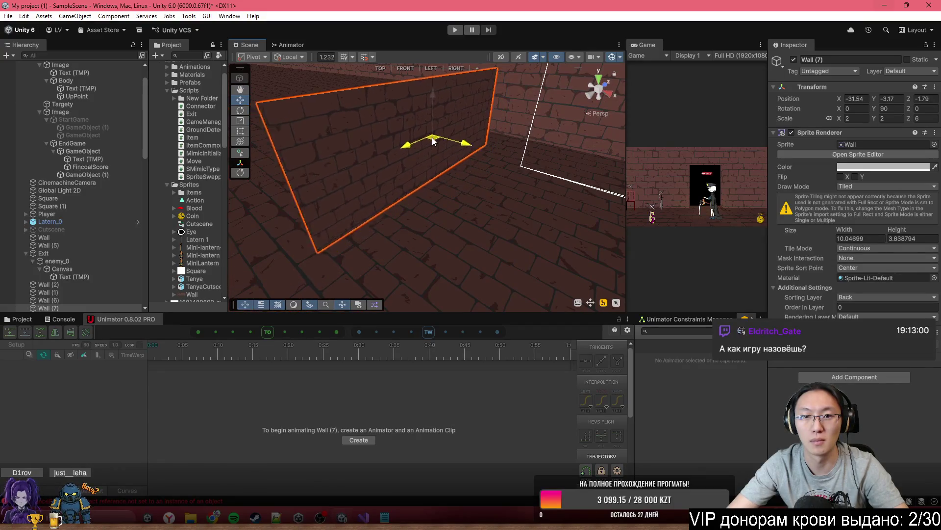
{"action": "mouse_move", "coordinate": [455, 127]}
{"action": "left_mouse_down"}
{"action": "mouse_move", "coordinate": [313, 131]}
{"action": "mouse_move", "coordinate": [529, 166]}
{"action": "left_mouse_up"}
Step: Lower and narrow Wall (7) into a low ledge, then play-test in the maximized Game view
{"action": "right_click", "coordinate": [471, 171]}
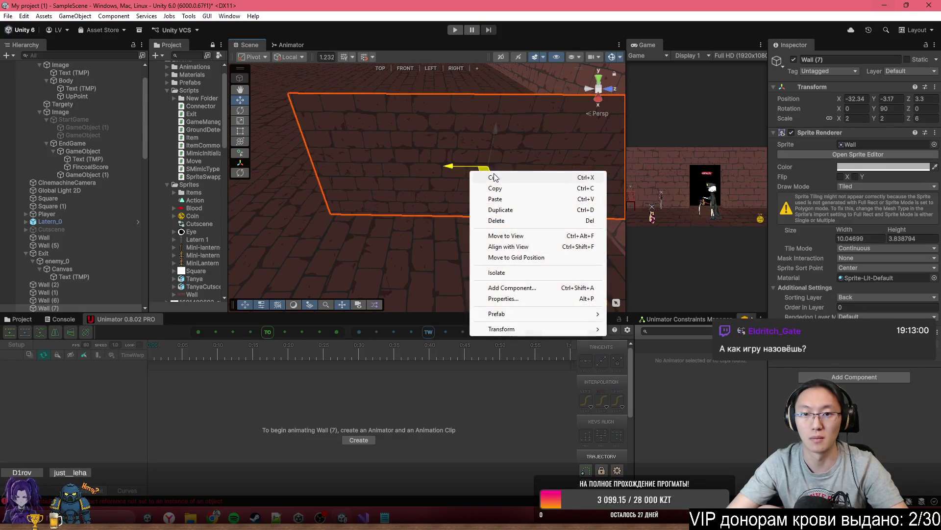
{"action": "key", "text": "Escape"}
{"action": "mouse_move", "coordinate": [485, 174]}
{"action": "left_mouse_down"}
{"action": "mouse_move", "coordinate": [642, 160]}
{"action": "mouse_move", "coordinate": [642, 149]}
{"action": "mouse_move", "coordinate": [608, 151]}
{"action": "left_mouse_up"}
{"action": "mouse_move", "coordinate": [540, 180]}
{"action": "left_mouse_down"}
{"action": "mouse_move", "coordinate": [507, 141]}
{"action": "mouse_move", "coordinate": [341, 158]}
{"action": "left_mouse_up"}
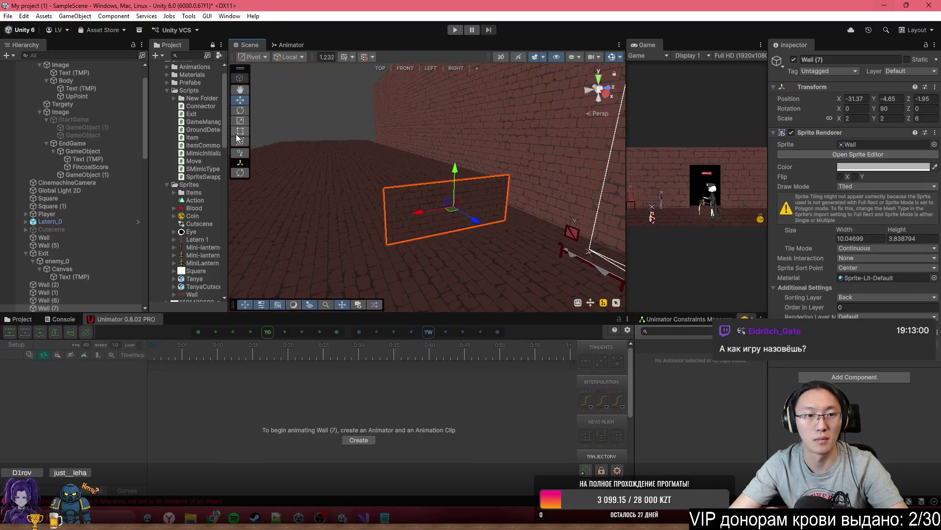
{"action": "mouse_move", "coordinate": [514, 210]}
{"action": "left_mouse_down"}
{"action": "mouse_move", "coordinate": [492, 196]}
{"action": "mouse_move", "coordinate": [452, 202]}
{"action": "mouse_move", "coordinate": [576, 217]}
{"action": "mouse_move", "coordinate": [529, 187]}
{"action": "mouse_move", "coordinate": [555, 181]}
{"action": "mouse_move", "coordinate": [567, 152]}
{"action": "left_mouse_up"}
{"action": "right_click", "coordinate": [564, 152]}
{"action": "mouse_move", "coordinate": [519, 175]}
{"action": "left_mouse_down"}
{"action": "mouse_move", "coordinate": [466, 195]}
{"action": "mouse_move", "coordinate": [421, 181]}
{"action": "left_mouse_up"}
{"action": "mouse_move", "coordinate": [549, 176]}
{"action": "left_mouse_down"}
{"action": "mouse_move", "coordinate": [425, 175]}
{"action": "mouse_move", "coordinate": [422, 201]}
{"action": "mouse_move", "coordinate": [658, 226]}
{"action": "mouse_move", "coordinate": [694, 219]}
{"action": "mouse_move", "coordinate": [627, 77]}
{"action": "left_mouse_up"}
{"action": "double_click", "coordinate": [648, 43]}
{"action": "left_click", "coordinate": [452, 31]}
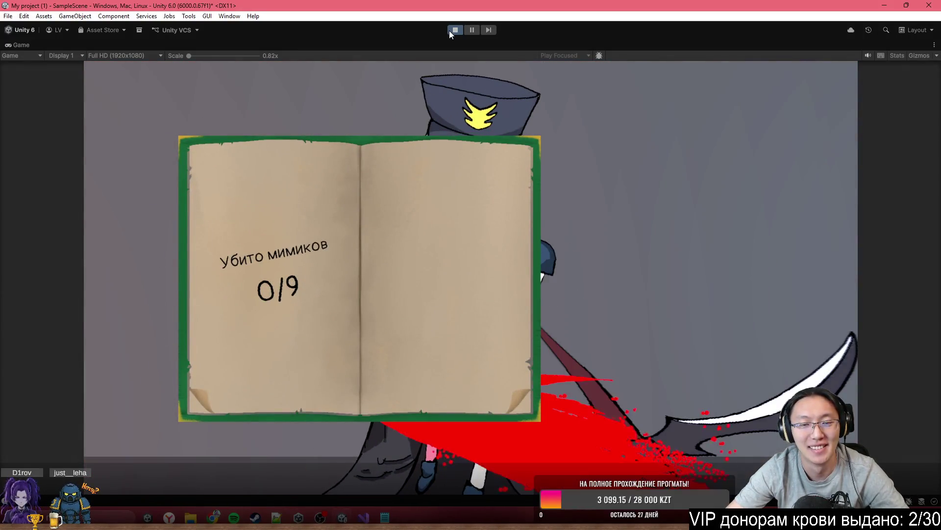
Step: Stop the game and change isPlayerNear's starting value to false in Exit.cs
{"action": "left_click", "coordinate": [449, 31]}
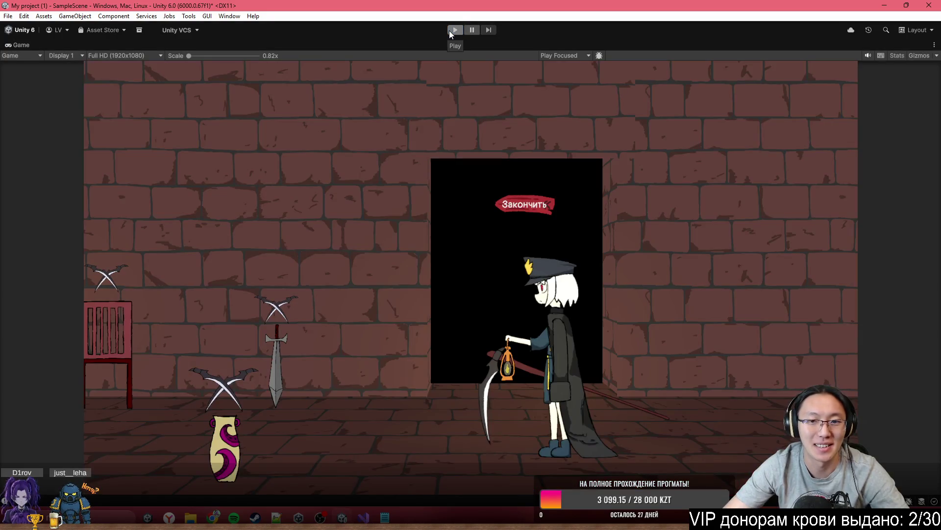
{"action": "left_click", "coordinate": [363, 517]}
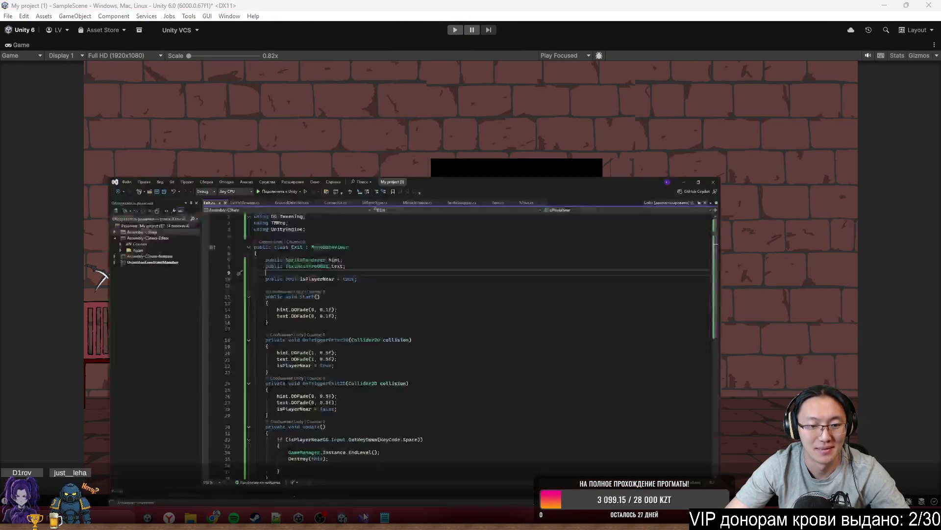
{"action": "type", "text": "false"}
{"action": "left_click", "coordinate": [884, 8]}
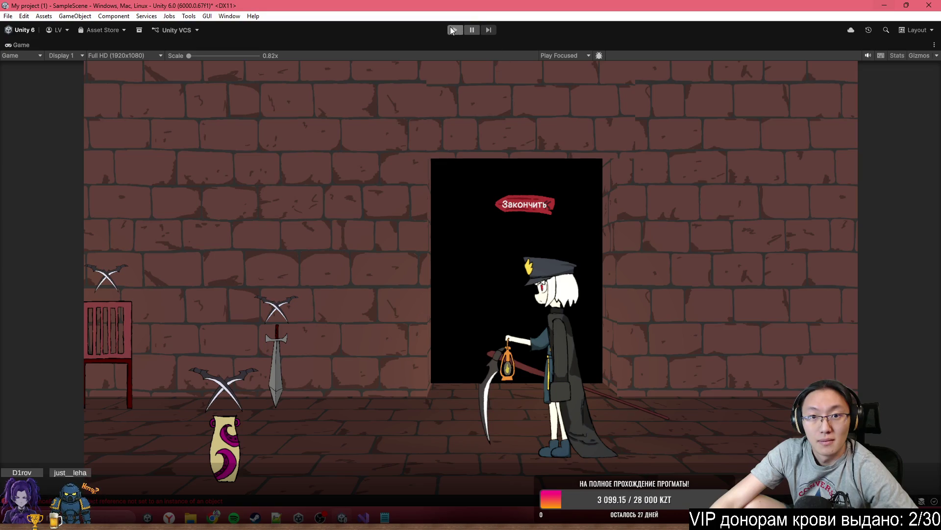
Step: Play-test the level by running left and jumping twice, then stop and restore the editor
{"action": "left_click", "coordinate": [453, 29]}
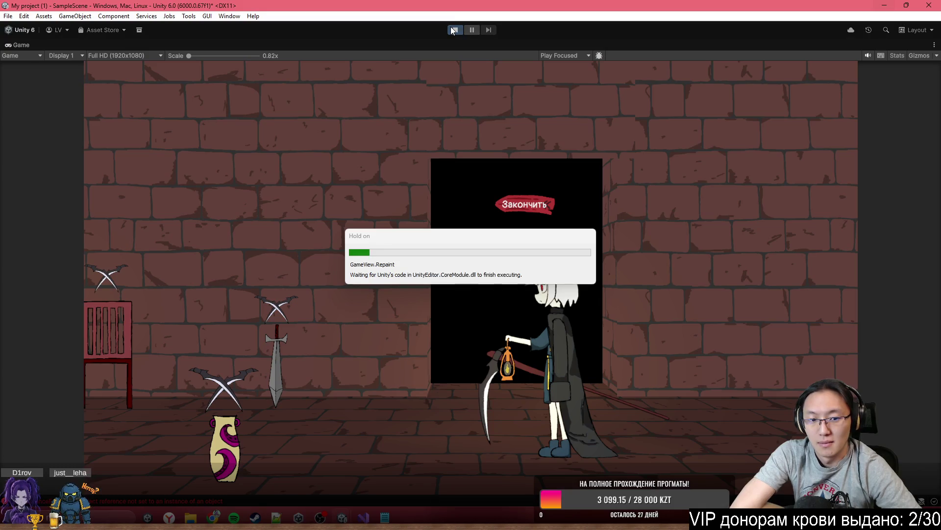
{"action": "key", "text": "a"}
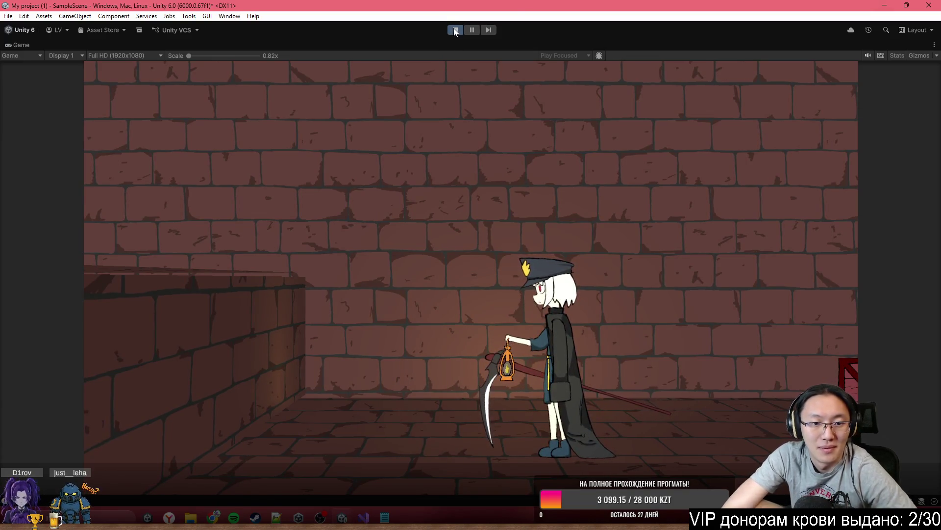
{"action": "key", "text": "space"}
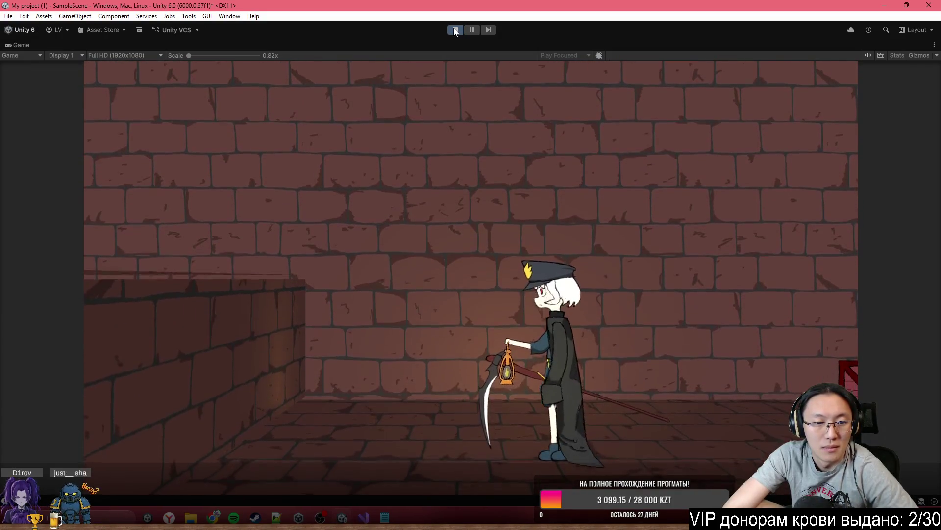
{"action": "key", "text": "space"}
{"action": "key", "text": "space"}
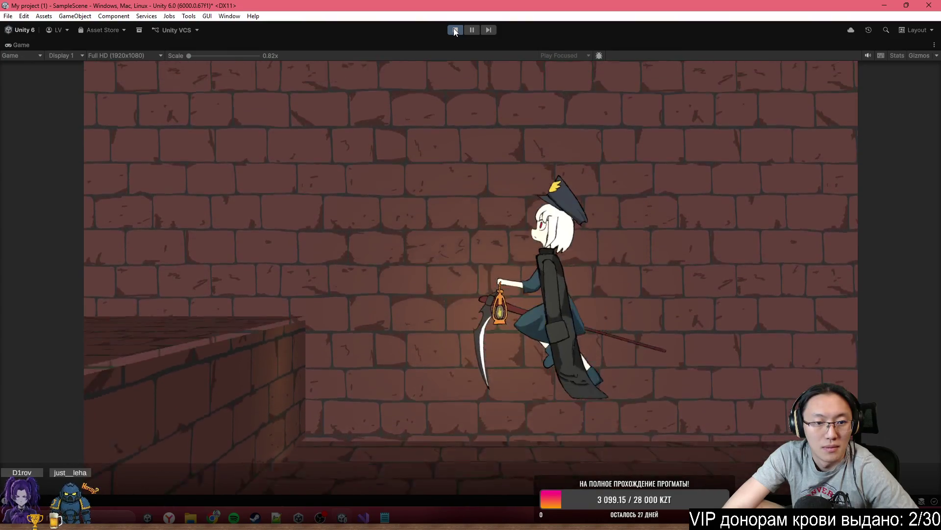
{"action": "left_click", "coordinate": [454, 28]}
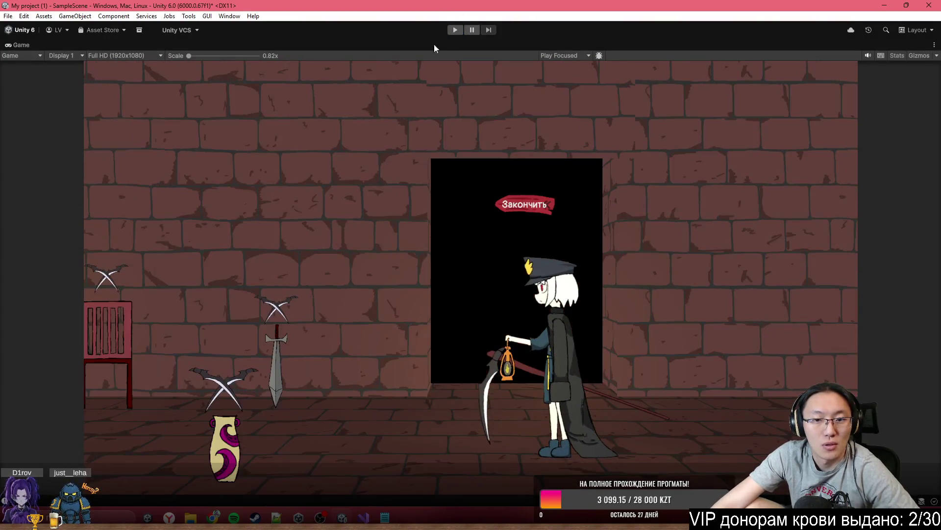
{"action": "key", "text": "shift+space"}
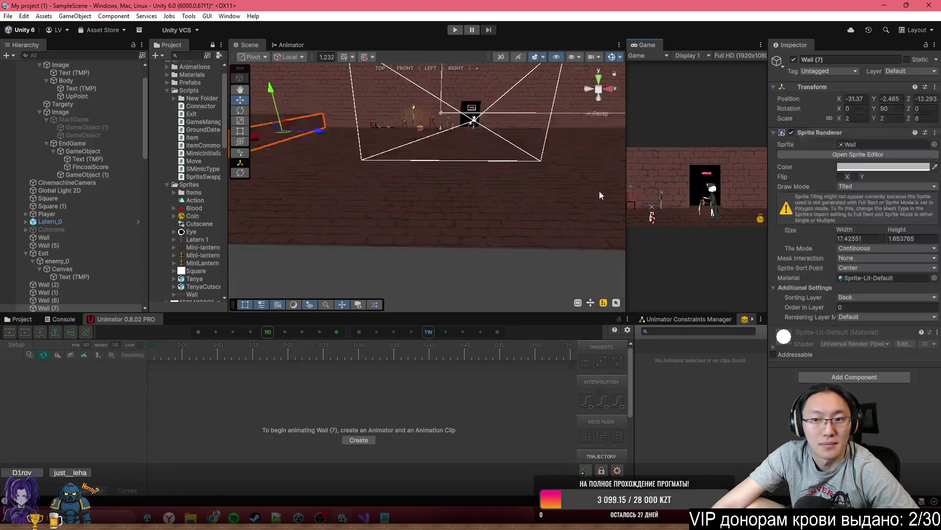
Step: Halve Wall (7)'s height by dragging its top edge down with the Rect tool
{"action": "mouse_move", "coordinate": [377, 133]}
{"action": "left_mouse_down"}
{"action": "mouse_move", "coordinate": [406, 106]}
{"action": "mouse_move", "coordinate": [397, 101]}
{"action": "mouse_move", "coordinate": [398, 156]}
{"action": "mouse_move", "coordinate": [358, 162]}
{"action": "mouse_move", "coordinate": [316, 146]}
{"action": "mouse_move", "coordinate": [517, 158]}
{"action": "mouse_move", "coordinate": [484, 156]}
{"action": "mouse_move", "coordinate": [448, 175]}
{"action": "left_mouse_up"}
{"action": "left_click", "coordinate": [448, 175]}
{"action": "mouse_move", "coordinate": [427, 121]}
{"action": "left_mouse_down"}
{"action": "mouse_move", "coordinate": [380, 122]}
{"action": "mouse_move", "coordinate": [271, 160]}
{"action": "mouse_move", "coordinate": [312, 135]}
{"action": "mouse_move", "coordinate": [366, 161]}
{"action": "mouse_move", "coordinate": [649, 172]}
{"action": "mouse_move", "coordinate": [558, 175]}
{"action": "mouse_move", "coordinate": [542, 193]}
{"action": "mouse_move", "coordinate": [604, 193]}
{"action": "left_mouse_up"}
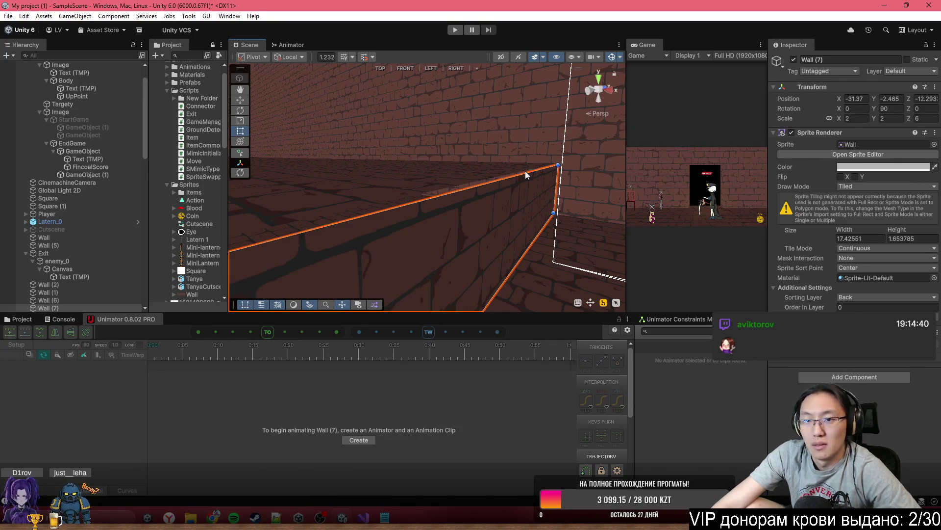
{"action": "mouse_move", "coordinate": [493, 181]}
{"action": "left_mouse_down"}
{"action": "mouse_move", "coordinate": [435, 186]}
{"action": "mouse_move", "coordinate": [439, 179]}
{"action": "mouse_move", "coordinate": [412, 168]}
{"action": "left_mouse_up"}
{"action": "scroll", "coordinate": [289, 133], "scroll_direction": "down", "scroll_amount": 8}
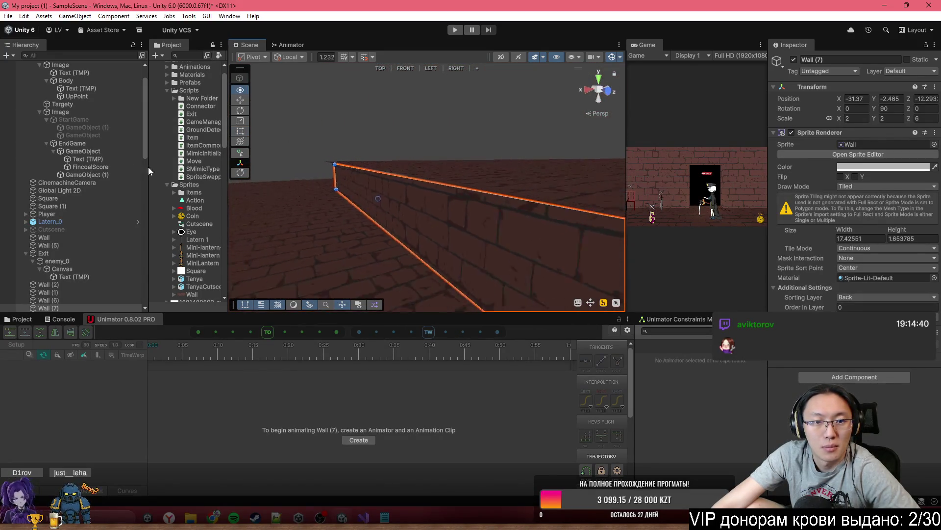
{"action": "mouse_move", "coordinate": [315, 168]}
{"action": "left_mouse_down"}
{"action": "mouse_move", "coordinate": [424, 183]}
{"action": "mouse_move", "coordinate": [397, 166]}
{"action": "mouse_move", "coordinate": [436, 216]}
{"action": "mouse_move", "coordinate": [436, 194]}
{"action": "mouse_move", "coordinate": [342, 142]}
{"action": "left_mouse_up"}
{"action": "mouse_move", "coordinate": [402, 192]}
{"action": "left_mouse_down"}
{"action": "mouse_move", "coordinate": [385, 274]}
{"action": "mouse_move", "coordinate": [330, 280]}
{"action": "mouse_move", "coordinate": [392, 190]}
{"action": "mouse_move", "coordinate": [451, 204]}
{"action": "left_mouse_up"}
Step: Select Wall (6) and preview the room in the enlarged Game view
{"action": "left_click", "coordinate": [392, 190]}
{"action": "left_click", "coordinate": [389, 195]}
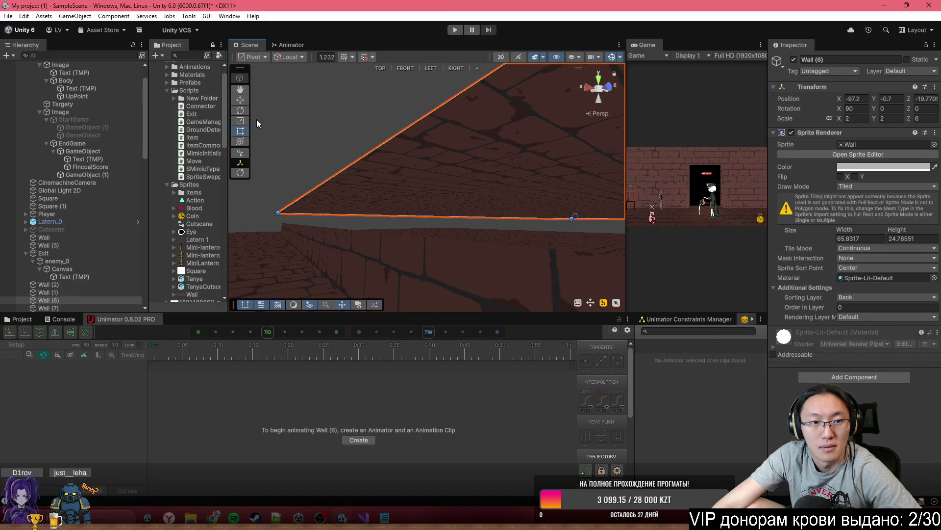
{"action": "mouse_move", "coordinate": [257, 105]}
{"action": "left_mouse_down"}
{"action": "mouse_move", "coordinate": [531, 245]}
{"action": "mouse_move", "coordinate": [843, 257]}
{"action": "mouse_move", "coordinate": [792, 243]}
{"action": "mouse_move", "coordinate": [748, 255]}
{"action": "left_mouse_up"}
{"action": "double_click", "coordinate": [649, 44]}
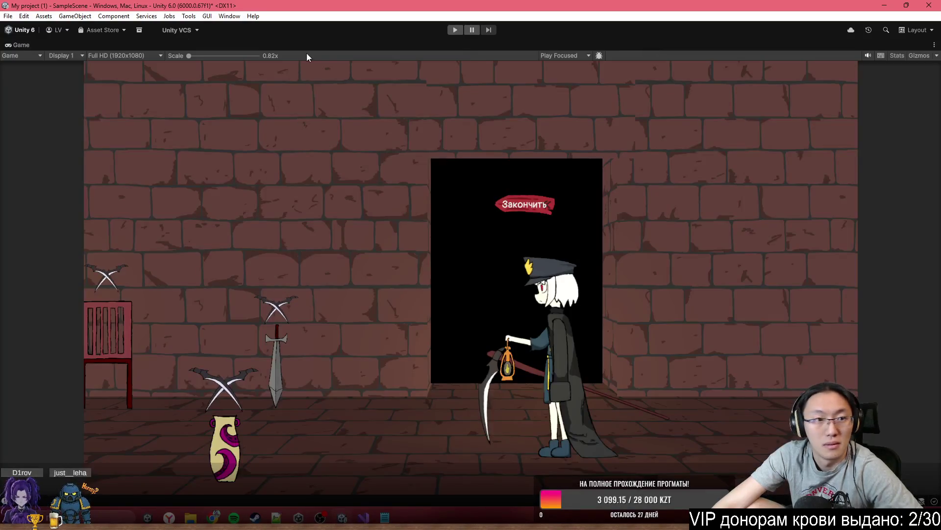
Step: Restore the editor layout and browse the Canvas, Image, Body and Square (1) objects in the Hierarchy
{"action": "double_click", "coordinate": [316, 49]}
{"action": "scroll", "coordinate": [93, 122], "scroll_direction": "up", "scroll_amount": 2}
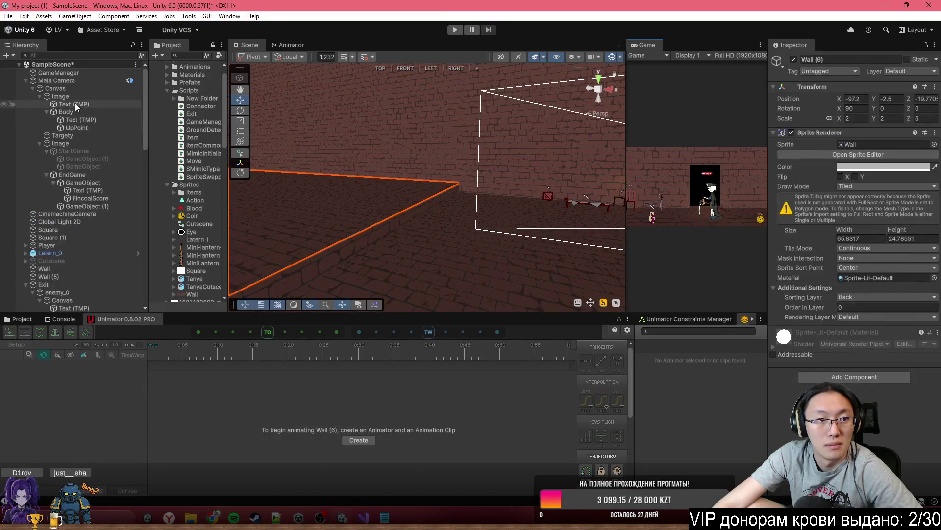
{"action": "left_click", "coordinate": [78, 88]}
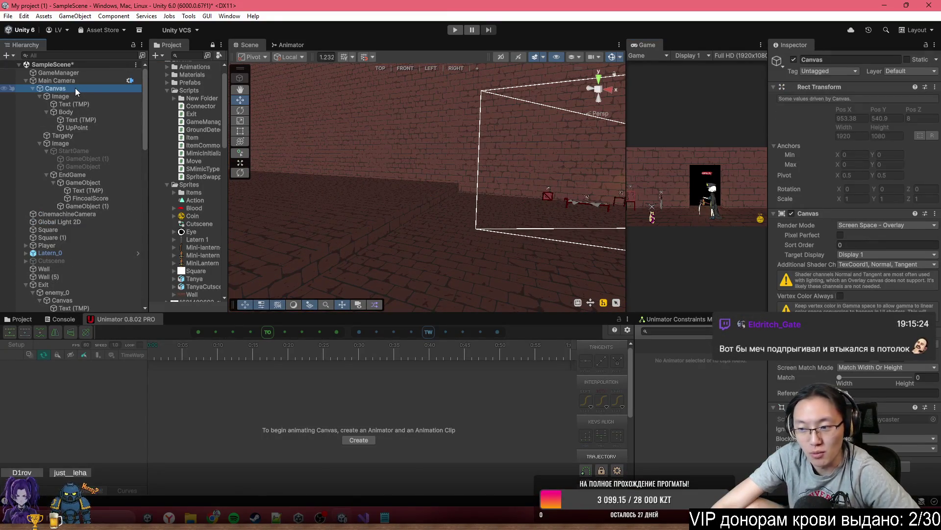
{"action": "left_click", "coordinate": [87, 96]}
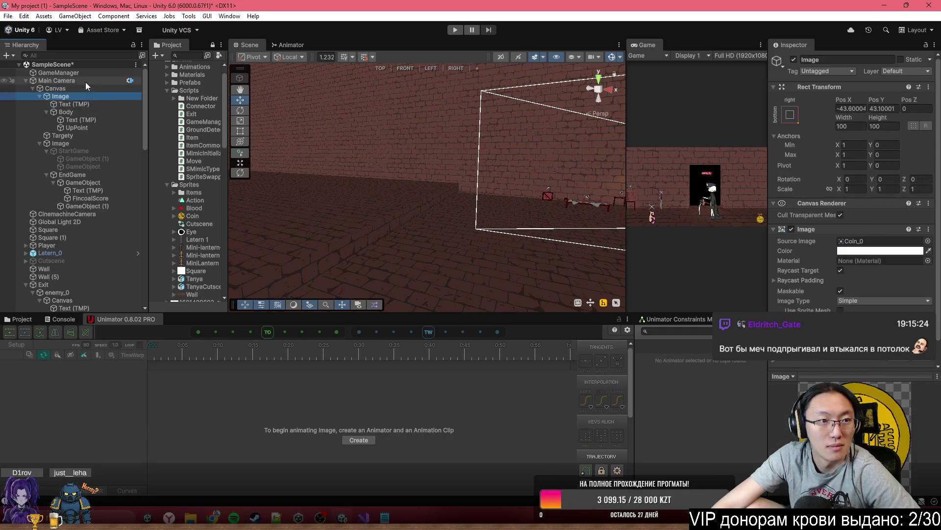
{"action": "left_click", "coordinate": [85, 81]}
{"action": "left_click", "coordinate": [87, 74]}
{"action": "left_click", "coordinate": [81, 88]}
{"action": "left_click", "coordinate": [84, 98]}
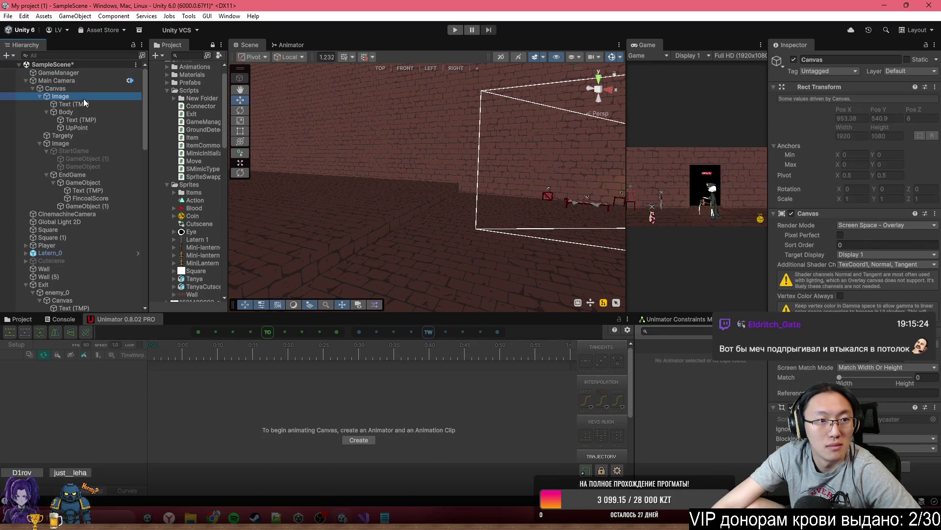
{"action": "left_click", "coordinate": [89, 111]}
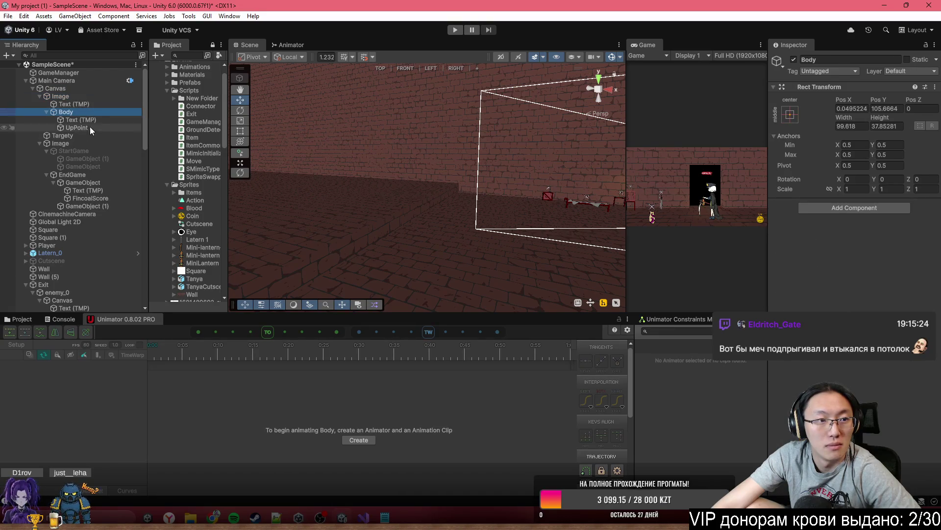
{"action": "left_click", "coordinate": [25, 79]}
{"action": "left_click", "coordinate": [38, 111]}
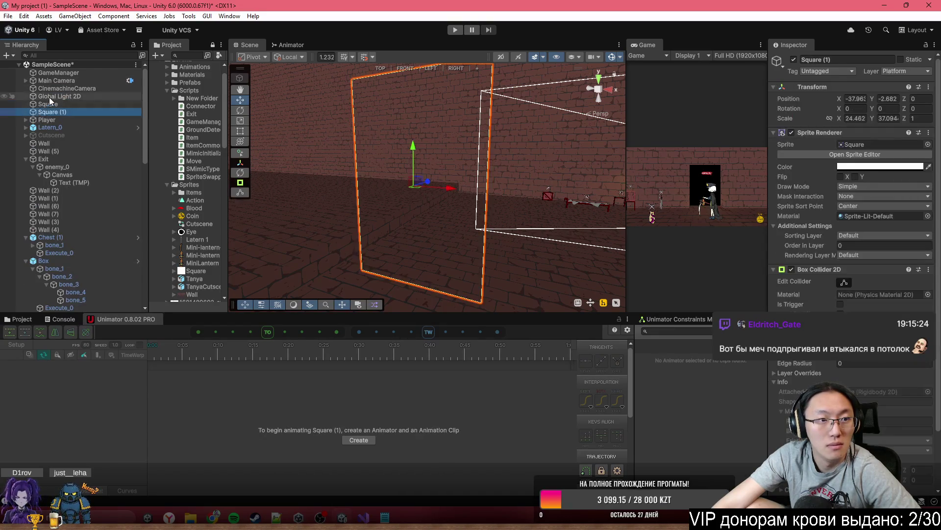
{"action": "left_click", "coordinate": [49, 97]}
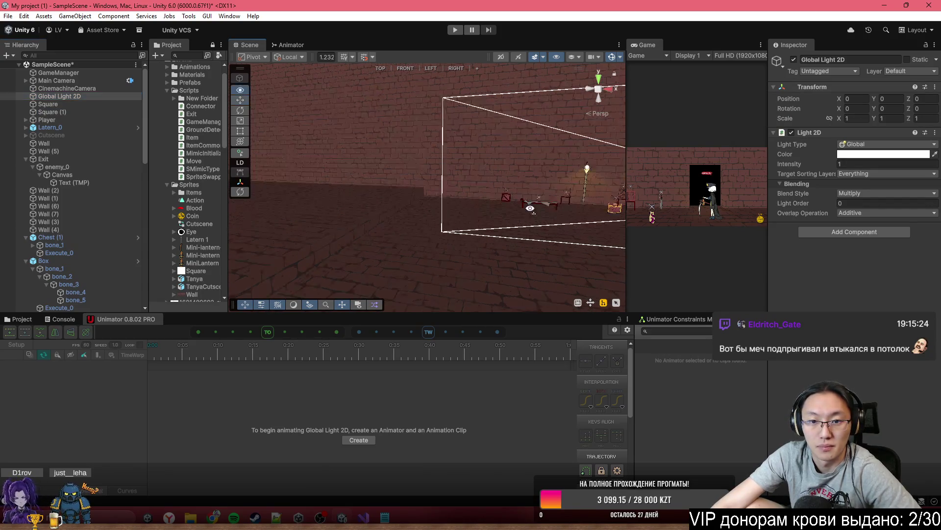
Step: Select the large Square (1) platform and move it slightly left and down
{"action": "left_click", "coordinate": [489, 206]}
{"action": "left_click", "coordinate": [493, 203]}
{"action": "left_click_drag", "start_coordinate": [495, 201], "coordinate": [570, 209]}
{"action": "right_click", "coordinate": [570, 210]}
{"action": "left_click", "coordinate": [77, 105]}
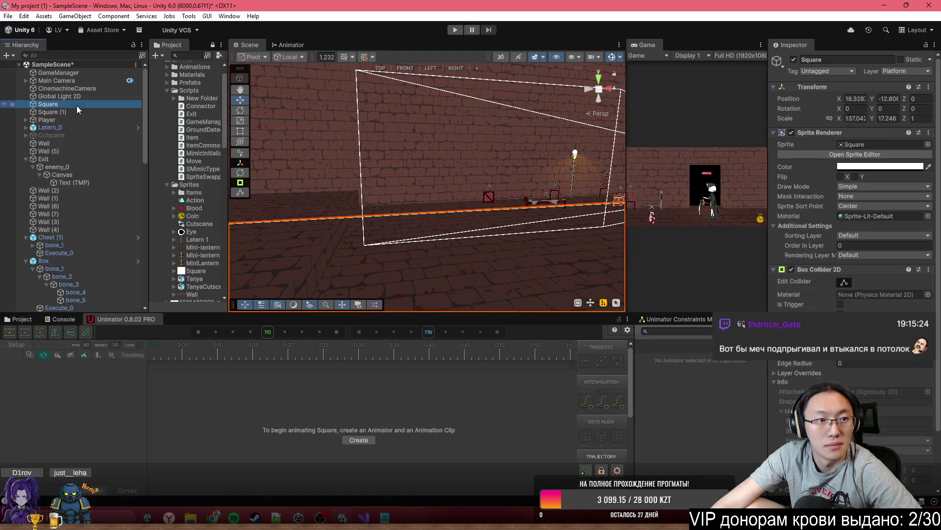
{"action": "left_click_drag", "start_coordinate": [340, 152], "coordinate": [319, 143]}
{"action": "key", "text": "ctrl+a"}
{"action": "left_click_drag", "start_coordinate": [387, 154], "coordinate": [401, 157]}
{"action": "left_click", "coordinate": [402, 158]}
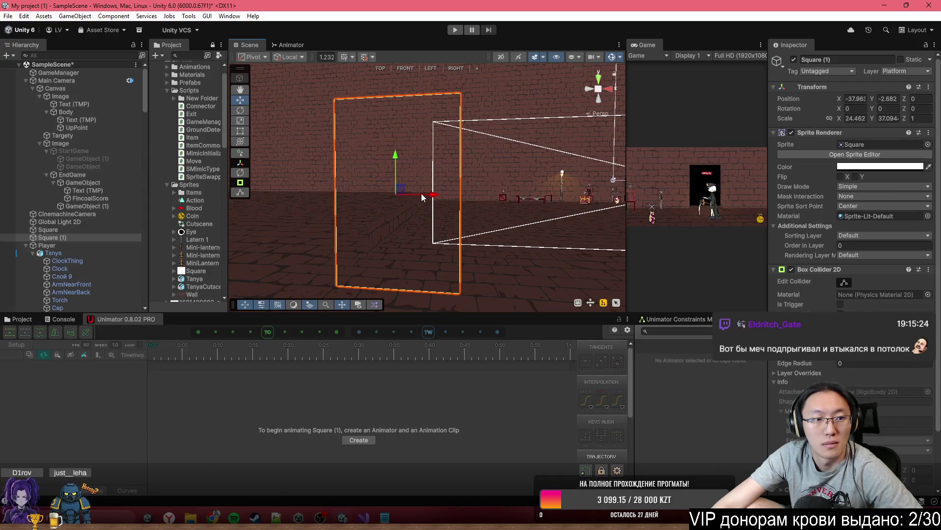
{"action": "left_click_drag", "start_coordinate": [403, 193], "coordinate": [397, 201]}
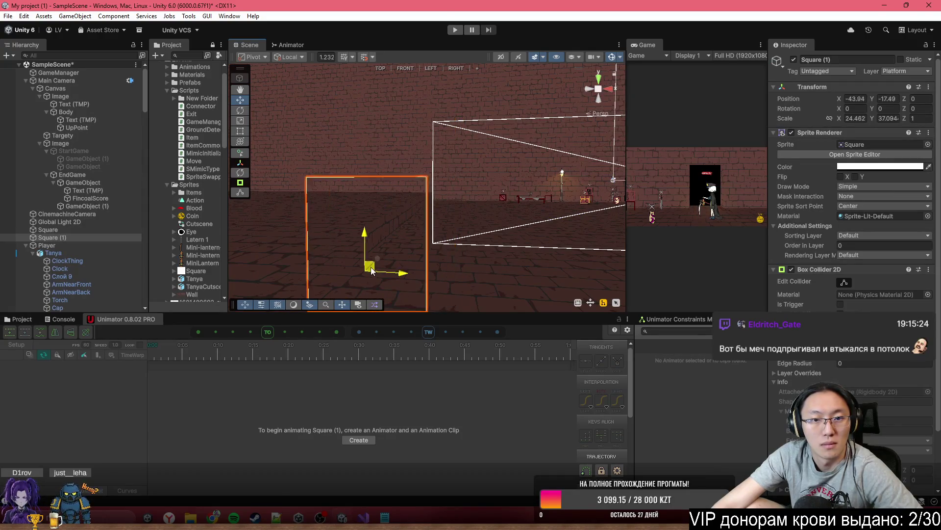
Step: Duplicate Square (1) as Square (2) and raise it to about -59.1, 10.4
{"action": "left_click_drag", "start_coordinate": [391, 250], "coordinate": [408, 252]}
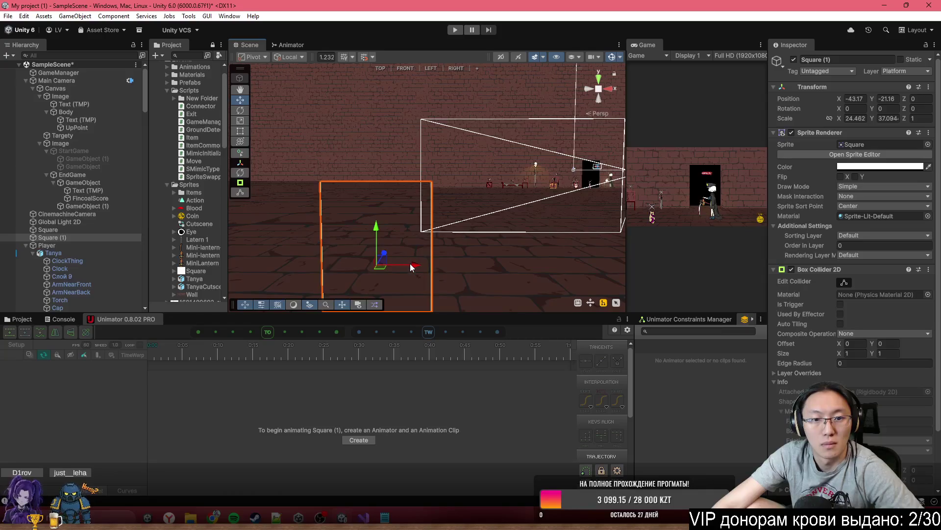
{"action": "key", "text": "ctrl+d"}
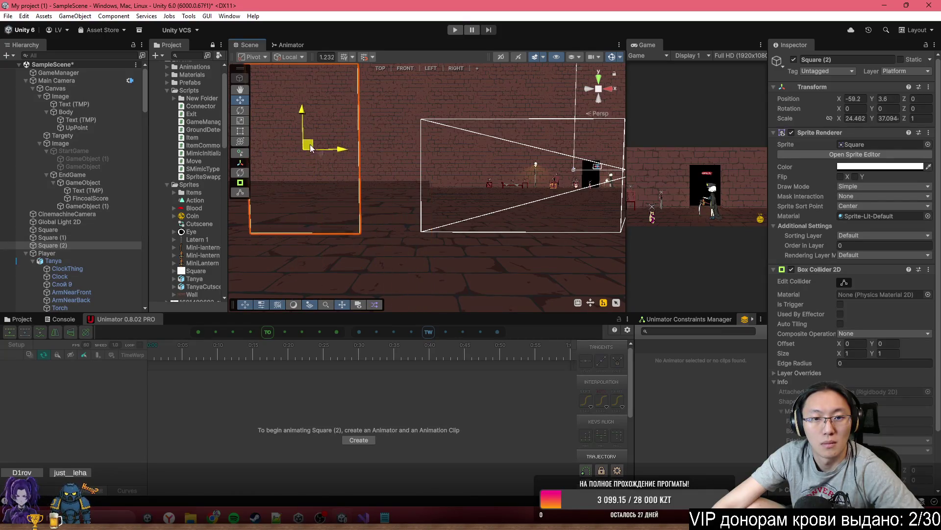
{"action": "left_click_drag", "start_coordinate": [311, 125], "coordinate": [311, 116]}
{"action": "mouse_move", "coordinate": [378, 151]}
{"action": "left_mouse_down"}
{"action": "mouse_move", "coordinate": [415, 178]}
{"action": "mouse_move", "coordinate": [569, 99]}
{"action": "left_mouse_up"}
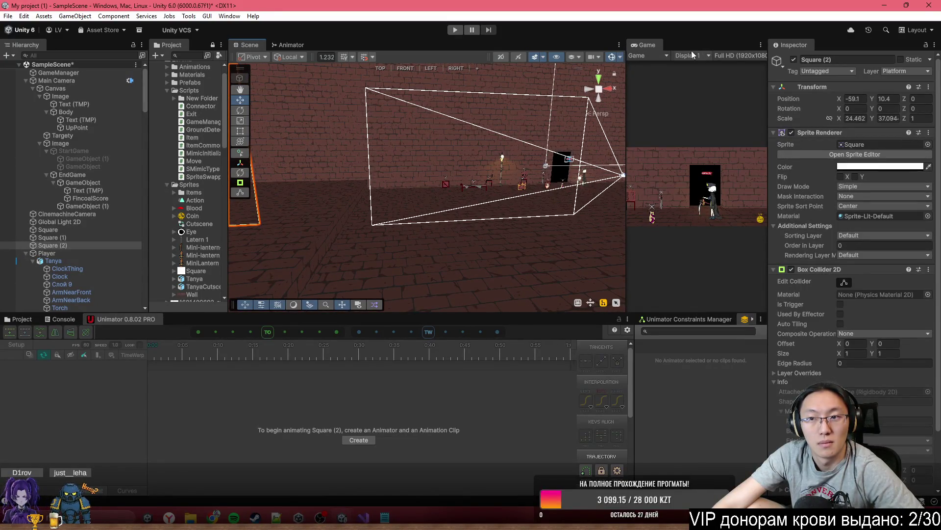
Step: Check the layout in the enlarged Game view, then select Global Light 2D
{"action": "double_click", "coordinate": [647, 45]}
{"action": "double_click", "coordinate": [401, 46]}
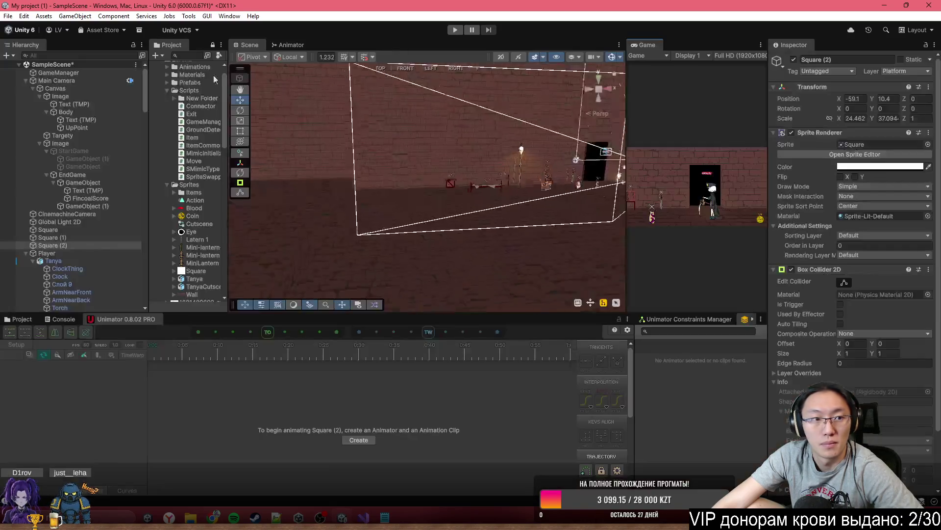
{"action": "left_click", "coordinate": [25, 81]}
{"action": "left_click", "coordinate": [68, 96]}
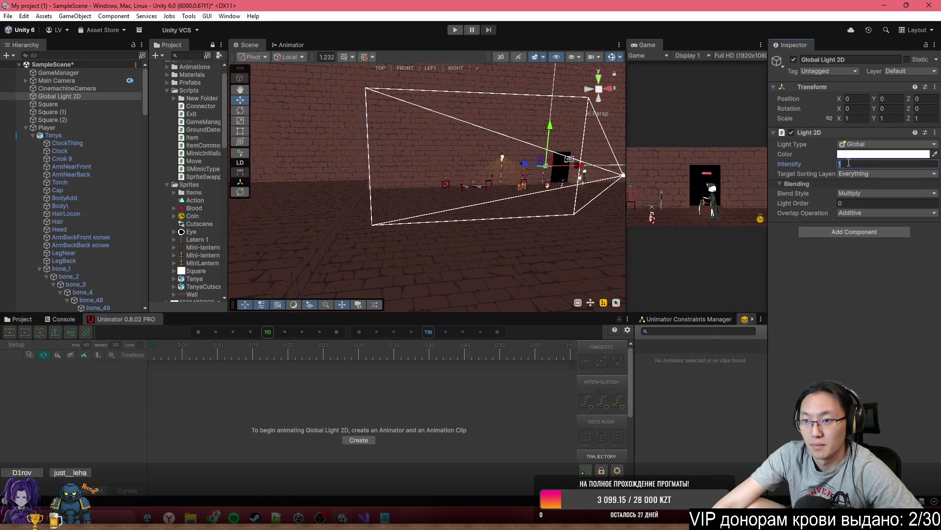
Step: Set Global Light 2D intensity to 0 and play the dark level in the maximized Game view
{"action": "type", "text": "0"}
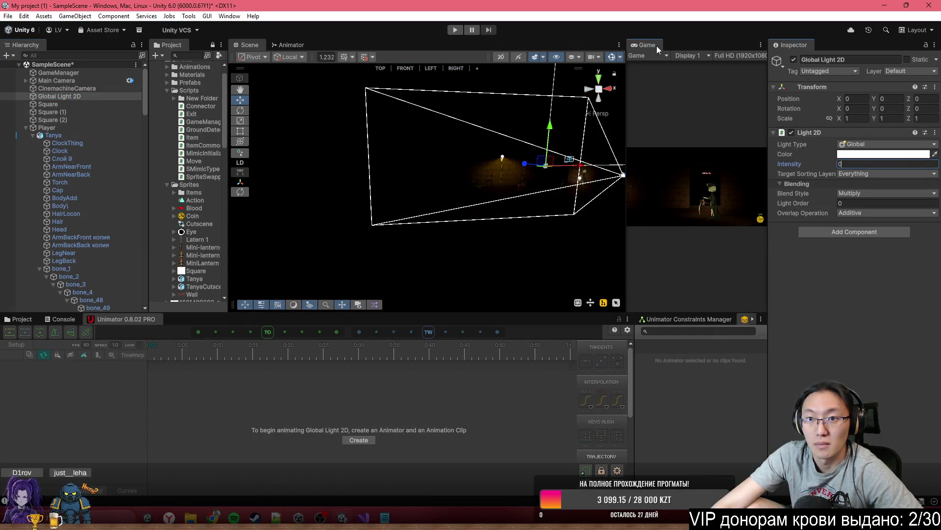
{"action": "double_click", "coordinate": [657, 45]}
{"action": "left_click", "coordinate": [454, 30]}
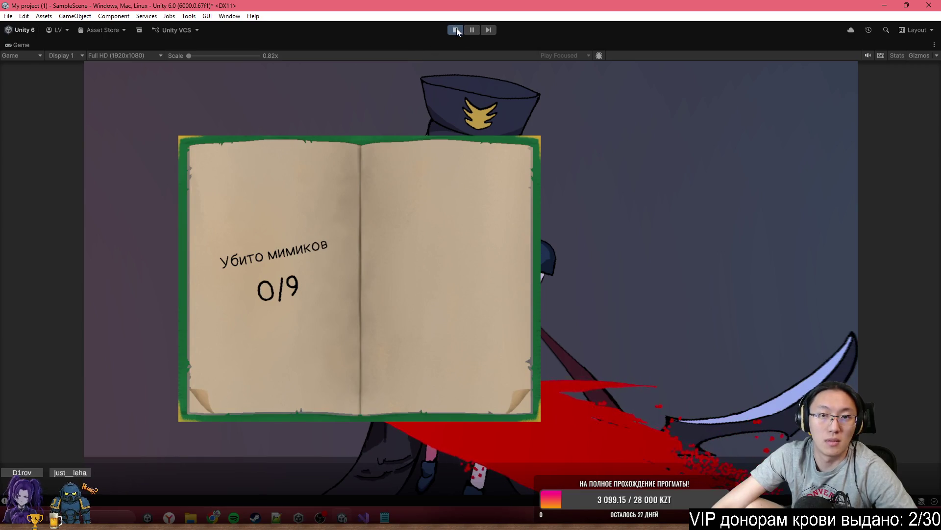
Step: Stop the test run and orbit the Scene view toward the character
{"action": "left_click", "coordinate": [457, 28]}
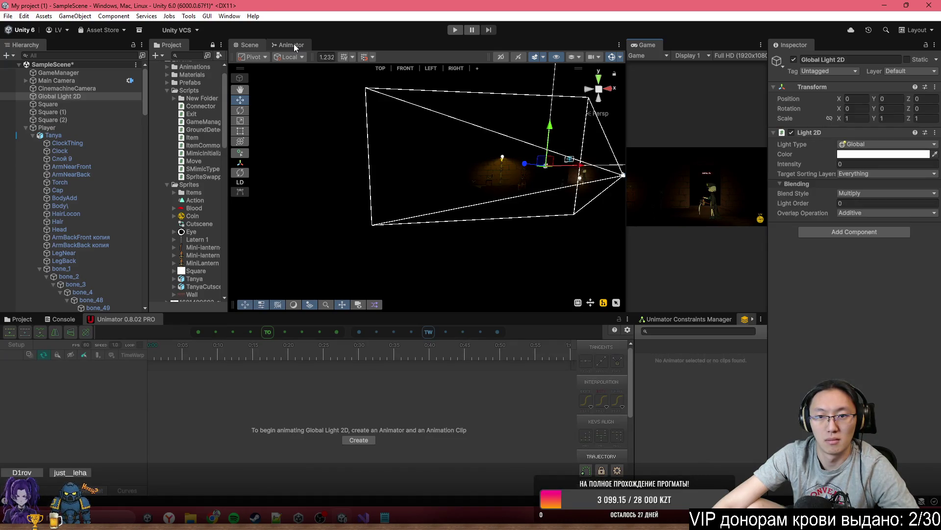
{"action": "mouse_move", "coordinate": [426, 167]}
{"action": "left_mouse_down"}
{"action": "mouse_move", "coordinate": [453, 165]}
{"action": "mouse_move", "coordinate": [372, 156]}
{"action": "mouse_move", "coordinate": [370, 143]}
{"action": "mouse_move", "coordinate": [332, 201]}
{"action": "left_mouse_up"}
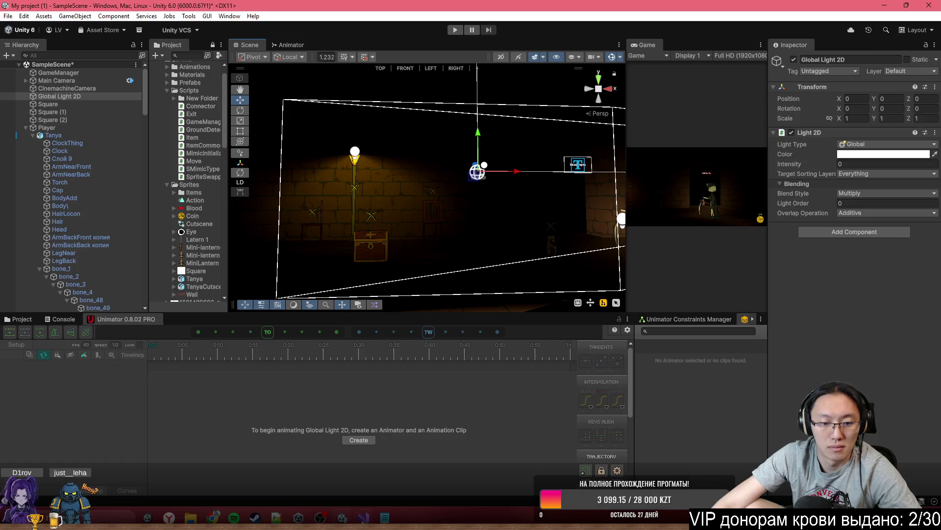
{"action": "key", "text": "alt+Tab"}
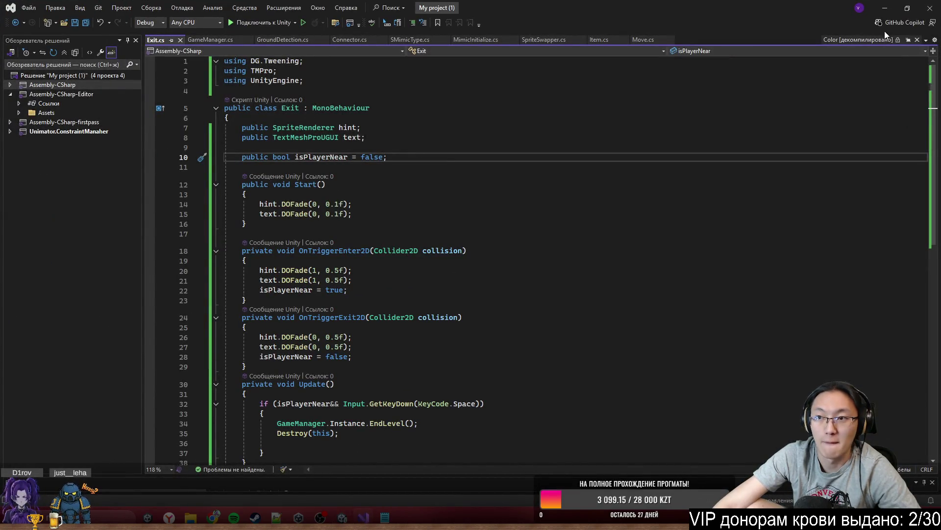
{"action": "left_click", "coordinate": [885, 8]}
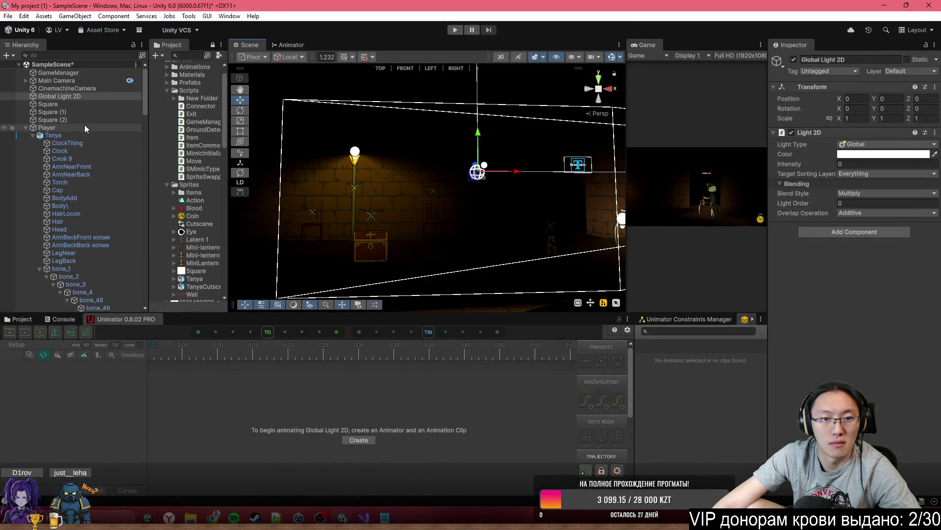
{"action": "mouse_move", "coordinate": [260, 180]}
{"action": "left_mouse_down"}
{"action": "mouse_move", "coordinate": [206, 172]}
{"action": "mouse_move", "coordinate": [187, 147]}
{"action": "left_mouse_up"}
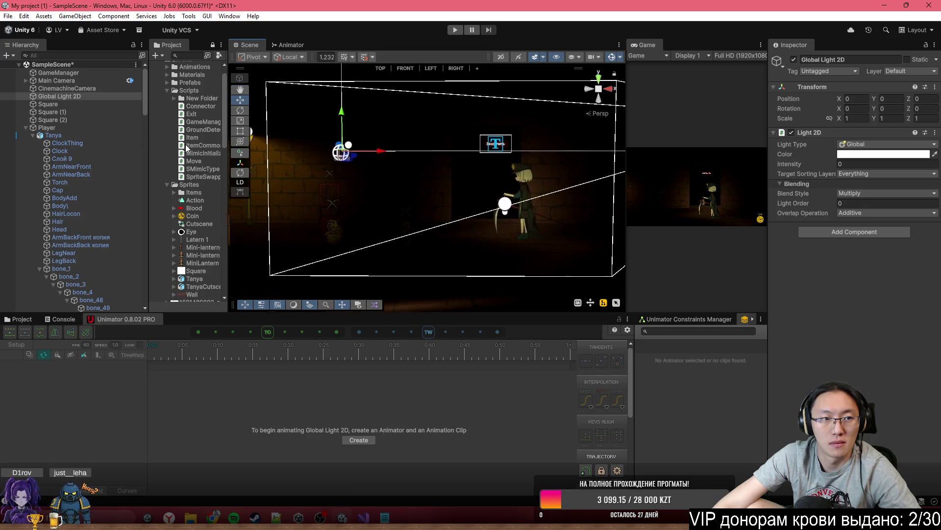
Step: Inspect the Exit doorway's trigger collider, then play the dark level in the maximized Game view
{"action": "left_click", "coordinate": [492, 174]}
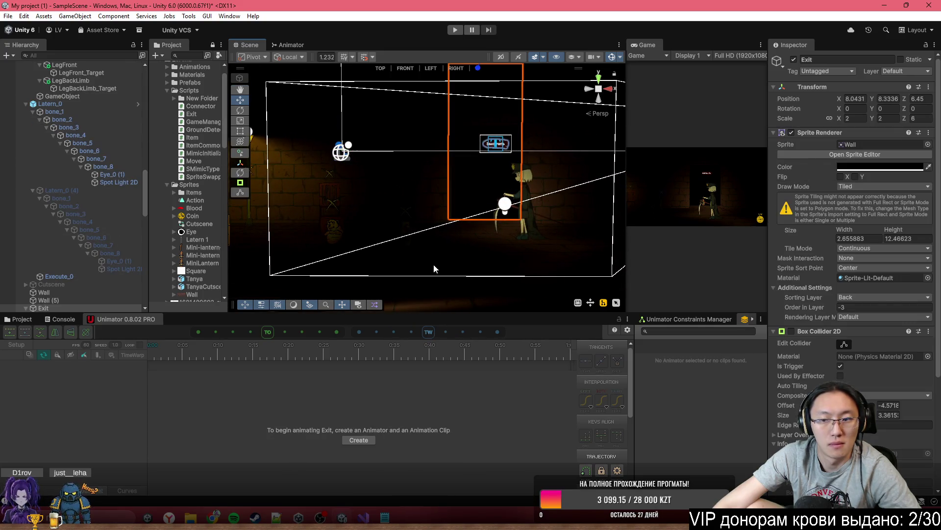
{"action": "scroll", "coordinate": [875, 339], "scroll_direction": "down", "scroll_amount": 5}
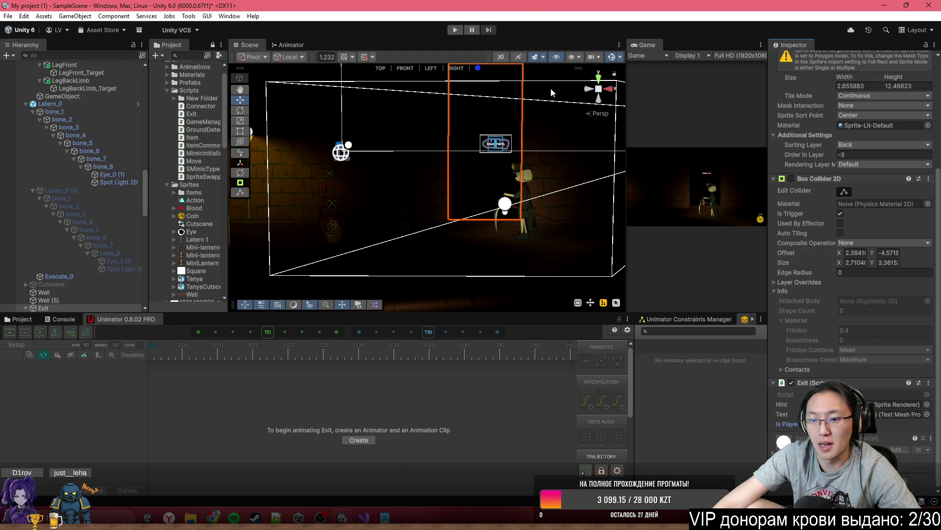
{"action": "left_click", "coordinate": [456, 29]}
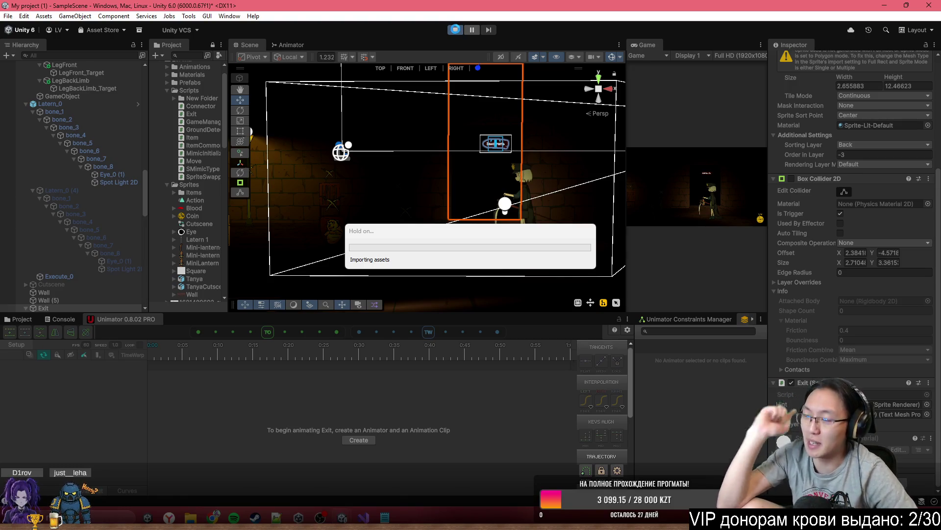
{"action": "double_click", "coordinate": [657, 42]}
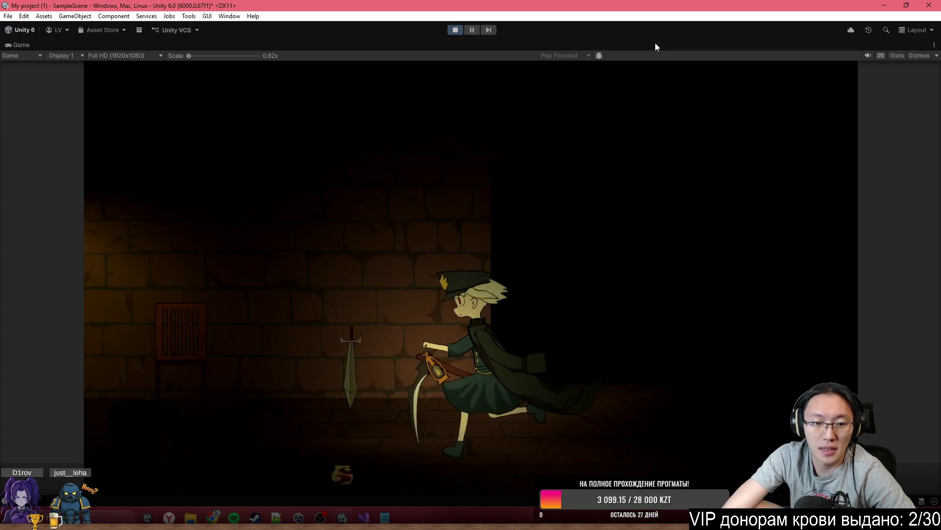
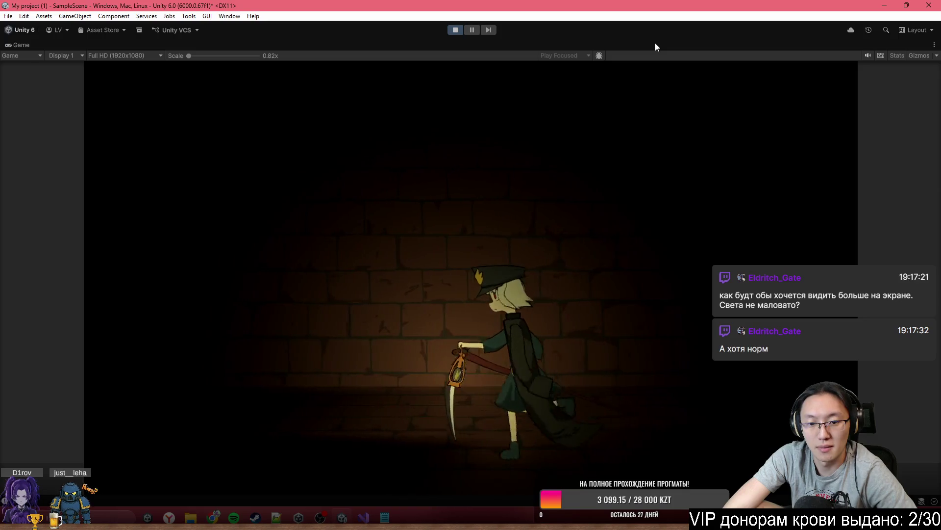
Step: Play-test the level, walking the character left and right along the corridor and pushing the crate
{"action": "key", "text": "d"}
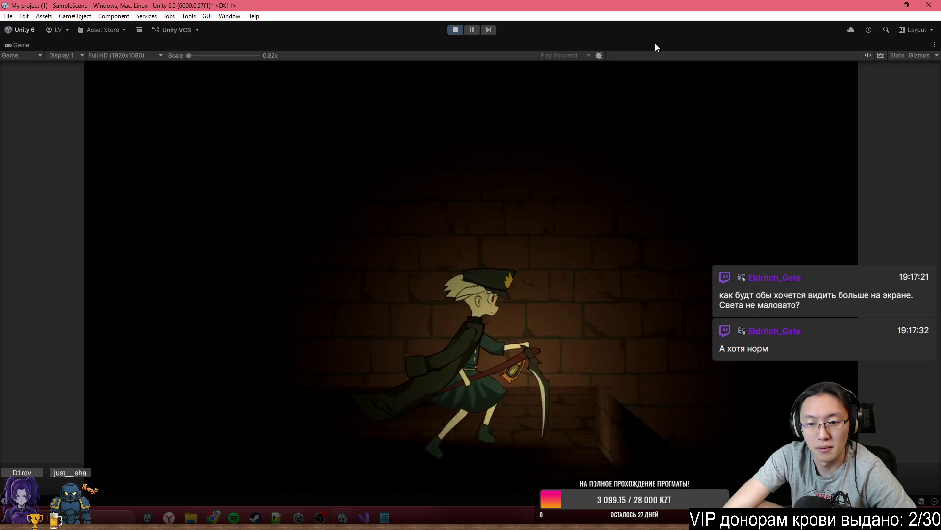
{"action": "key", "text": "a"}
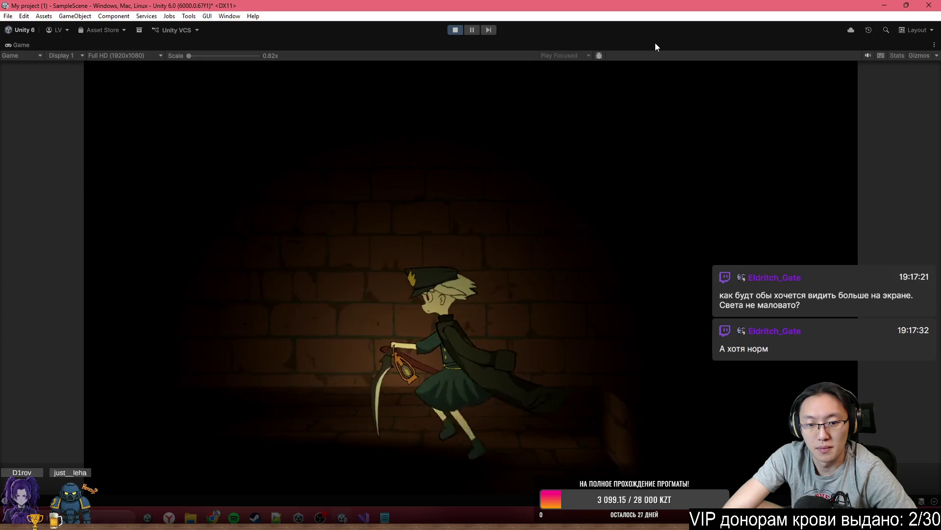
{"action": "key", "text": "d"}
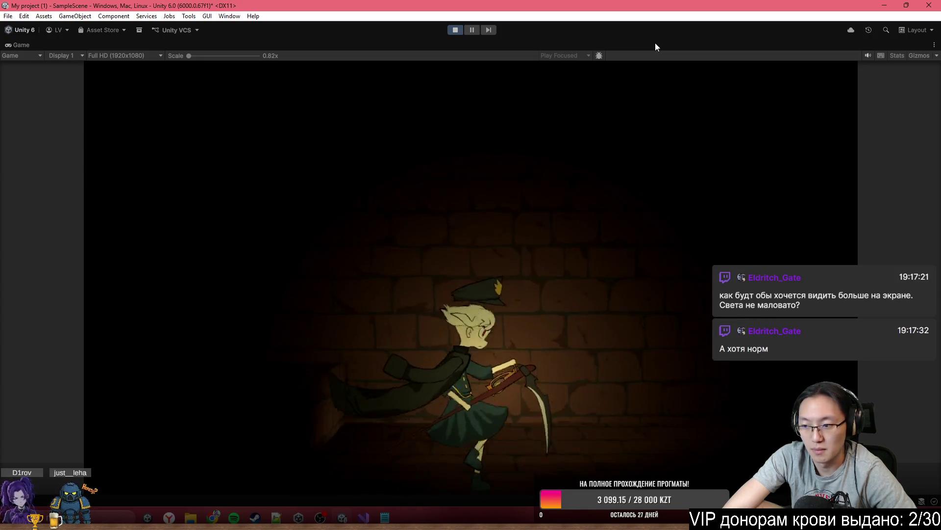
{"action": "key", "text": "a"}
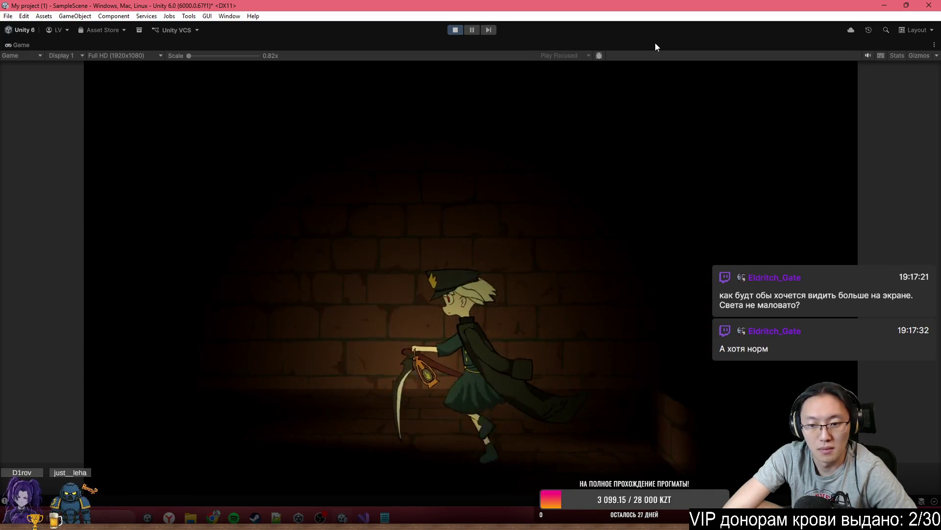
{"action": "key", "text": "d"}
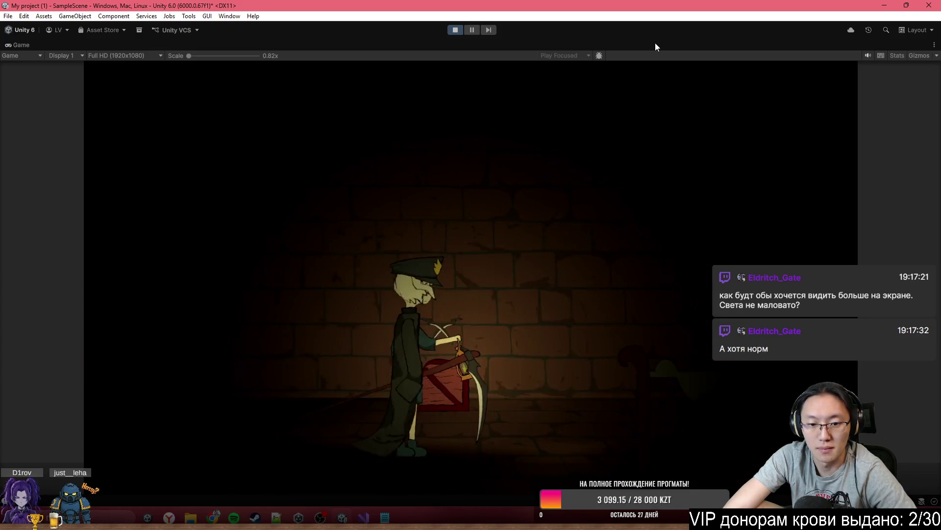
{"action": "key", "text": "d"}
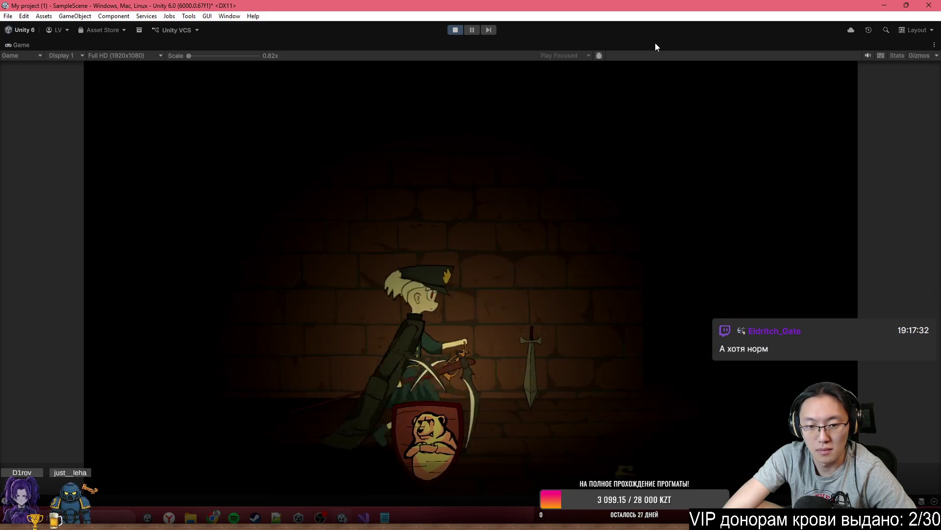
{"action": "key", "text": "a"}
{"action": "key", "text": "d"}
{"action": "key", "text": "d"}
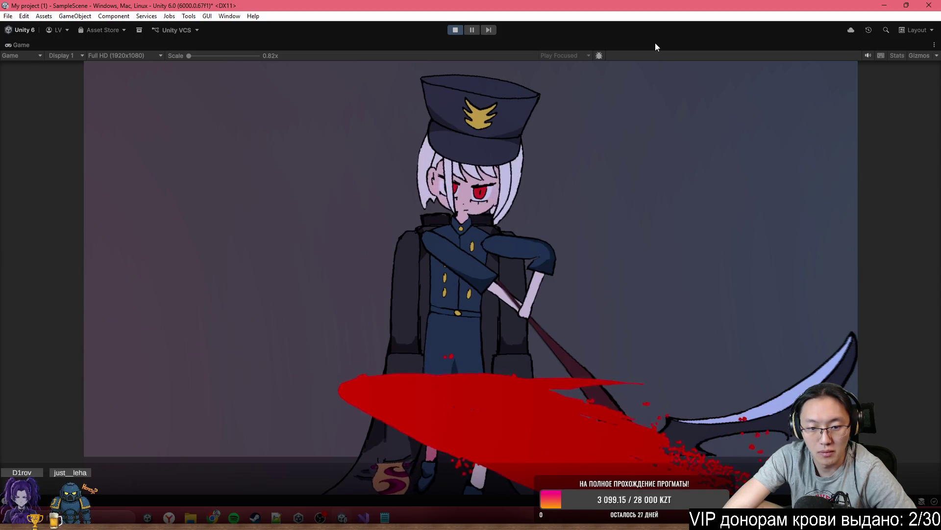
{"action": "key", "text": "d"}
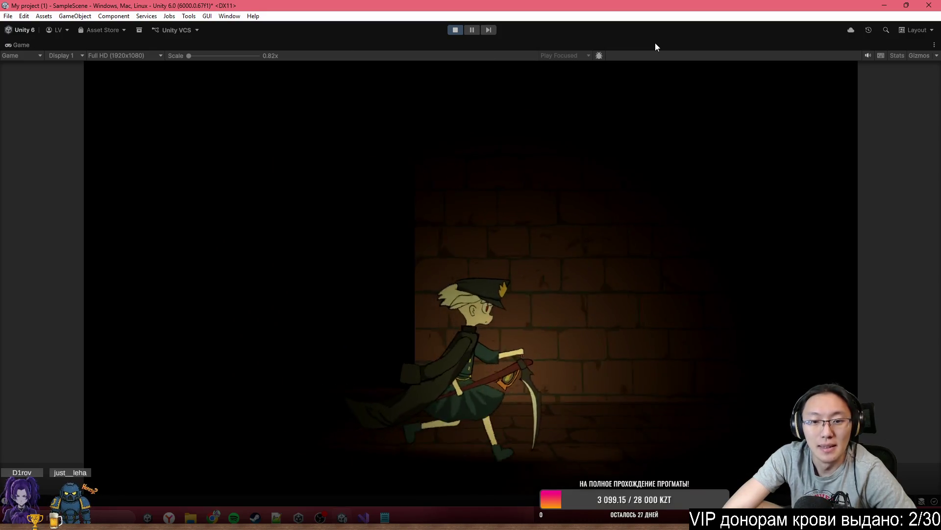
{"action": "key", "text": "a"}
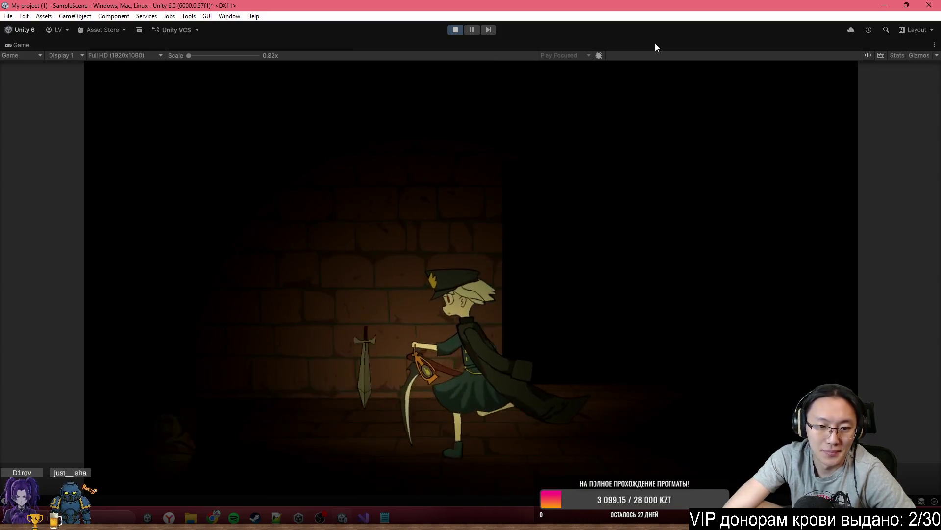
{"action": "key", "text": "a"}
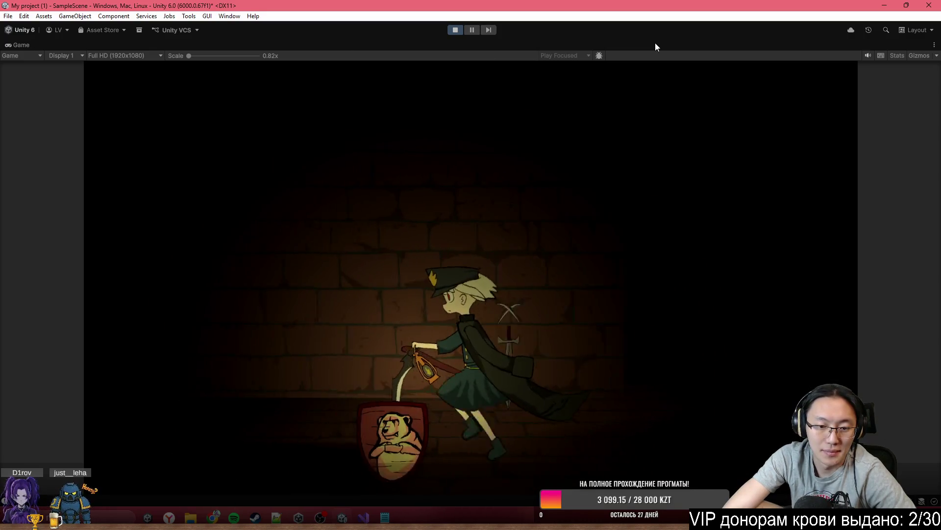
{"action": "key", "text": "a"}
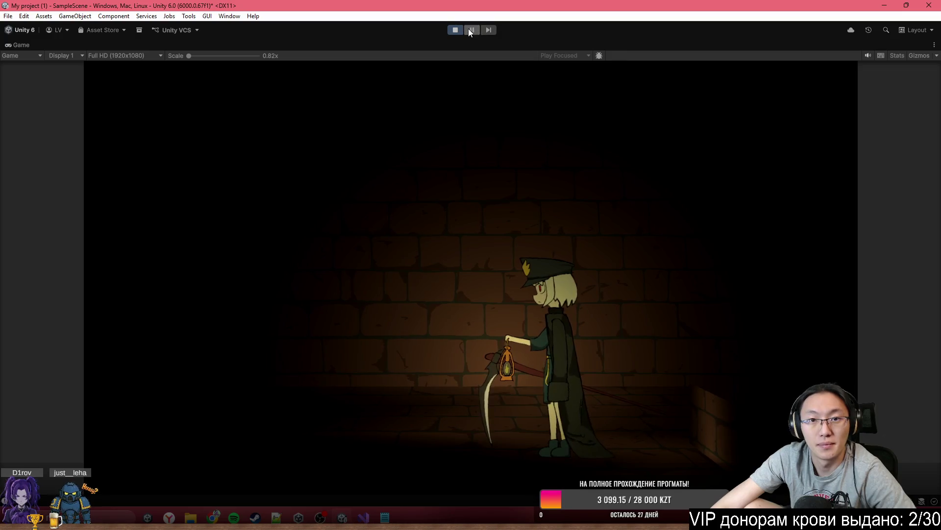
Step: Stop the playtest and set the Global Light 2D intensity to 1
{"action": "left_click", "coordinate": [454, 30]}
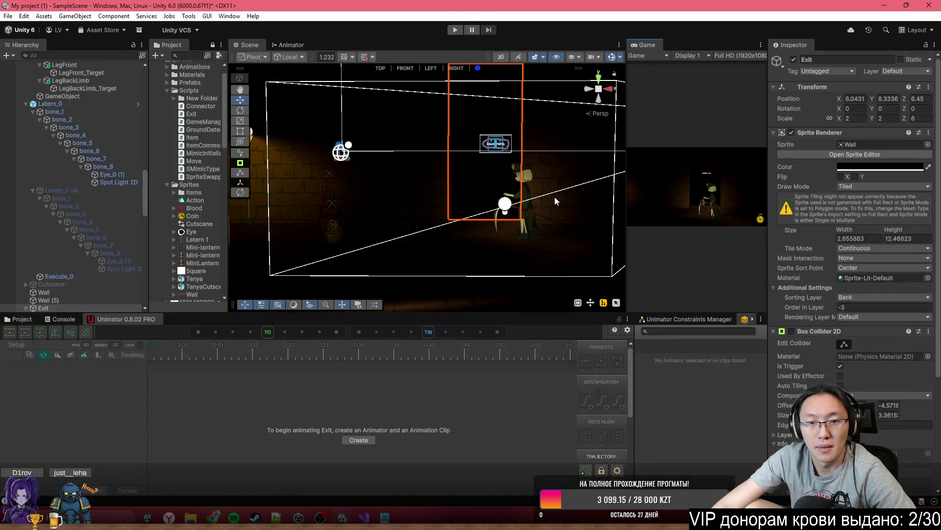
{"action": "key", "text": "f"}
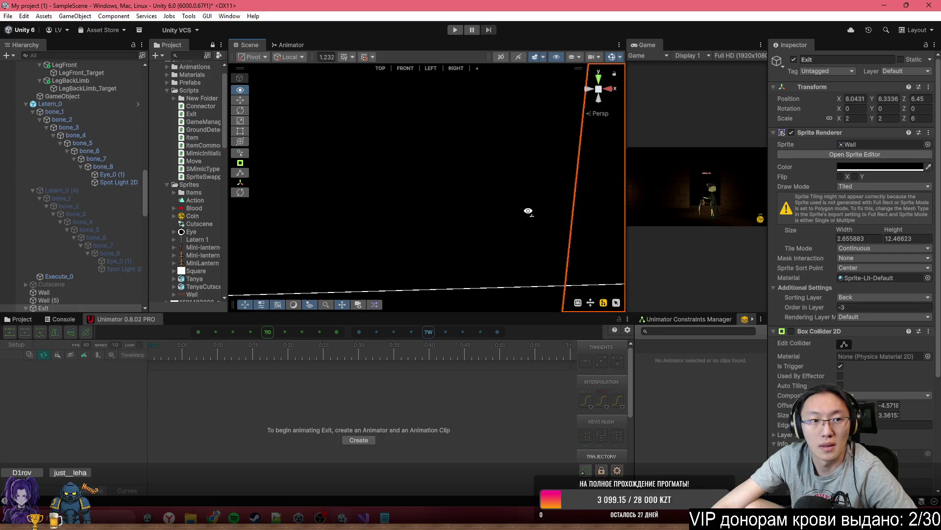
{"action": "scroll", "coordinate": [137, 143], "scroll_direction": "up", "scroll_amount": 10}
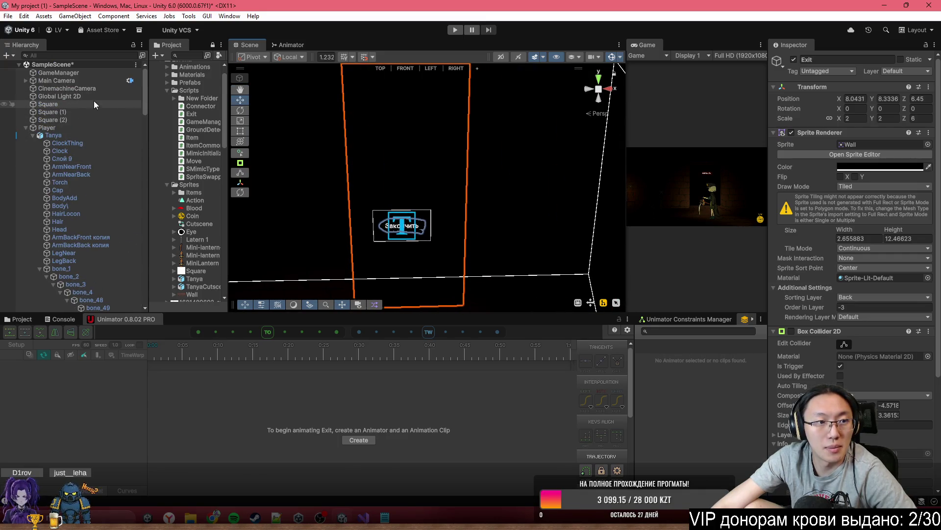
{"action": "left_click", "coordinate": [93, 97]}
{"action": "left_click", "coordinate": [859, 164]}
{"action": "type", "text": "1"}
{"action": "mouse_move", "coordinate": [442, 220]}
{"action": "left_mouse_down"}
{"action": "mouse_move", "coordinate": [373, 218]}
{"action": "mouse_move", "coordinate": [407, 170]}
{"action": "mouse_move", "coordinate": [374, 195]}
{"action": "left_mouse_up"}
{"action": "left_click", "coordinate": [372, 195]}
Step: Duplicate the Wall (6) floor and rotate the copy to X 0, Y 90
{"action": "left_click_drag", "start_coordinate": [448, 213], "coordinate": [384, 215]}
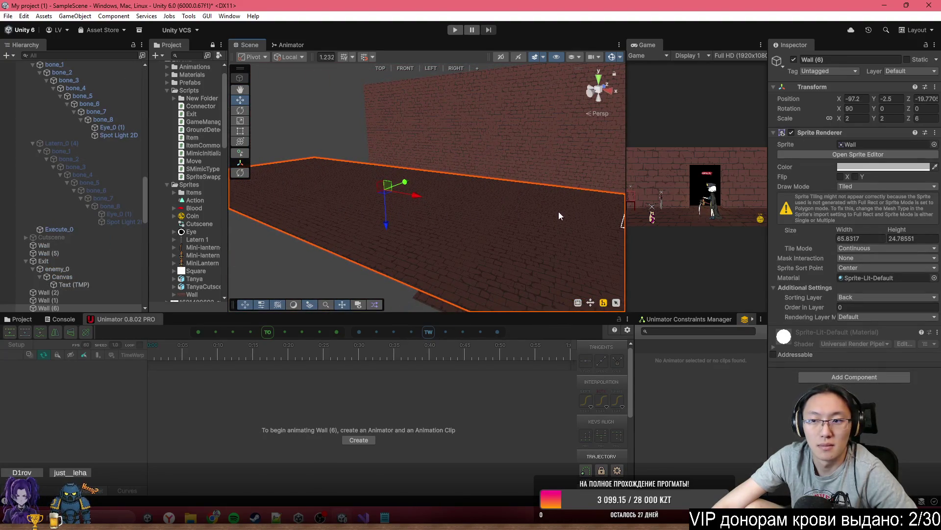
{"action": "key", "text": "ctrl+d"}
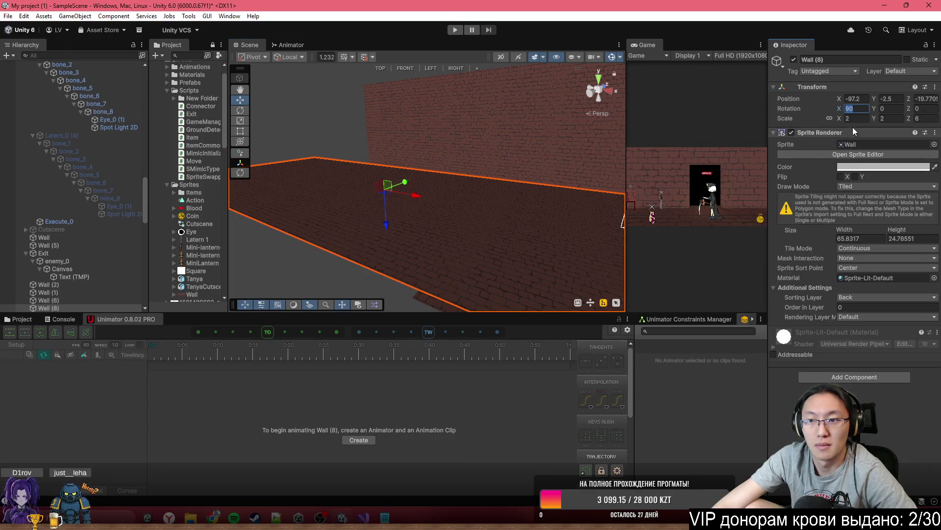
{"action": "type", "text": "0"}
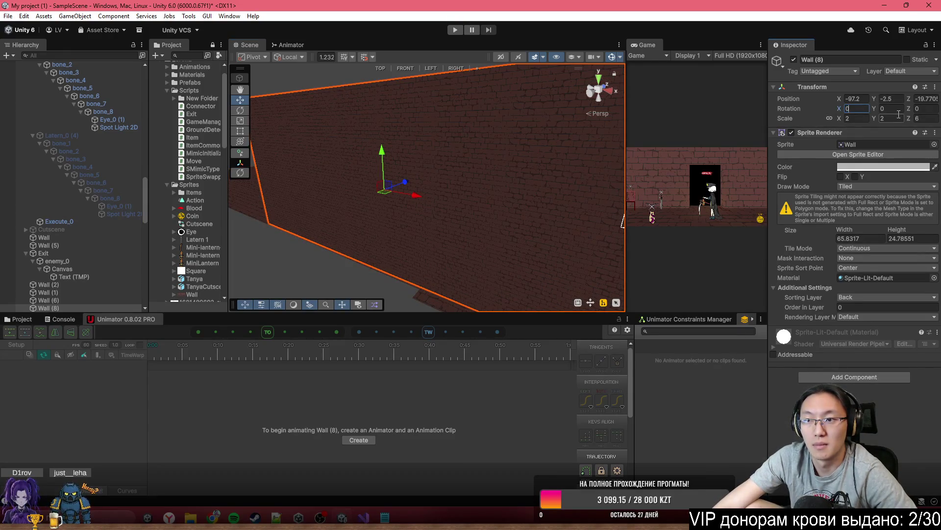
{"action": "type", "text": "90"}
{"action": "left_click", "coordinate": [848, 118]}
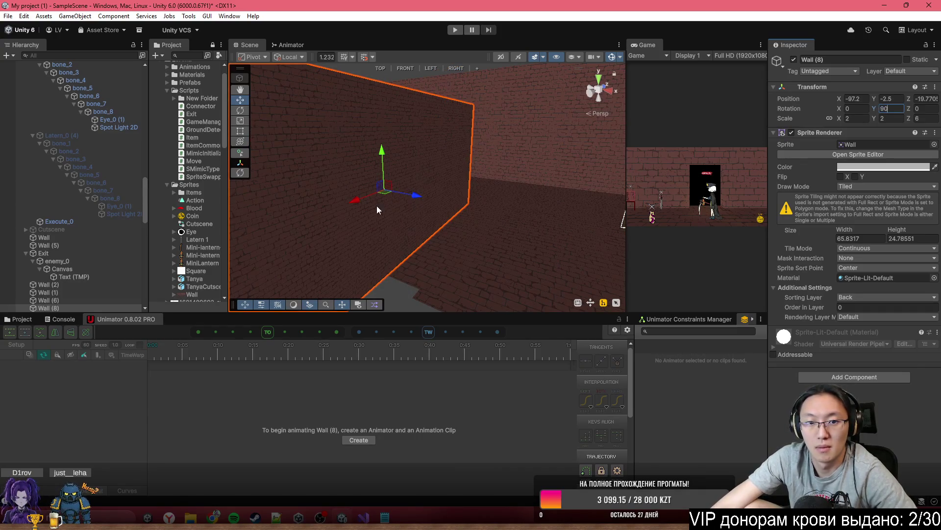
Step: Move the upright Wall (8) beside the floor and narrow it to width 45.31677
{"action": "mouse_move", "coordinate": [387, 193]}
{"action": "left_mouse_down"}
{"action": "mouse_move", "coordinate": [475, 148]}
{"action": "mouse_move", "coordinate": [328, 149]}
{"action": "mouse_move", "coordinate": [437, 169]}
{"action": "mouse_move", "coordinate": [416, 194]}
{"action": "mouse_move", "coordinate": [333, 180]}
{"action": "mouse_move", "coordinate": [316, 144]}
{"action": "left_mouse_up"}
{"action": "right_click", "coordinate": [317, 143]}
{"action": "left_click", "coordinate": [614, 155]}
{"action": "mouse_move", "coordinate": [593, 158]}
{"action": "left_mouse_down"}
{"action": "mouse_move", "coordinate": [373, 157]}
{"action": "mouse_move", "coordinate": [383, 145]}
{"action": "mouse_move", "coordinate": [418, 131]}
{"action": "mouse_move", "coordinate": [452, 191]}
{"action": "mouse_move", "coordinate": [546, 201]}
{"action": "mouse_move", "coordinate": [412, 235]}
{"action": "mouse_move", "coordinate": [405, 214]}
{"action": "mouse_move", "coordinate": [309, 166]}
{"action": "mouse_move", "coordinate": [333, 175]}
{"action": "mouse_move", "coordinate": [322, 169]}
{"action": "left_mouse_up"}
{"action": "mouse_move", "coordinate": [408, 210]}
{"action": "left_mouse_down"}
{"action": "mouse_move", "coordinate": [406, 237]}
{"action": "mouse_move", "coordinate": [394, 195]}
{"action": "left_mouse_up"}
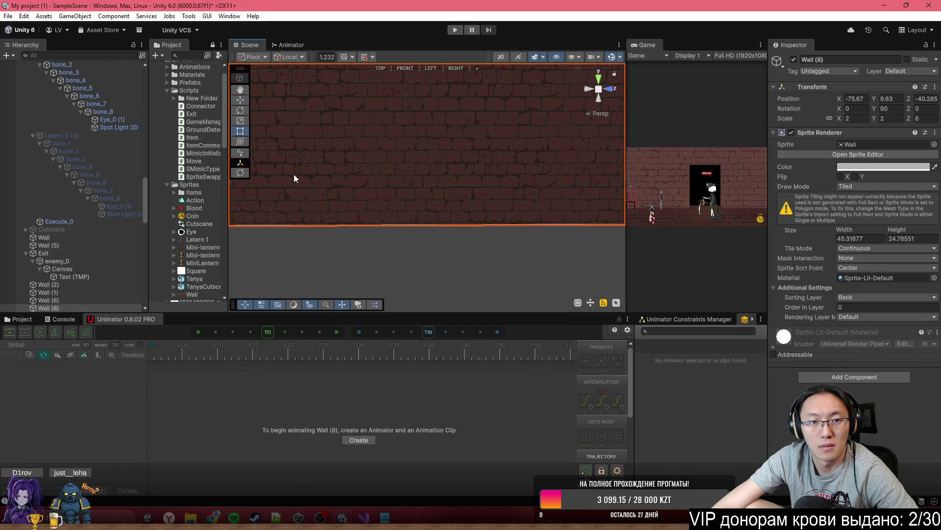
Step: Lower Wall (8)'s height by raising its bottom edge with the Rect tool
{"action": "mouse_move", "coordinate": [369, 226]}
{"action": "left_mouse_down"}
{"action": "mouse_move", "coordinate": [394, 105]}
{"action": "mouse_move", "coordinate": [398, 120]}
{"action": "mouse_move", "coordinate": [450, 122]}
{"action": "mouse_move", "coordinate": [436, 109]}
{"action": "mouse_move", "coordinate": [423, 132]}
{"action": "left_mouse_up"}
{"action": "left_click_drag", "start_coordinate": [395, 168], "coordinate": [255, 146]}
{"action": "mouse_move", "coordinate": [329, 165]}
{"action": "left_mouse_down"}
{"action": "mouse_move", "coordinate": [330, 131]}
{"action": "mouse_move", "coordinate": [513, 155]}
{"action": "mouse_move", "coordinate": [549, 149]}
{"action": "mouse_move", "coordinate": [513, 151]}
{"action": "mouse_move", "coordinate": [418, 126]}
{"action": "mouse_move", "coordinate": [492, 136]}
{"action": "mouse_move", "coordinate": [529, 164]}
{"action": "mouse_move", "coordinate": [374, 190]}
{"action": "left_mouse_up"}
Step: Shorten the Wall (6) and Wall (1) floors from their left edges, Wall (1) to 45.41075 by 33.50258
{"action": "left_click", "coordinate": [374, 190]}
{"action": "mouse_move", "coordinate": [295, 156]}
{"action": "left_mouse_down"}
{"action": "mouse_move", "coordinate": [545, 211]}
{"action": "mouse_move", "coordinate": [472, 264]}
{"action": "left_mouse_up"}
{"action": "left_click", "coordinate": [541, 217]}
{"action": "left_click_drag", "start_coordinate": [318, 187], "coordinate": [581, 211]}
{"action": "mouse_move", "coordinate": [618, 240]}
{"action": "left_mouse_down"}
{"action": "mouse_move", "coordinate": [557, 235]}
{"action": "mouse_move", "coordinate": [582, 218]}
{"action": "mouse_move", "coordinate": [431, 181]}
{"action": "mouse_move", "coordinate": [418, 158]}
{"action": "mouse_move", "coordinate": [487, 147]}
{"action": "mouse_move", "coordinate": [443, 171]}
{"action": "mouse_move", "coordinate": [467, 169]}
{"action": "mouse_move", "coordinate": [448, 163]}
{"action": "mouse_move", "coordinate": [532, 187]}
{"action": "mouse_move", "coordinate": [486, 179]}
{"action": "left_mouse_up"}
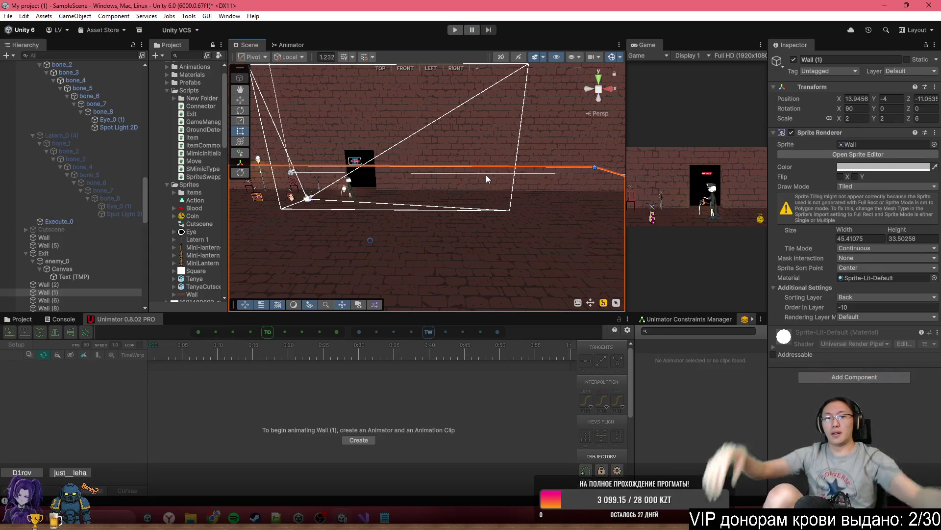
{"action": "mouse_move", "coordinate": [486, 175]}
{"action": "left_mouse_down"}
{"action": "mouse_move", "coordinate": [452, 198]}
{"action": "mouse_move", "coordinate": [500, 188]}
{"action": "left_mouse_up"}
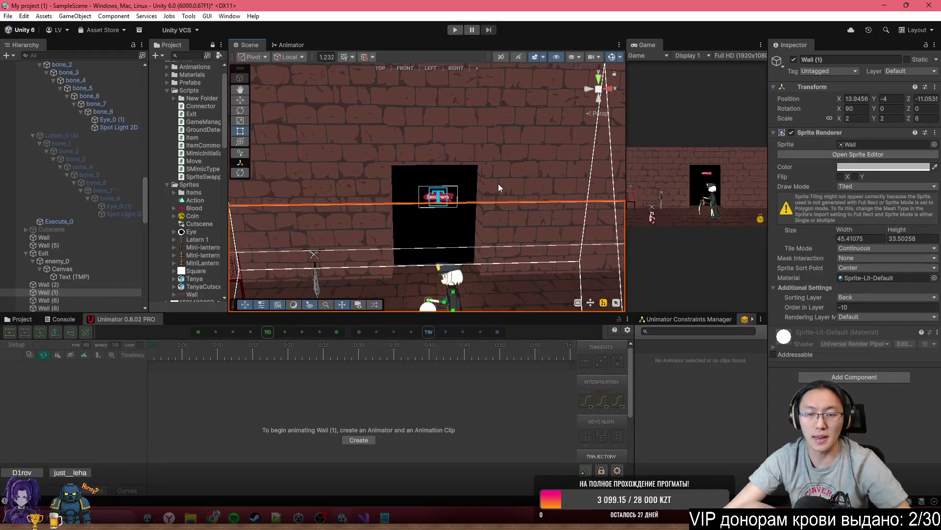